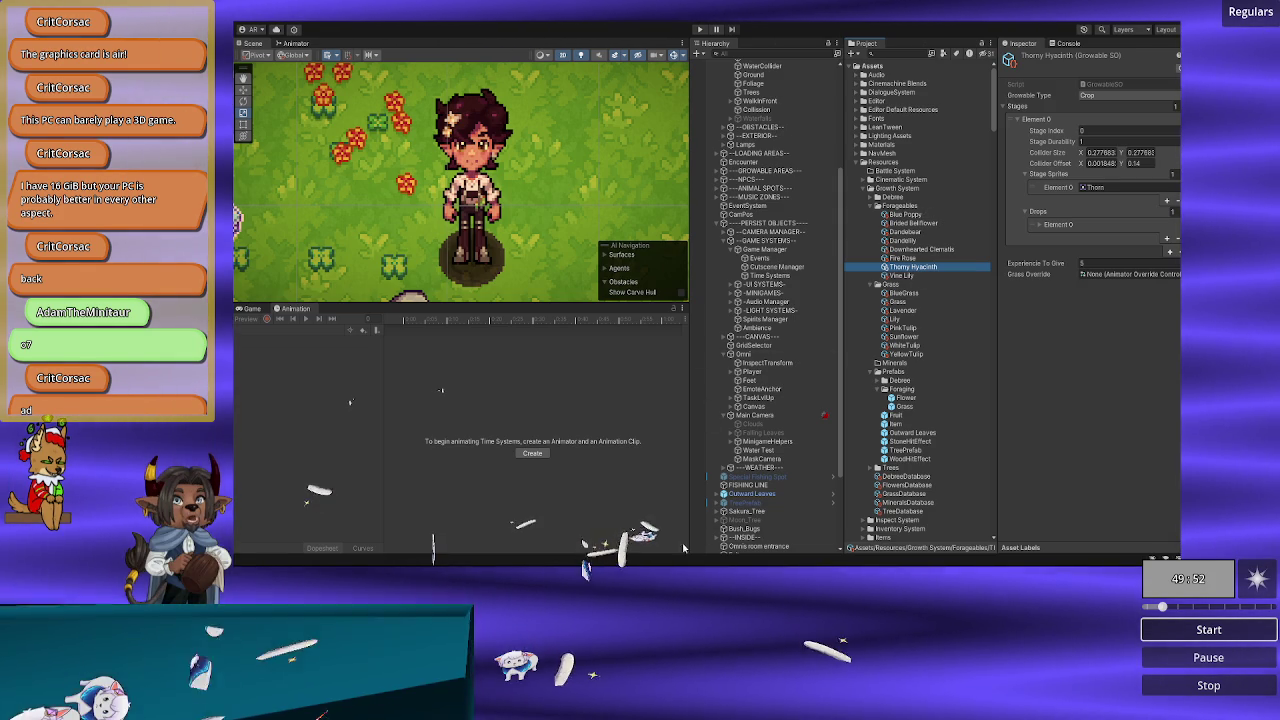
# Step: Switch from Unity Editor to Visual Studio Code, where GrowthManager.cs is open at Start
pyautogui.hotkey('alt', 'Tab')
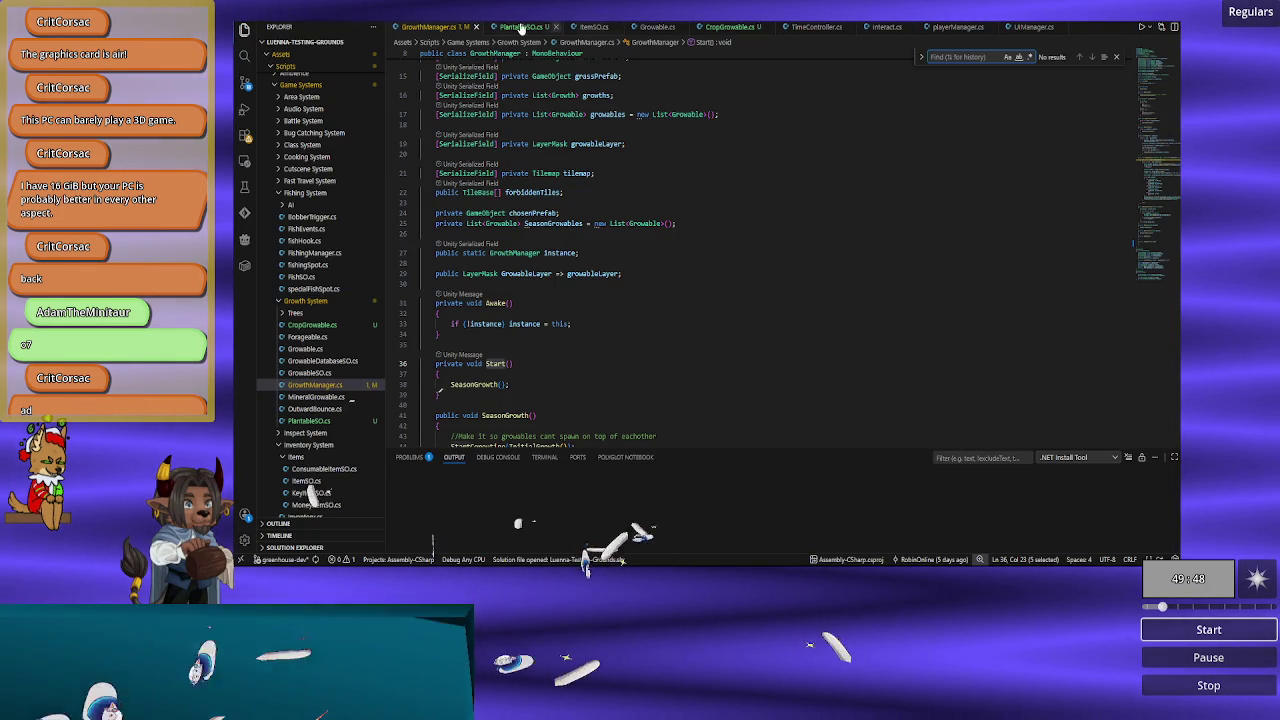
# Step: Check the StartingIndex property in Growable.cs, then return to GrowthManager.cs to look for it
pyautogui.hotkey('ctrl', 'Tab')
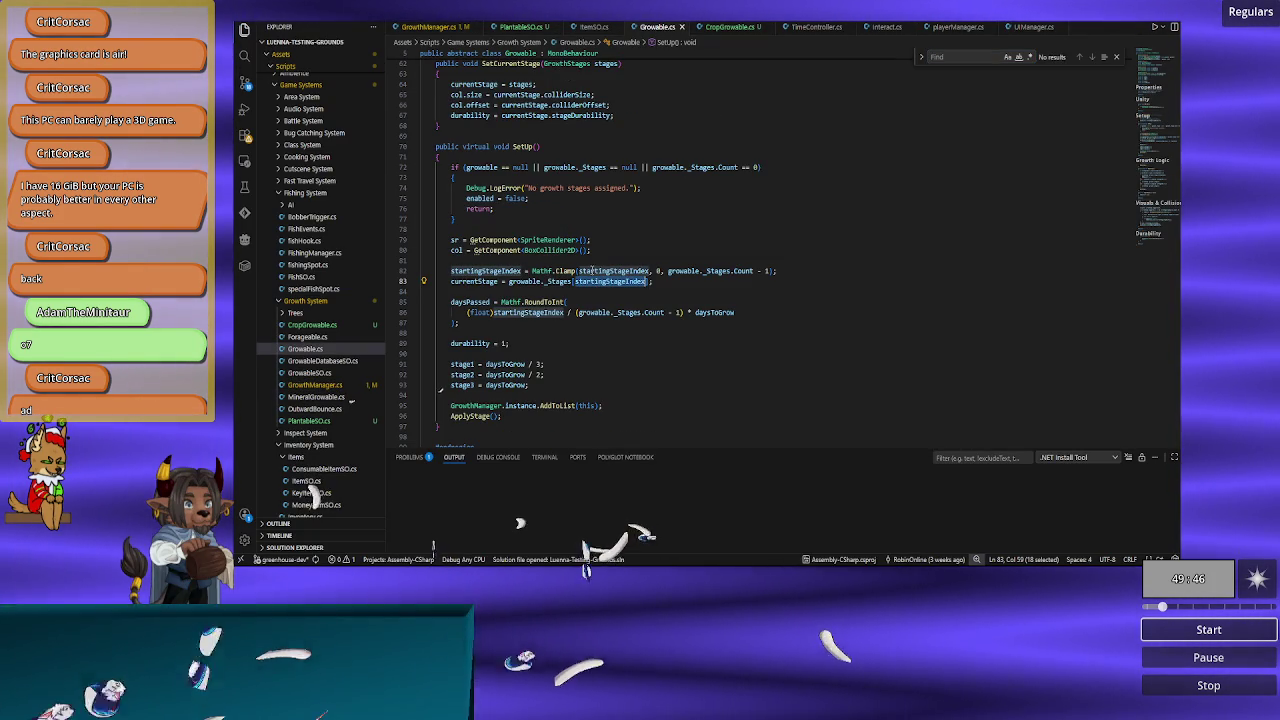
pyautogui.doubleClick(612, 271)
pyautogui.scroll(10, 593, 271)
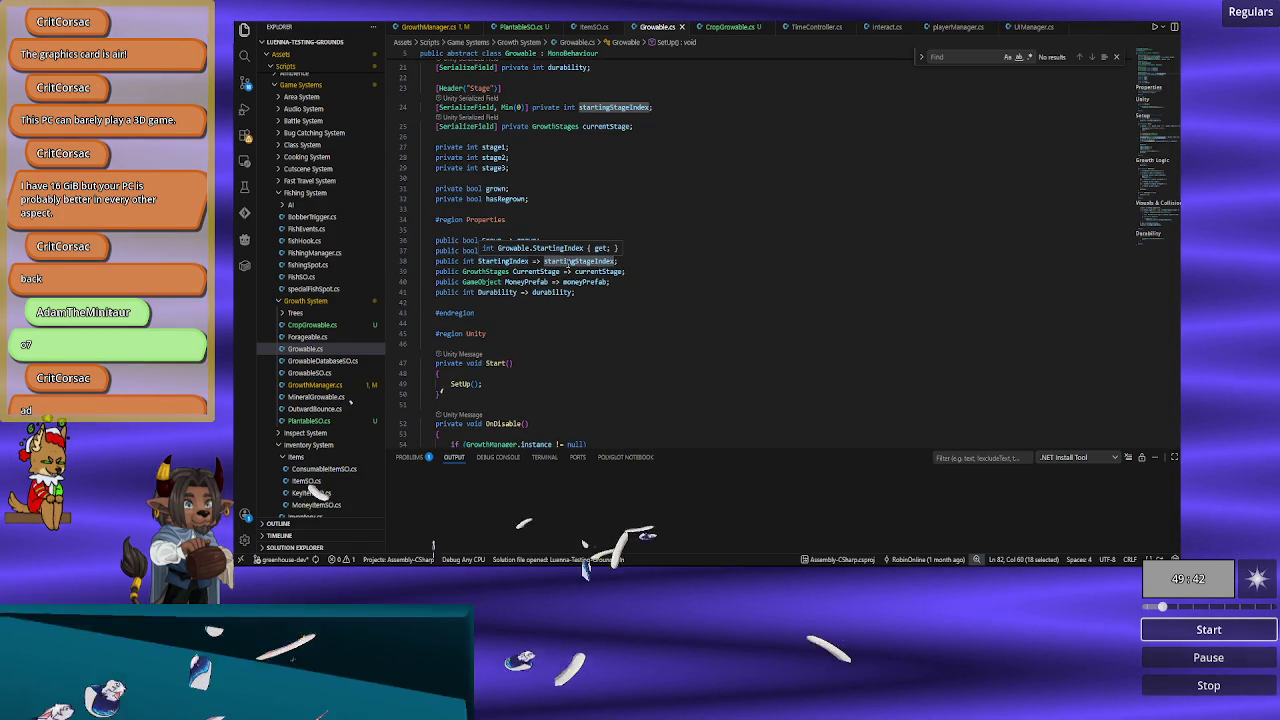
pyautogui.doubleClick(497, 261)
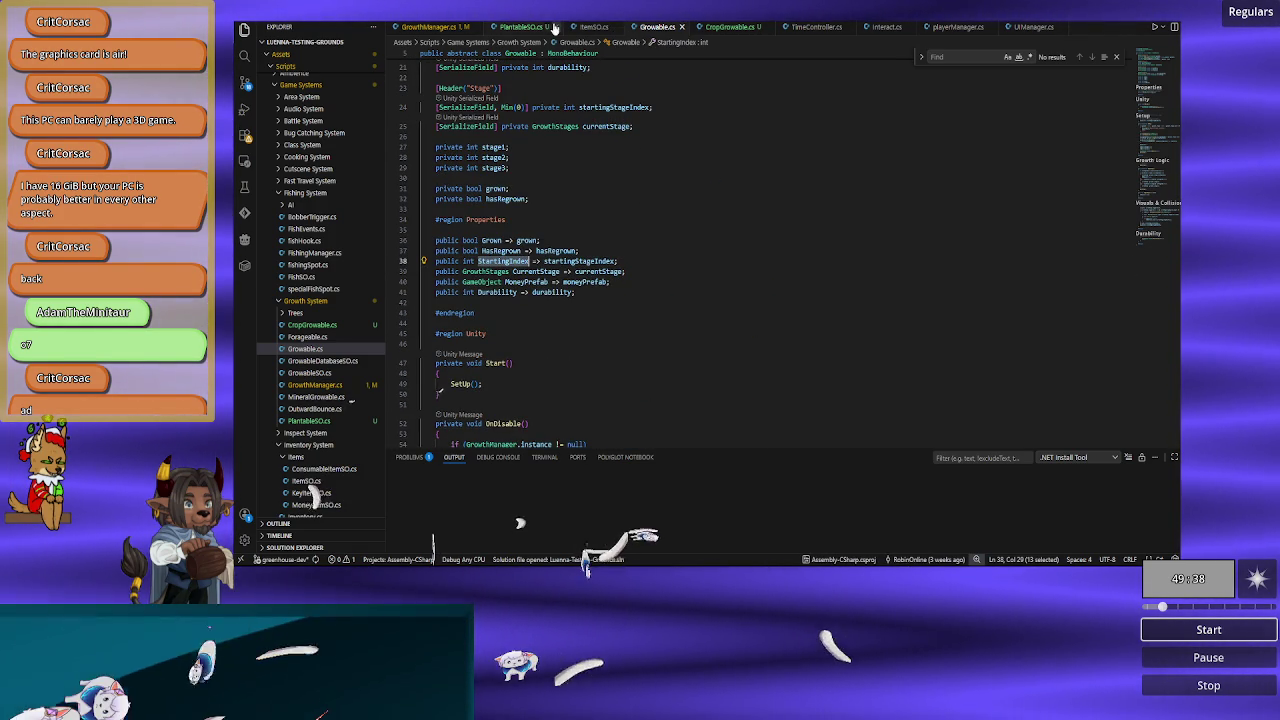
pyautogui.click(468, 33)
pyautogui.write('StartingIndex')
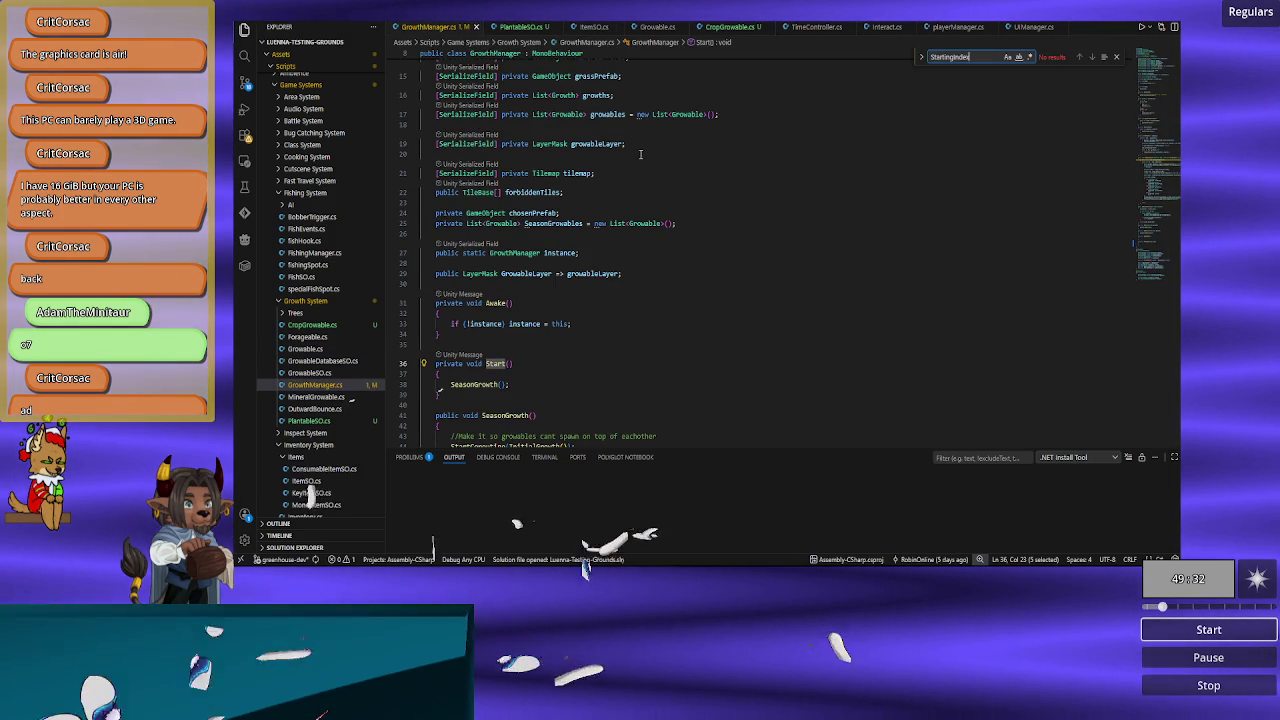
# Step: Search all files for StartingIndex and open its SetUp usage in TreeGrowable.cs
pyautogui.hotkey('ctrl', 'shift', 'f')
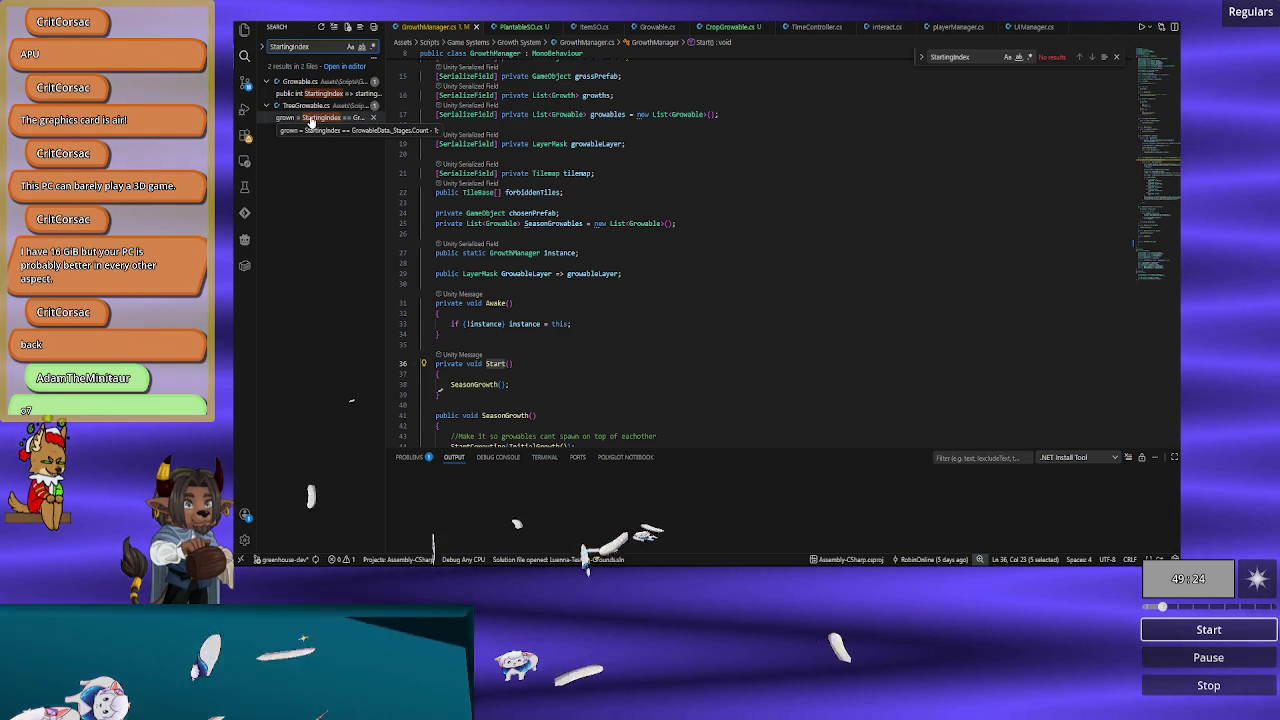
pyautogui.click(310, 118)
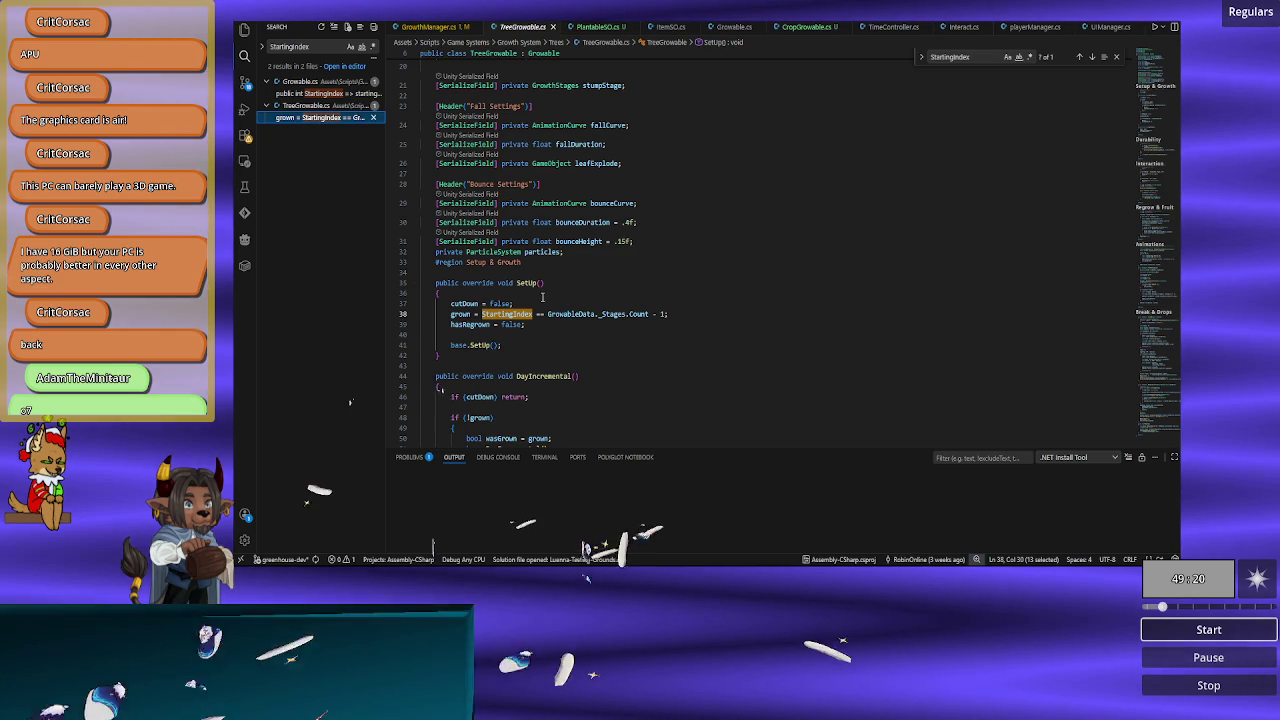
pyautogui.moveTo(603, 314)
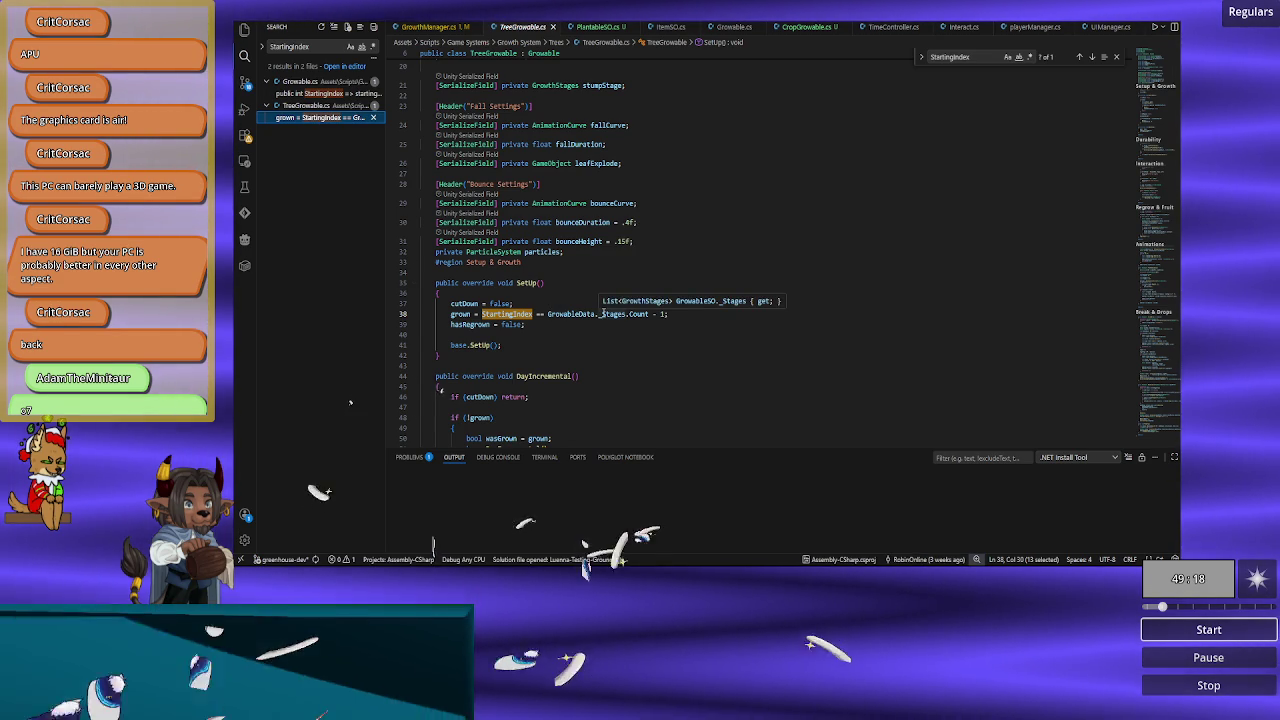
pyautogui.click(537, 295)
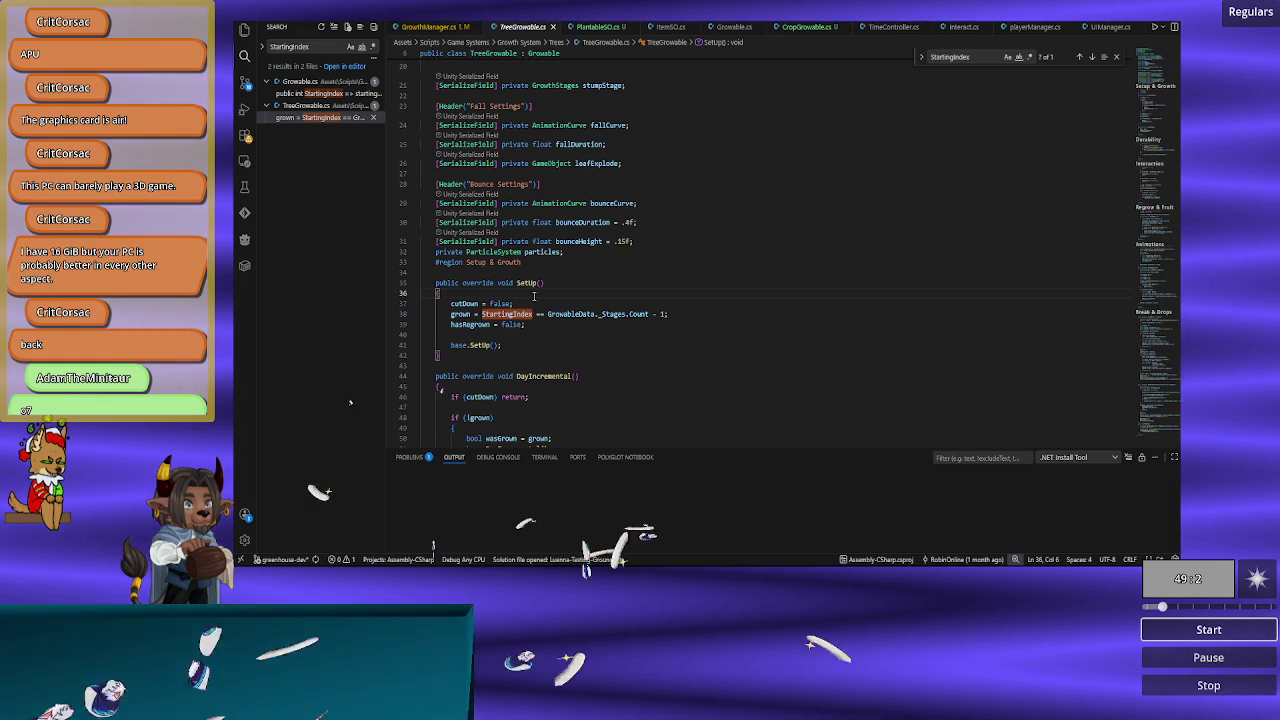
# Step: Inspect StartingIndex and Count on line 38 of TreeGrowable.cs, comparing against PlantableSO.cs
pyautogui.doubleClick(507, 314)
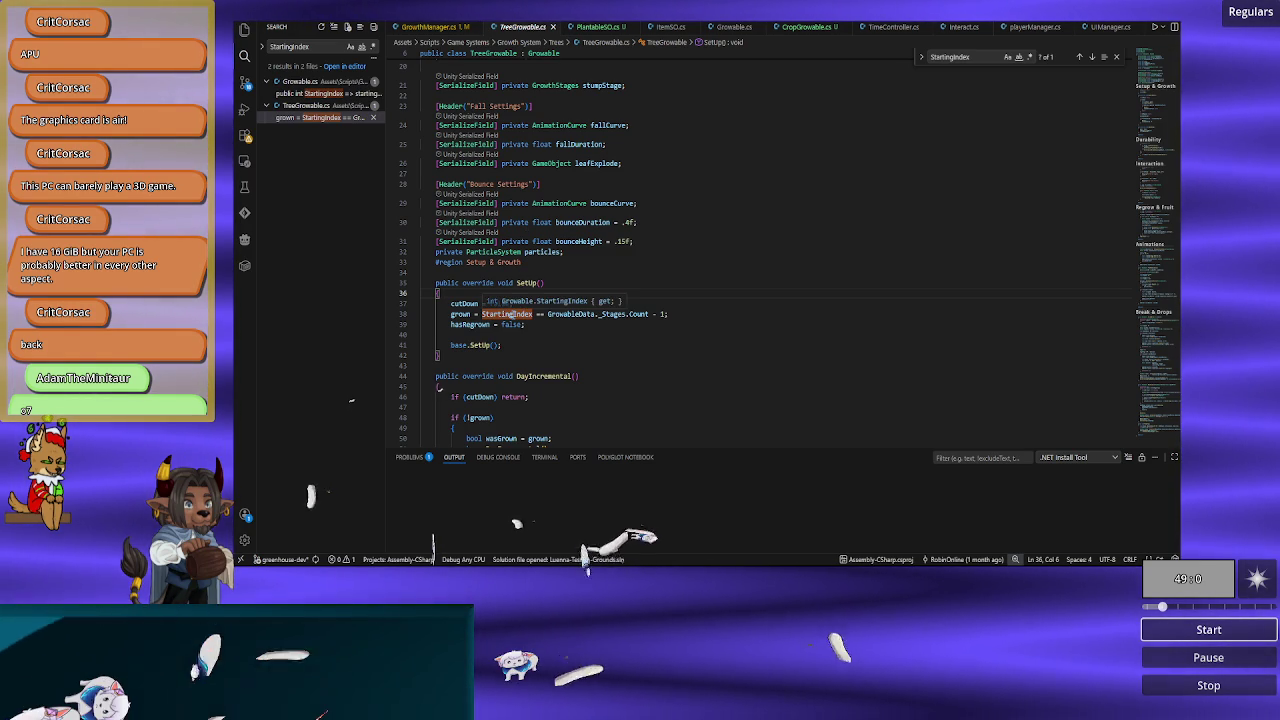
pyautogui.click(600, 32)
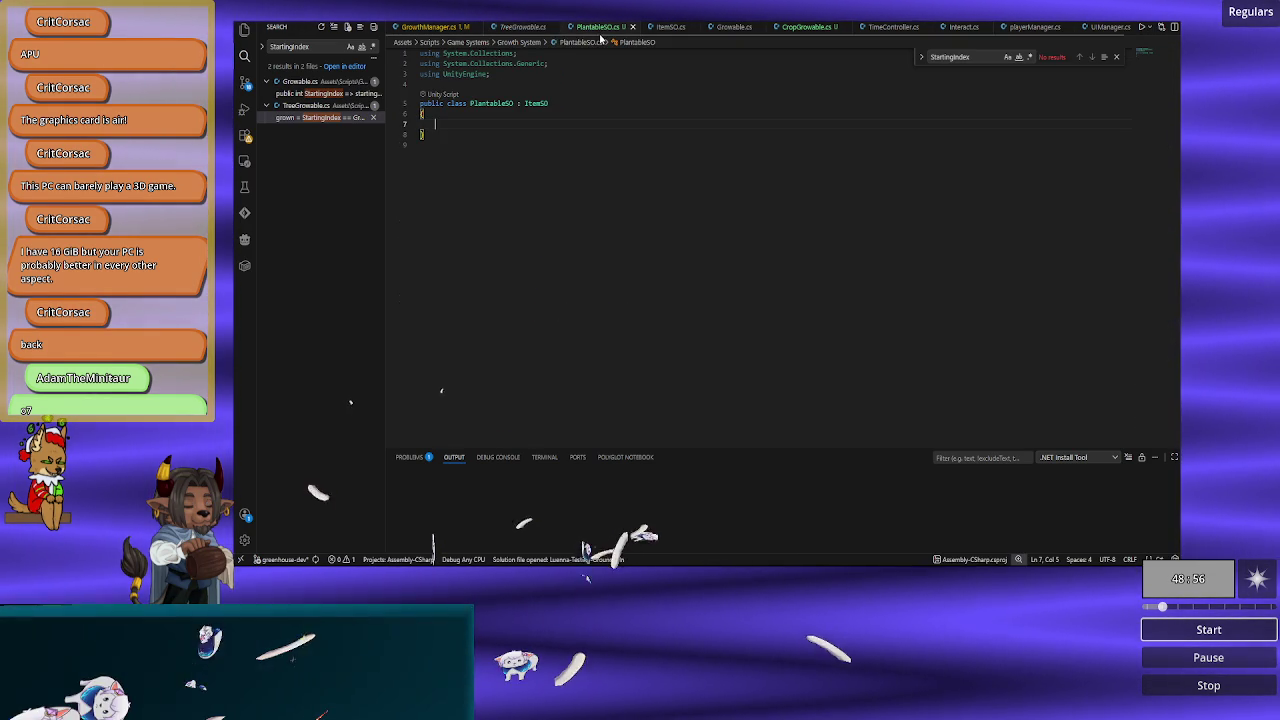
pyautogui.click(530, 30)
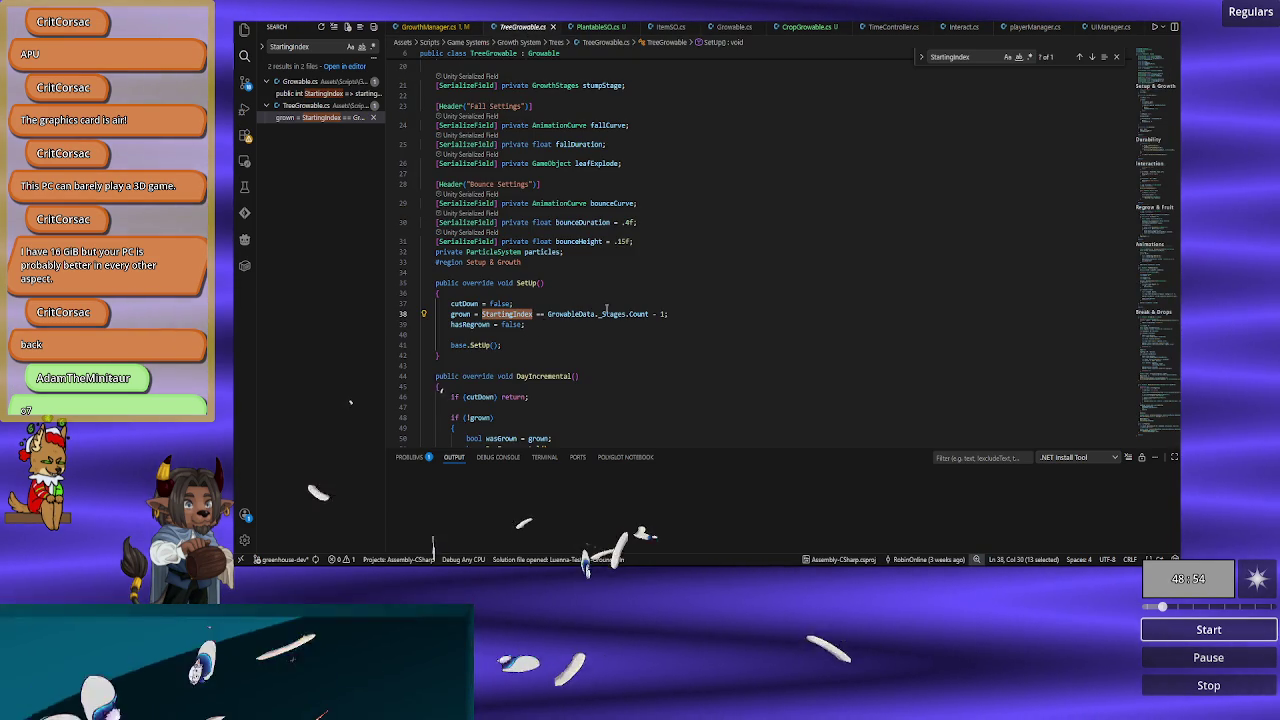
pyautogui.doubleClick(648, 314)
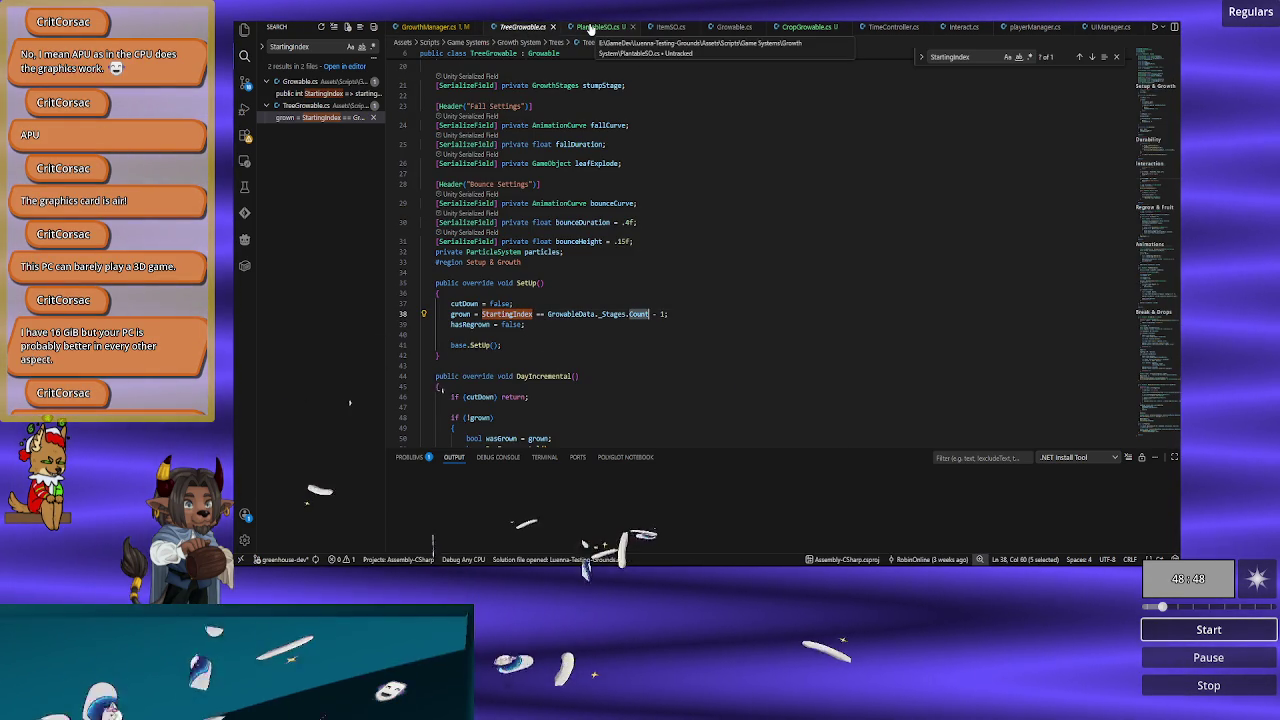
pyautogui.click(591, 28)
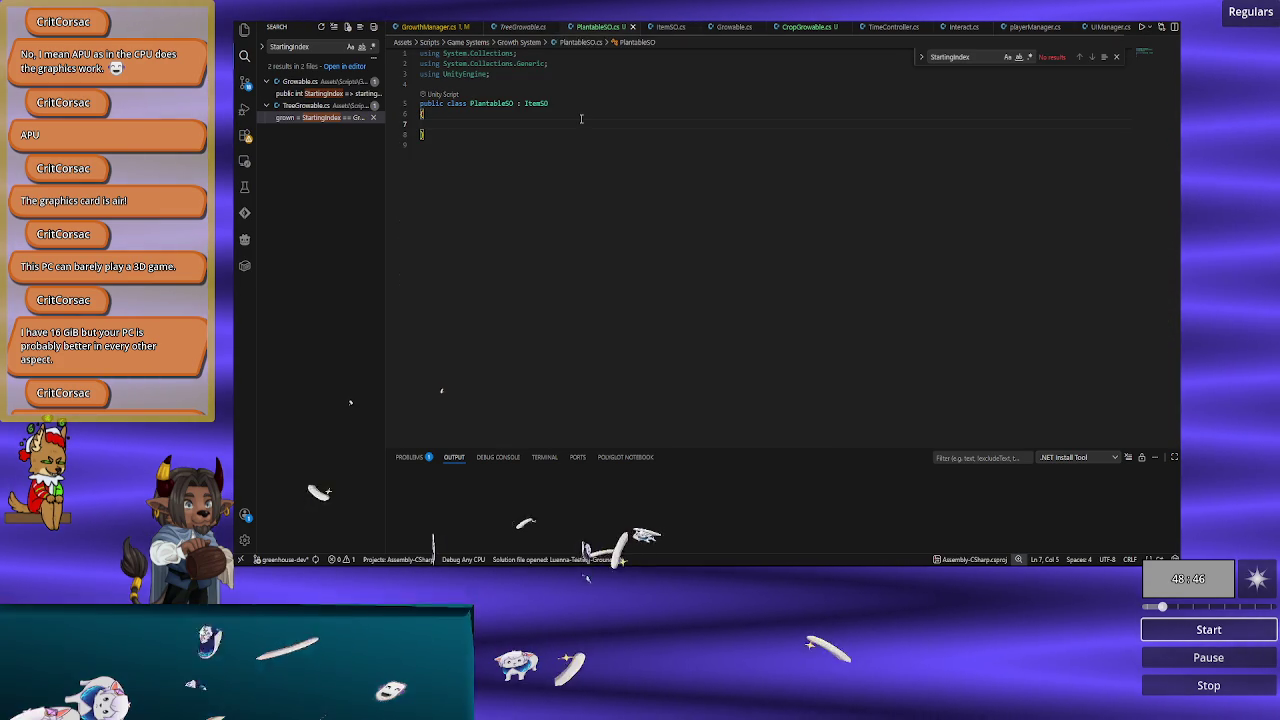
# Step: Read through the SetUp and UpdateStage methods in Growable.cs
pyautogui.click(733, 27)
pyautogui.scroll(-5, 638, 262)
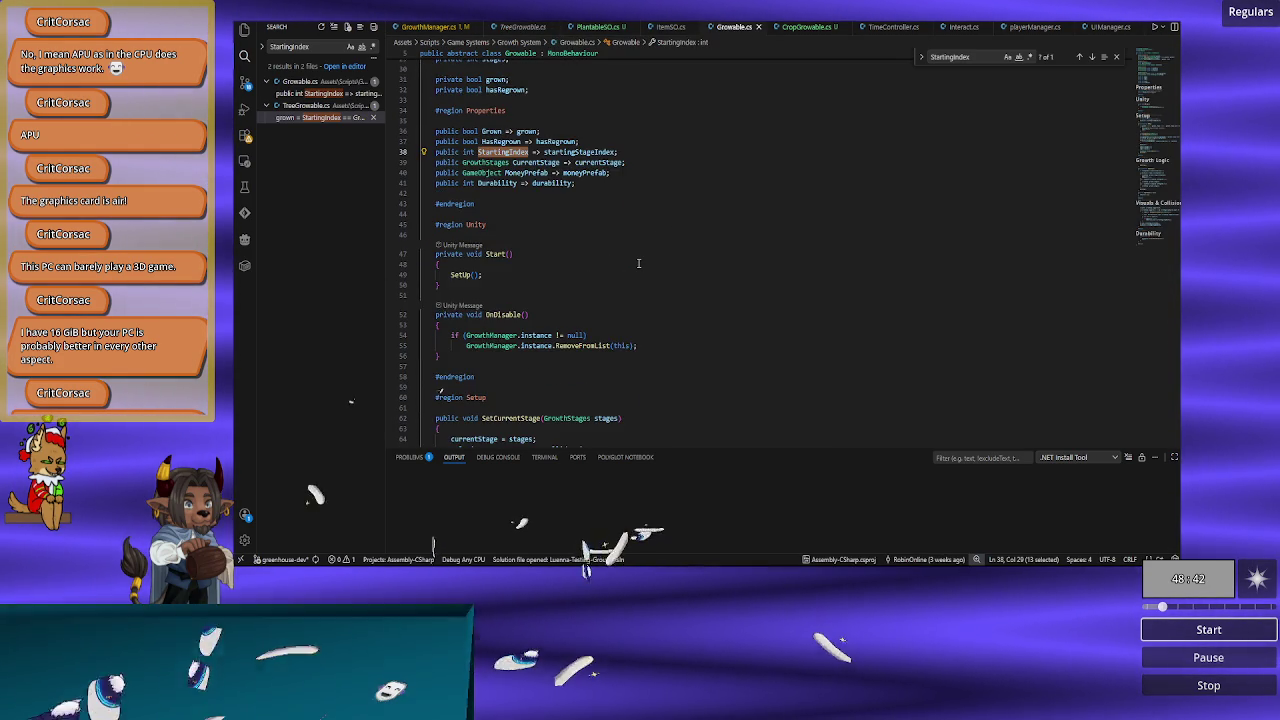
pyautogui.scroll(-5, 638, 262)
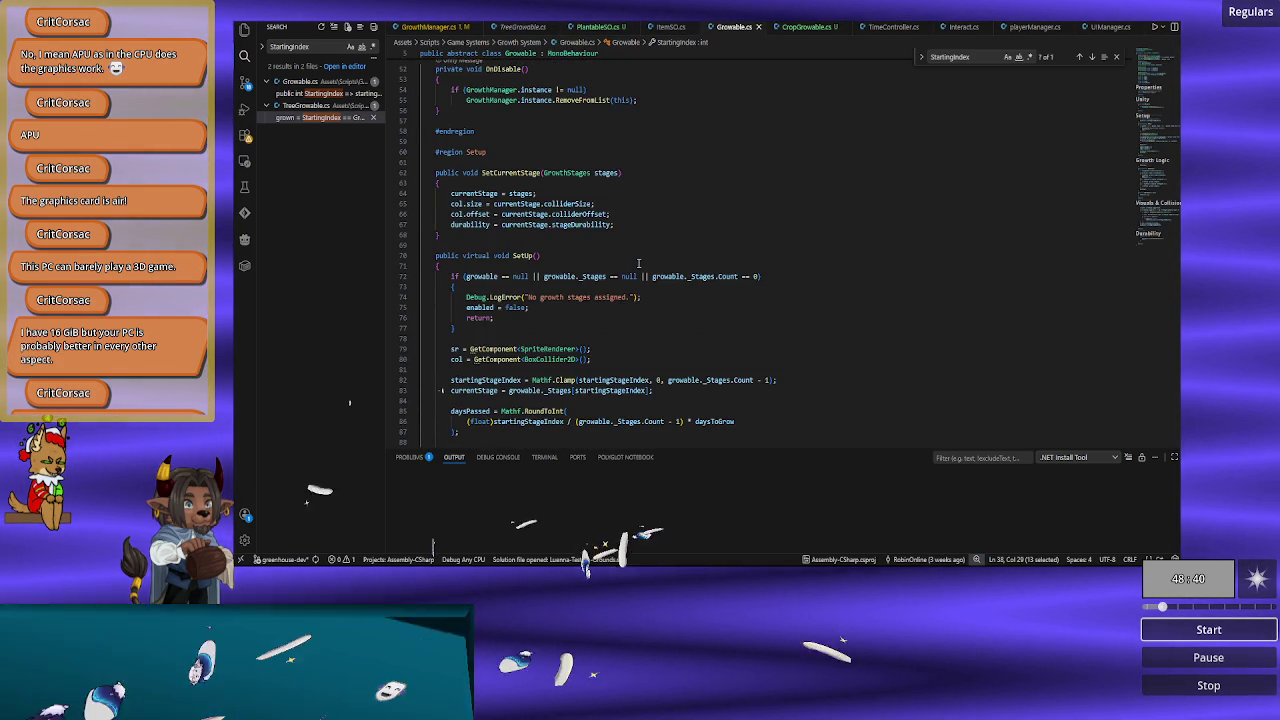
pyautogui.scroll(-3, 638, 262)
pyautogui.scroll(-3, 638, 262)
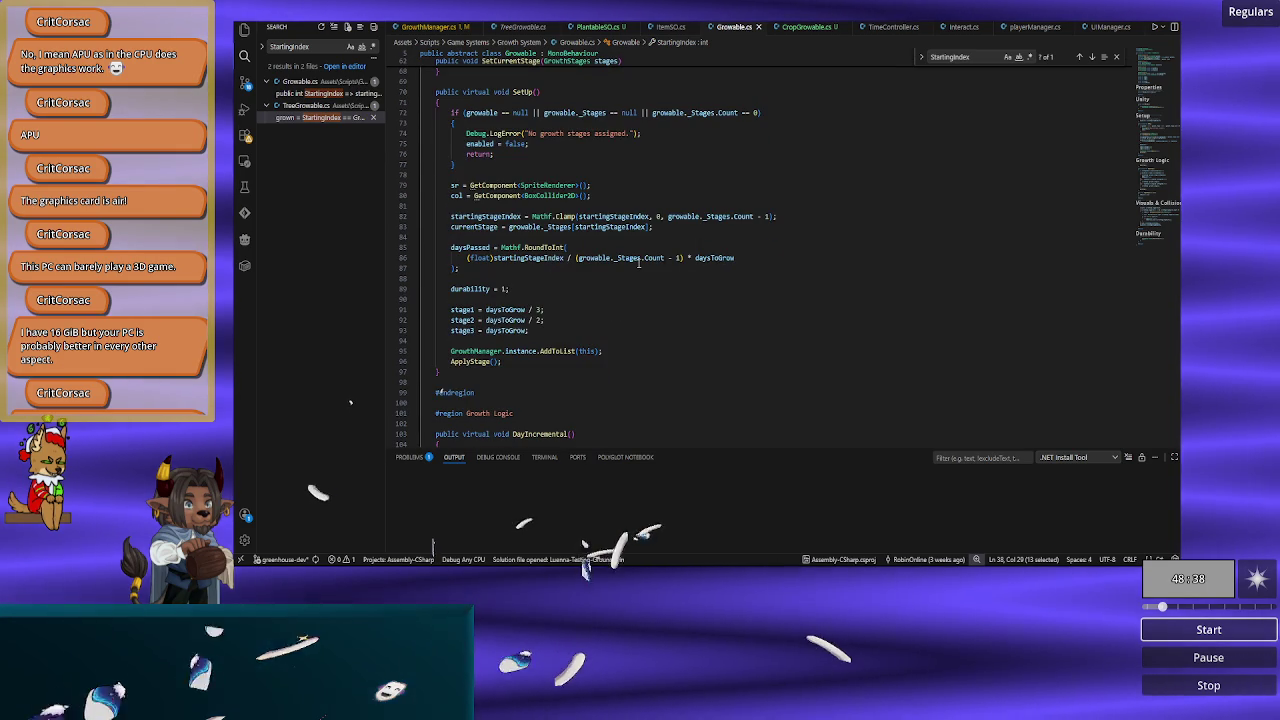
pyautogui.scroll(2, 638, 262)
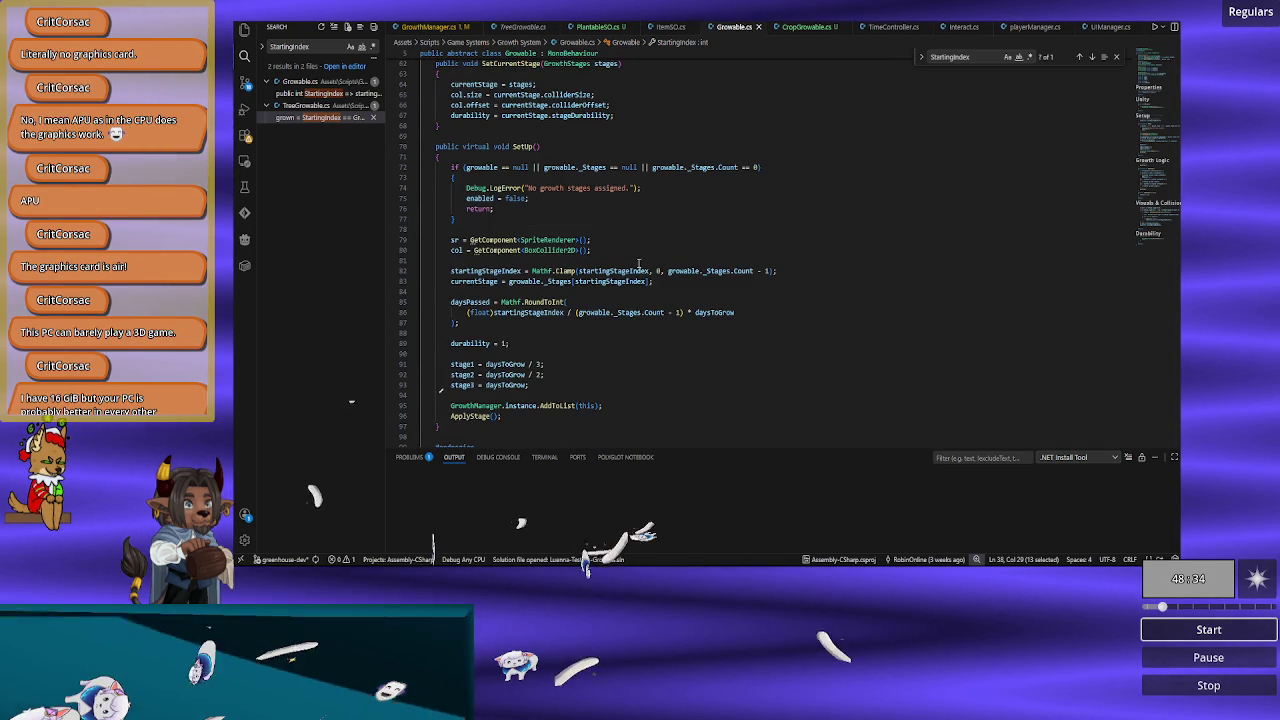
pyautogui.scroll(1, 638, 263)
pyautogui.scroll(7, 638, 263)
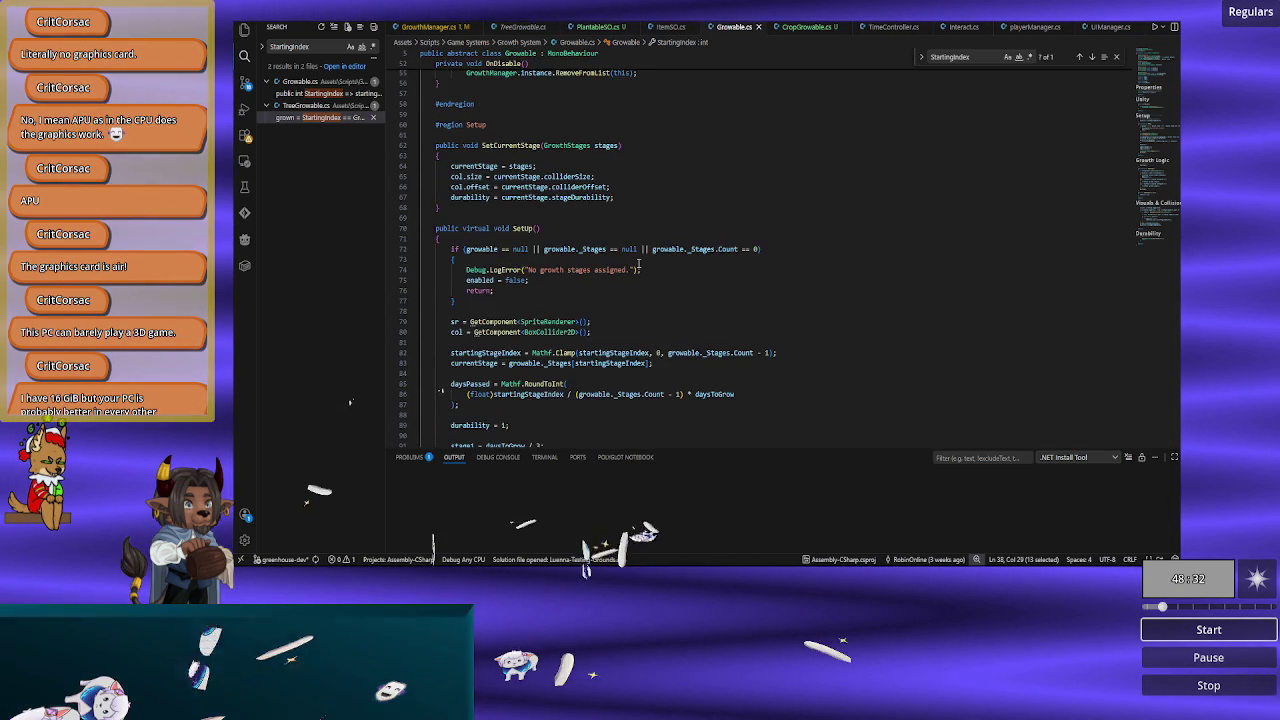
pyautogui.scroll(3, 638, 263)
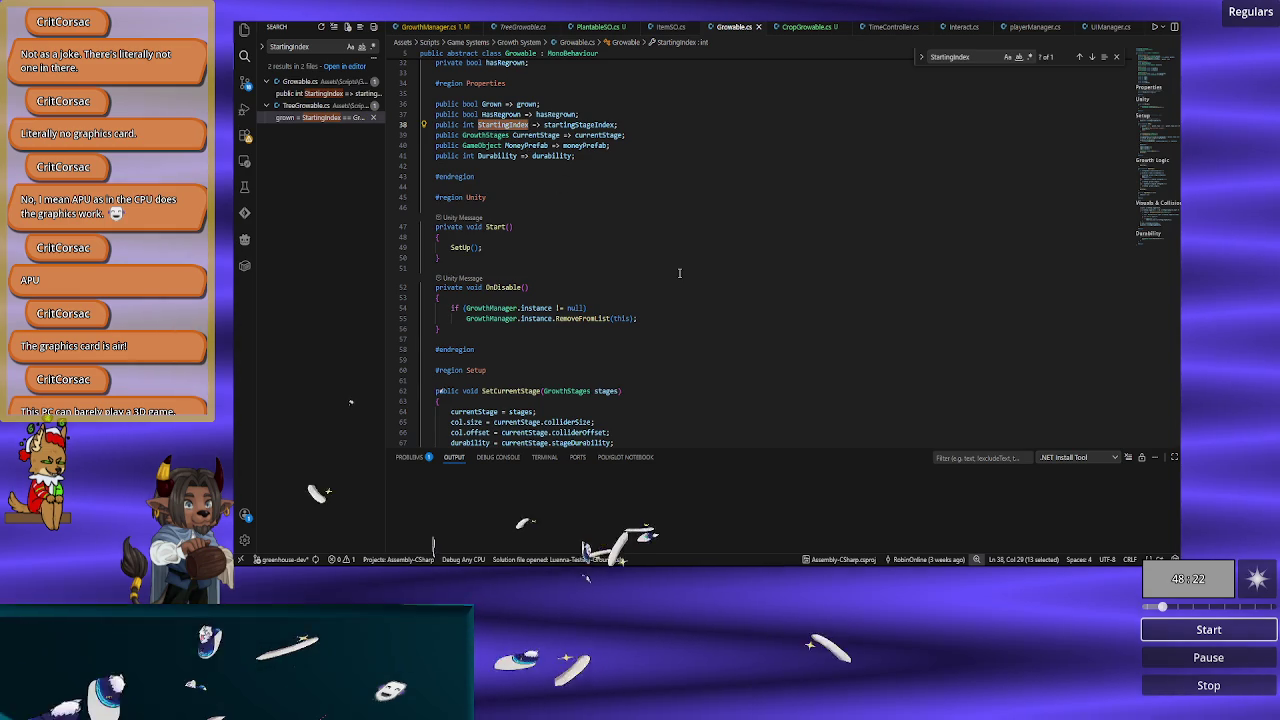
pyautogui.scroll(-20, 679, 272)
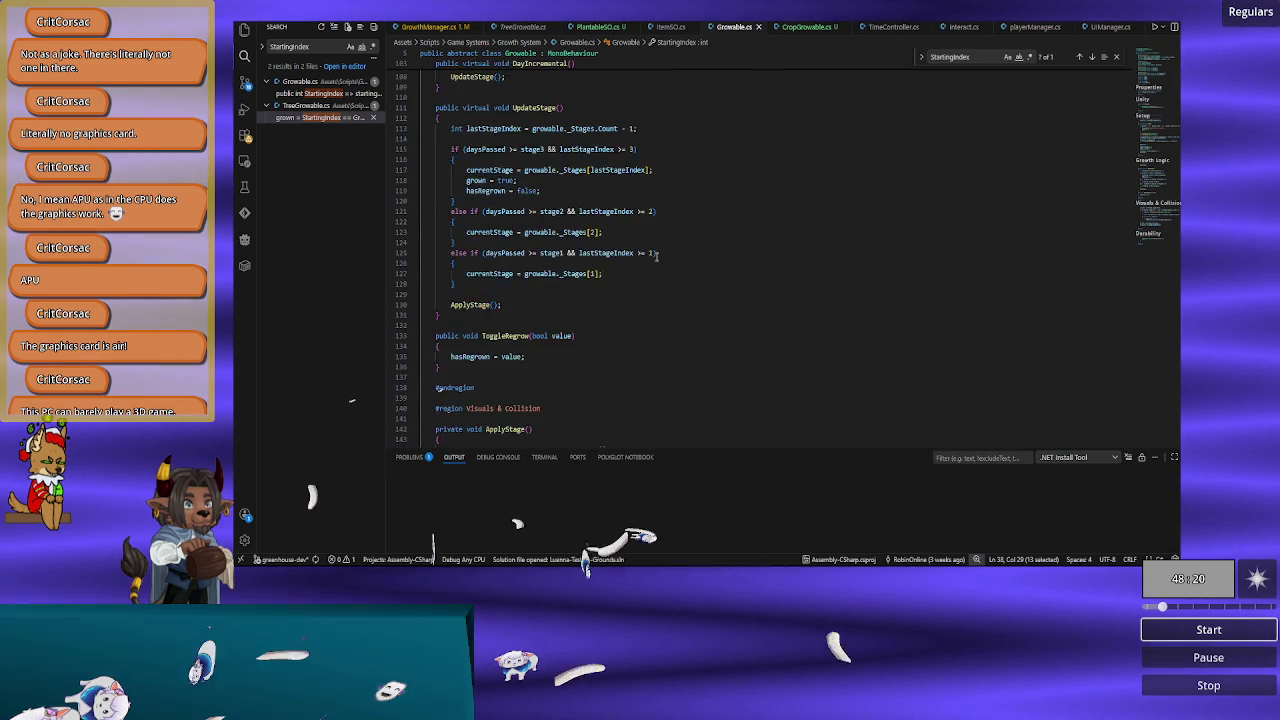
pyautogui.scroll(20, 655, 256)
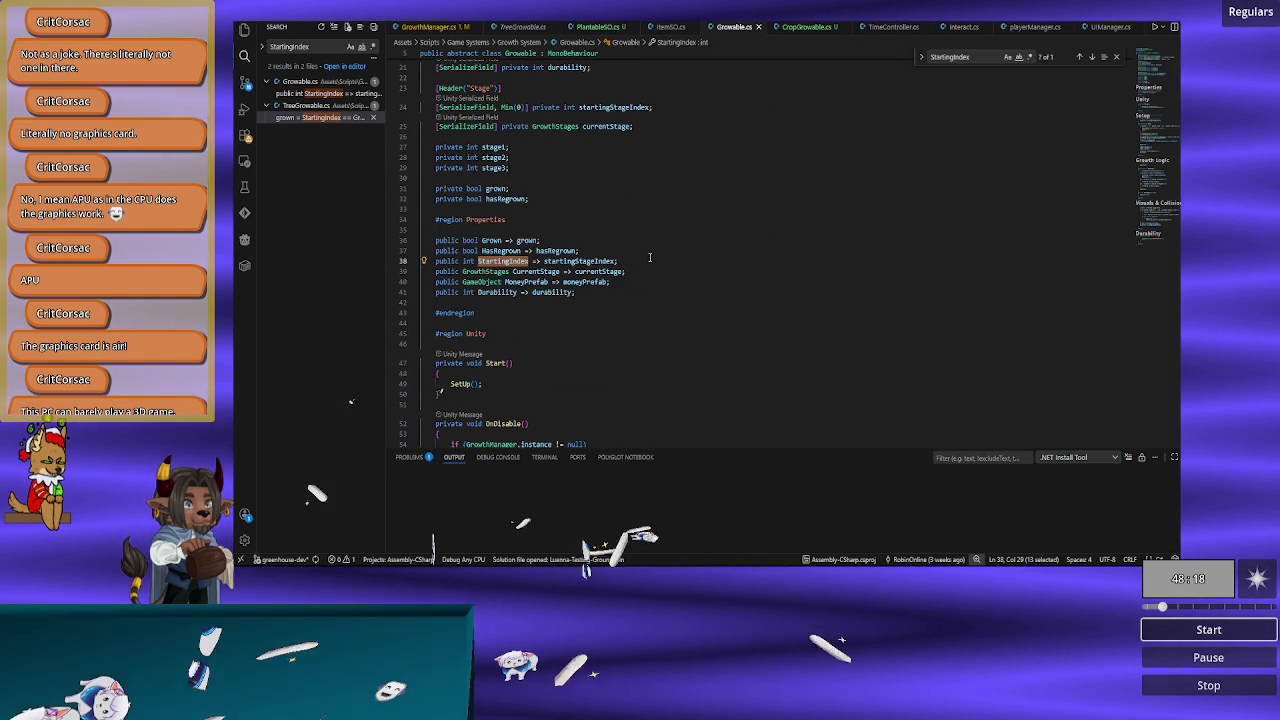
# Step: Find the startingStageIndex field declaration among its 6 matches in Growable.cs, comparing with ItemSO.cs
pyautogui.doubleClick(580, 261)
pyautogui.hotkey('ctrl', 'f')
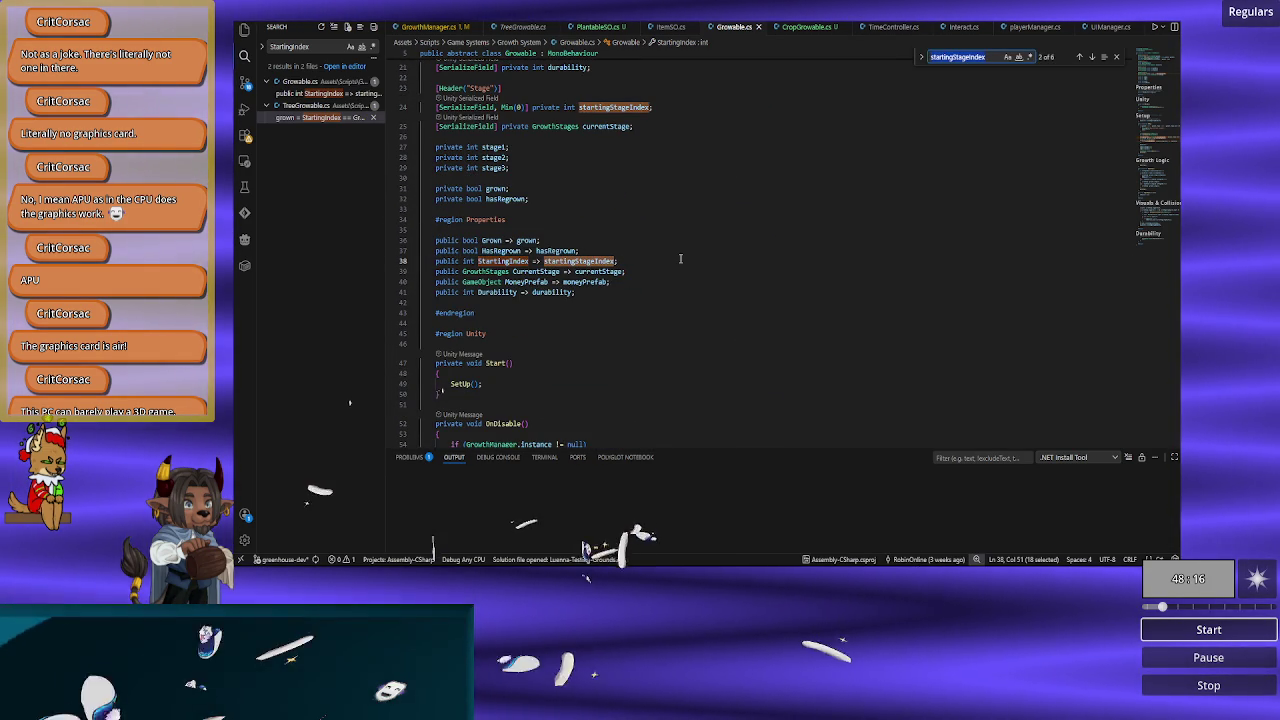
pyautogui.scroll(1, 680, 259)
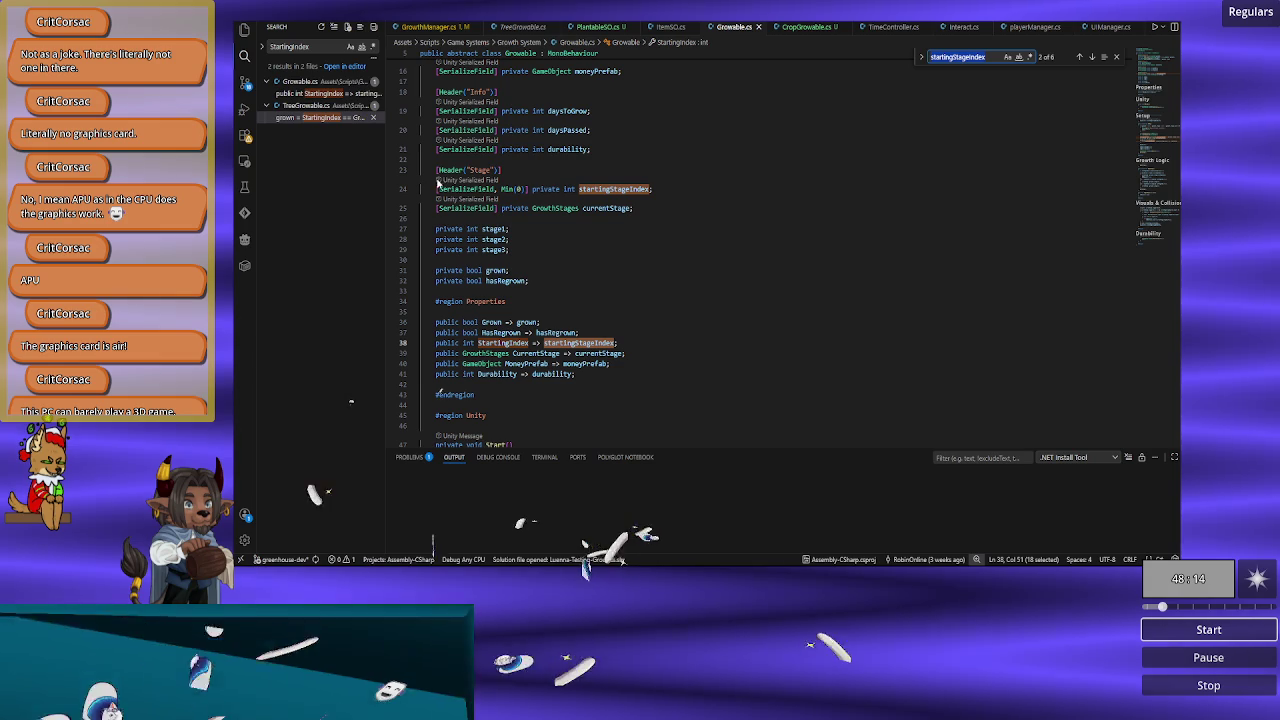
pyautogui.doubleClick(580, 188)
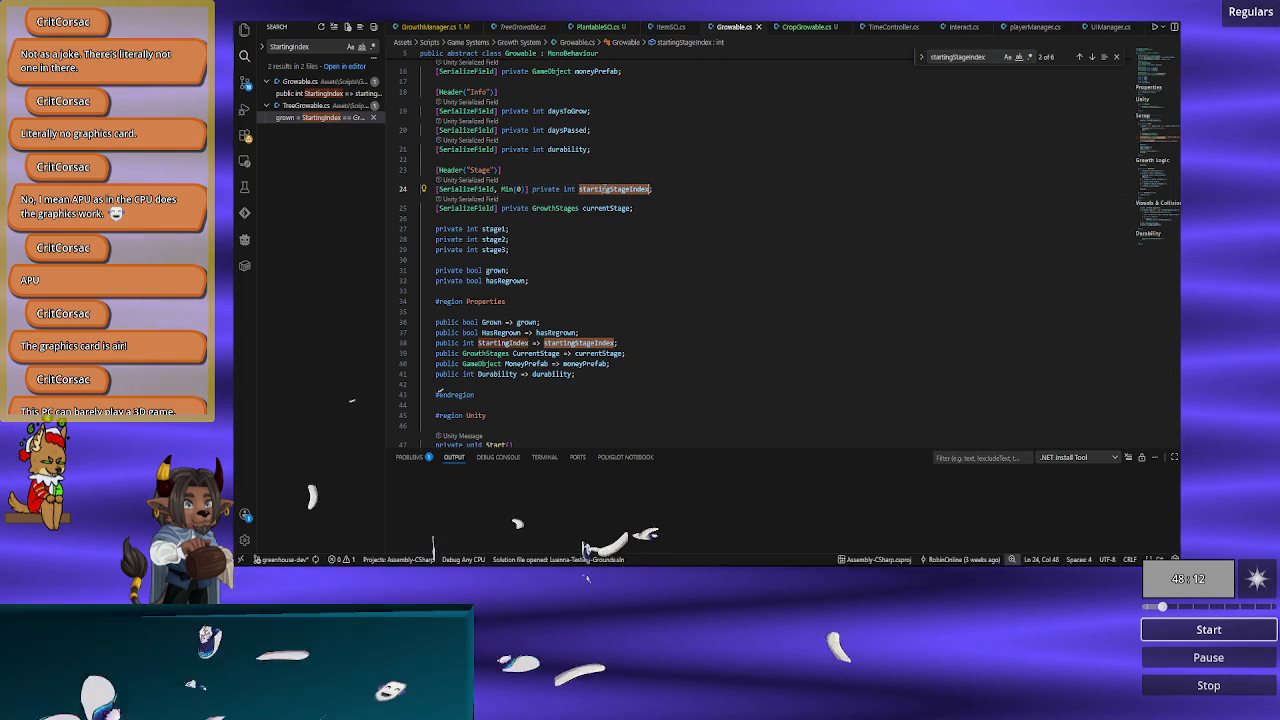
pyautogui.click(650, 28)
pyautogui.scroll(-3, 600, 185)
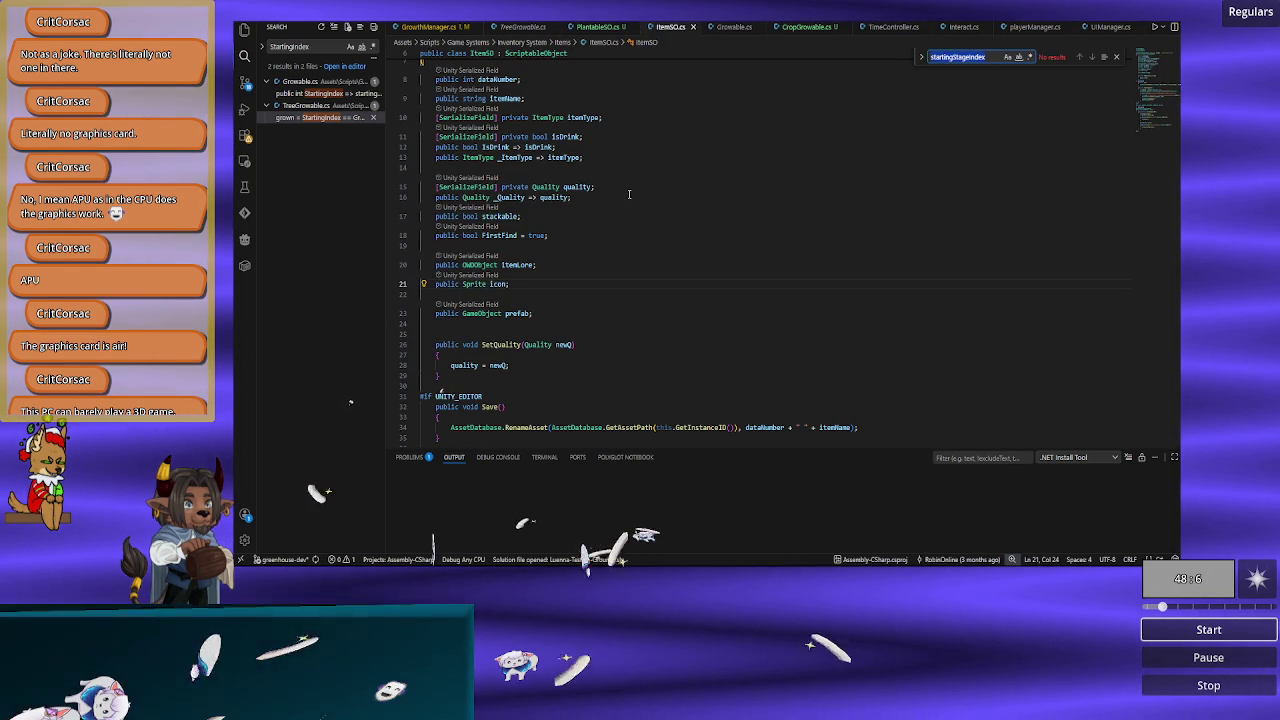
pyautogui.click(730, 28)
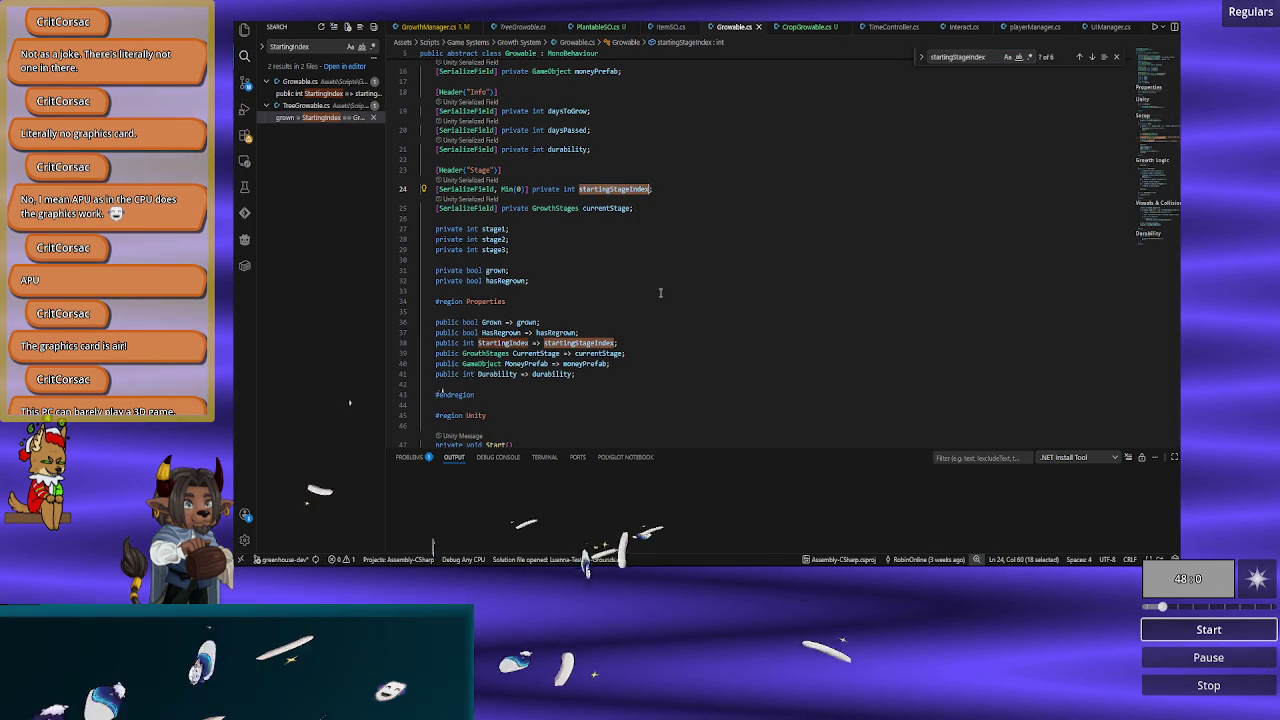
pyautogui.click(428, 27)
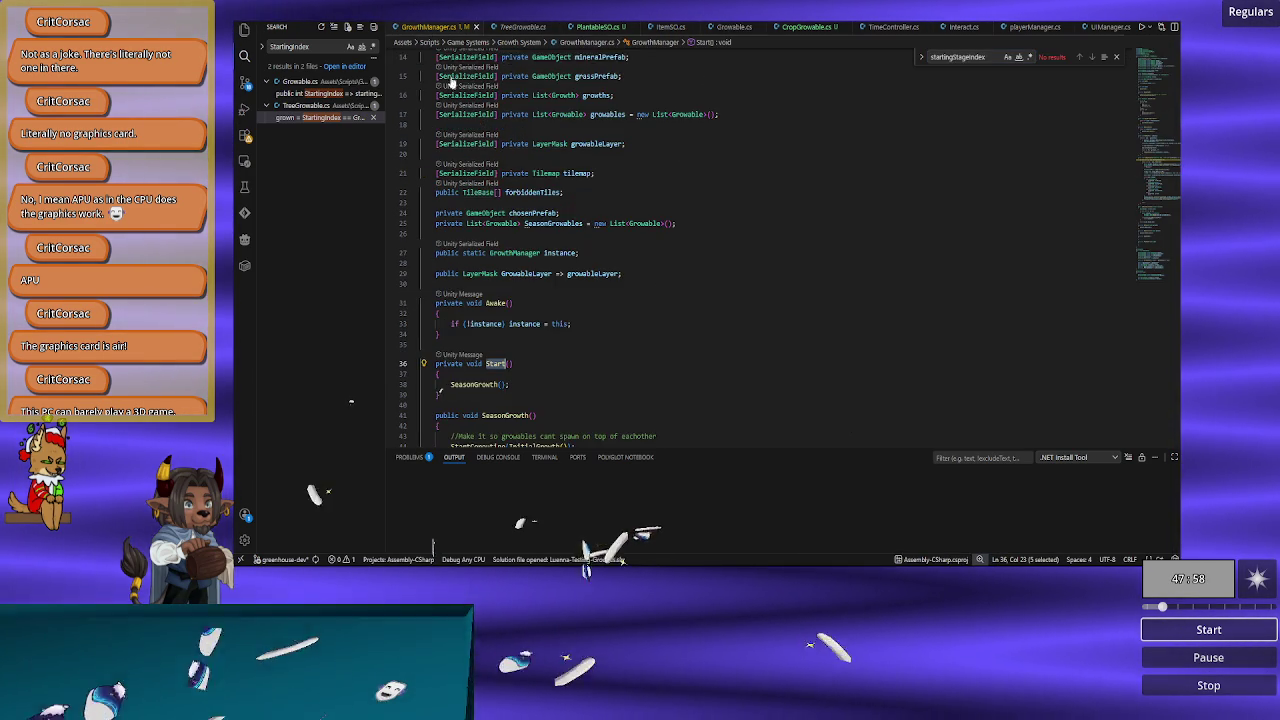
pyautogui.scroll(-5, 614, 342)
pyautogui.scroll(-3, 614, 342)
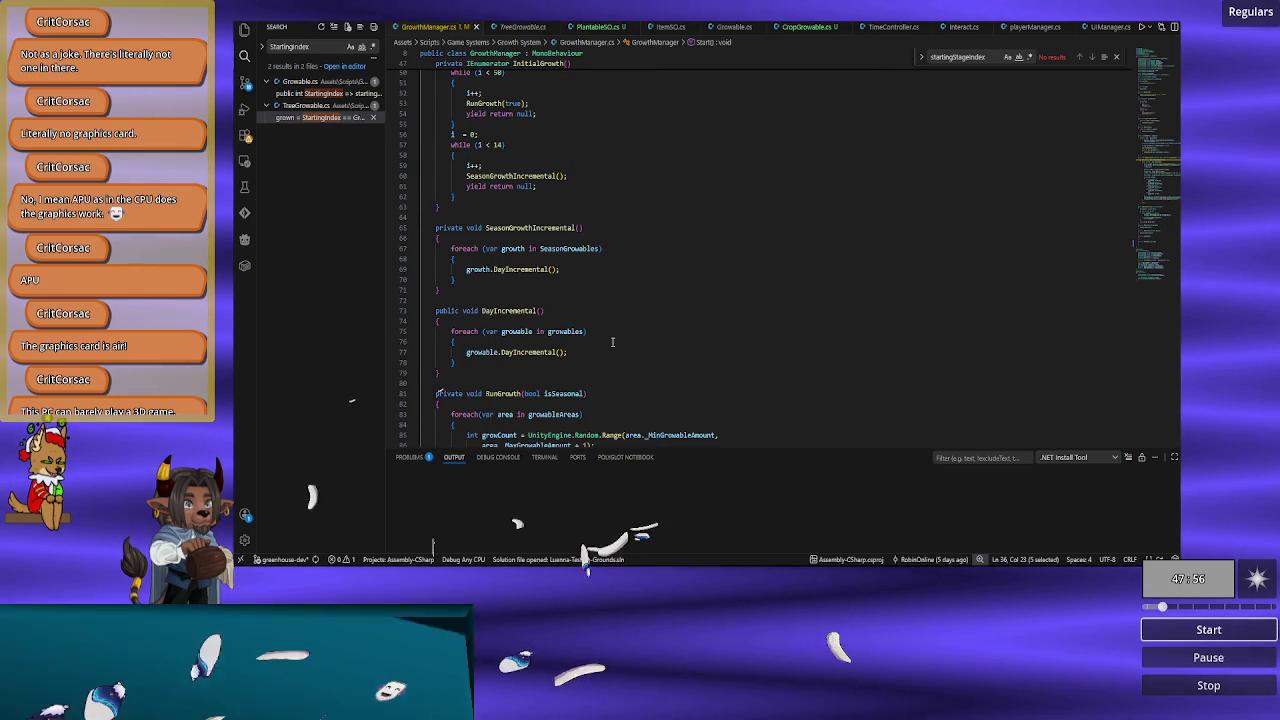
pyautogui.scroll(-4, 613, 342)
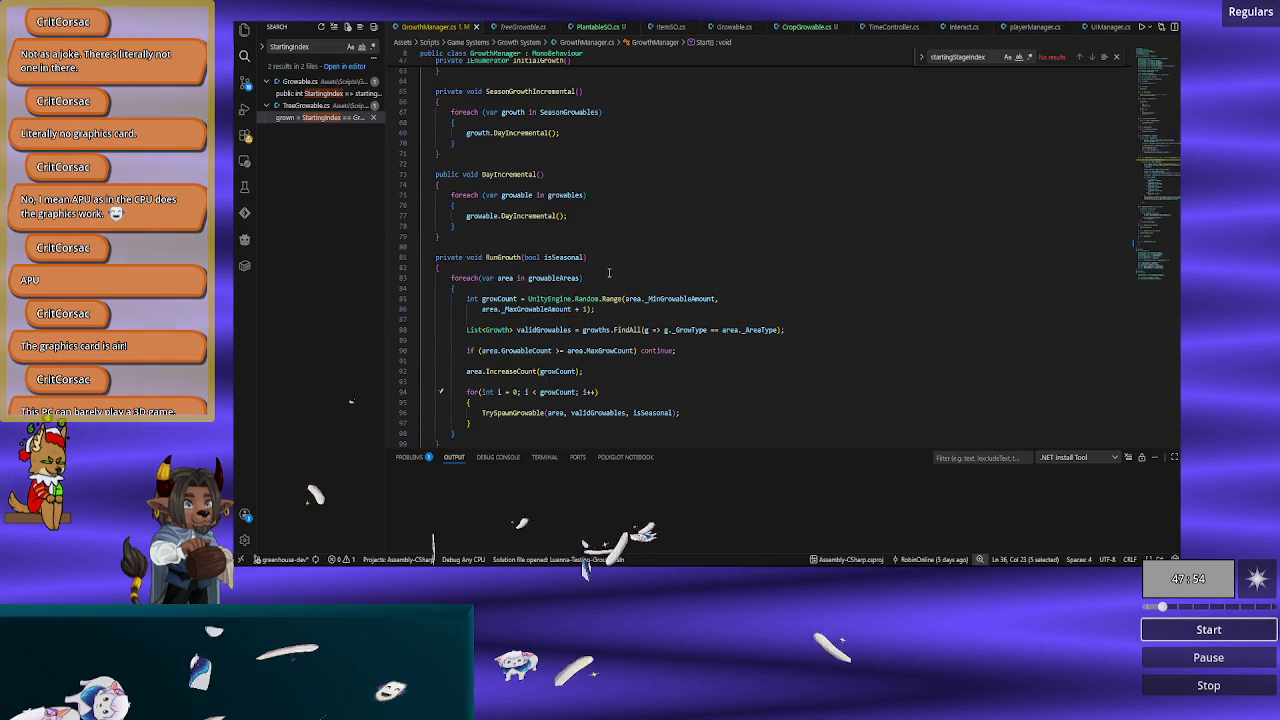
pyautogui.scroll(6, 608, 272)
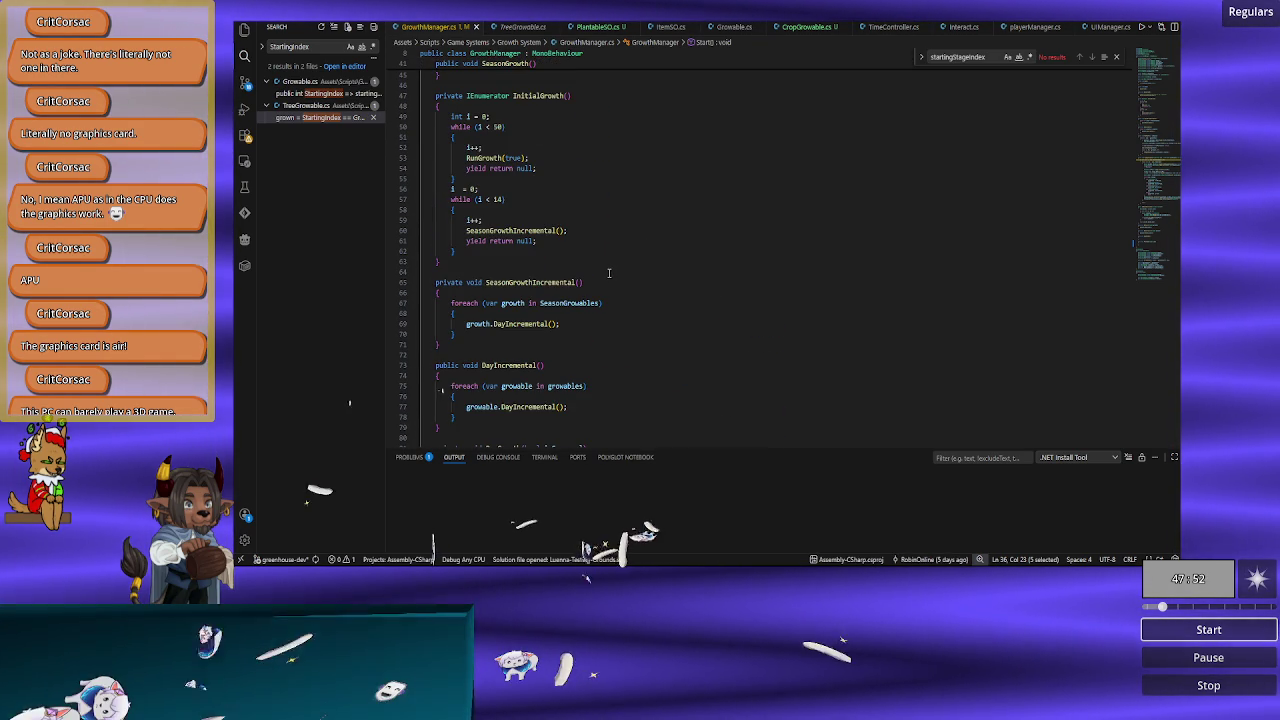
pyautogui.scroll(-6, 608, 272)
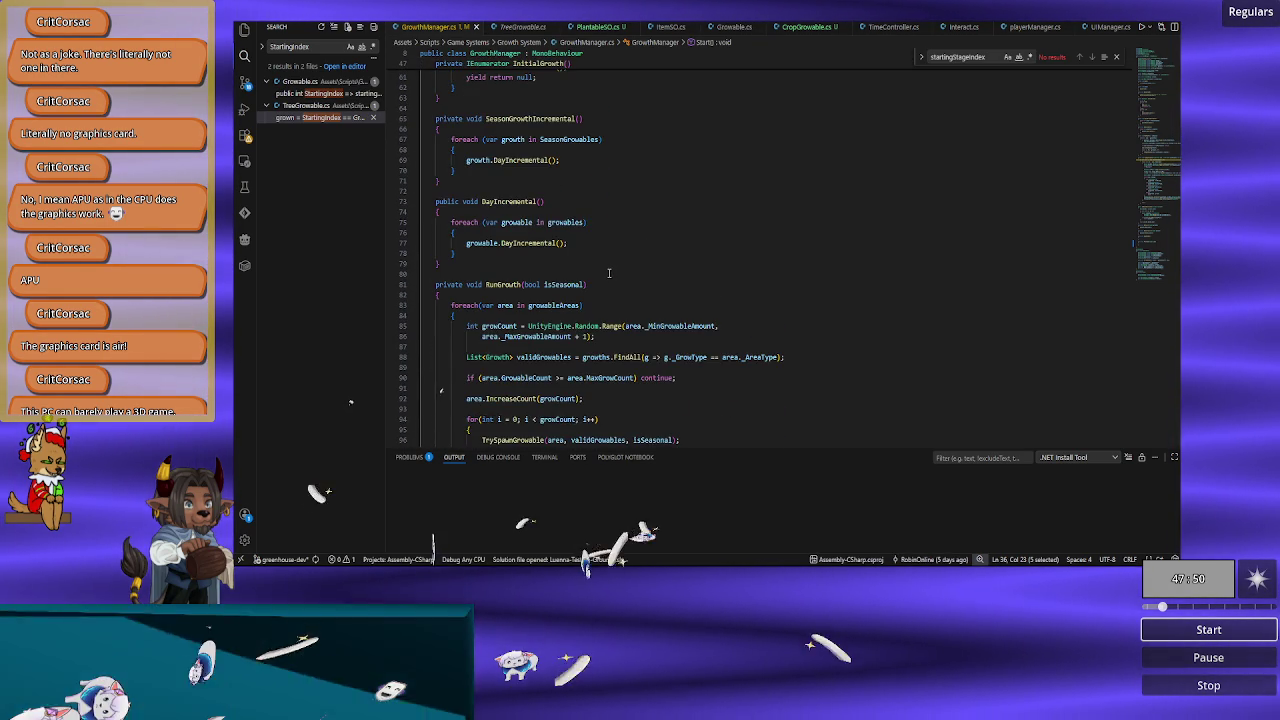
pyautogui.scroll(6, 608, 272)
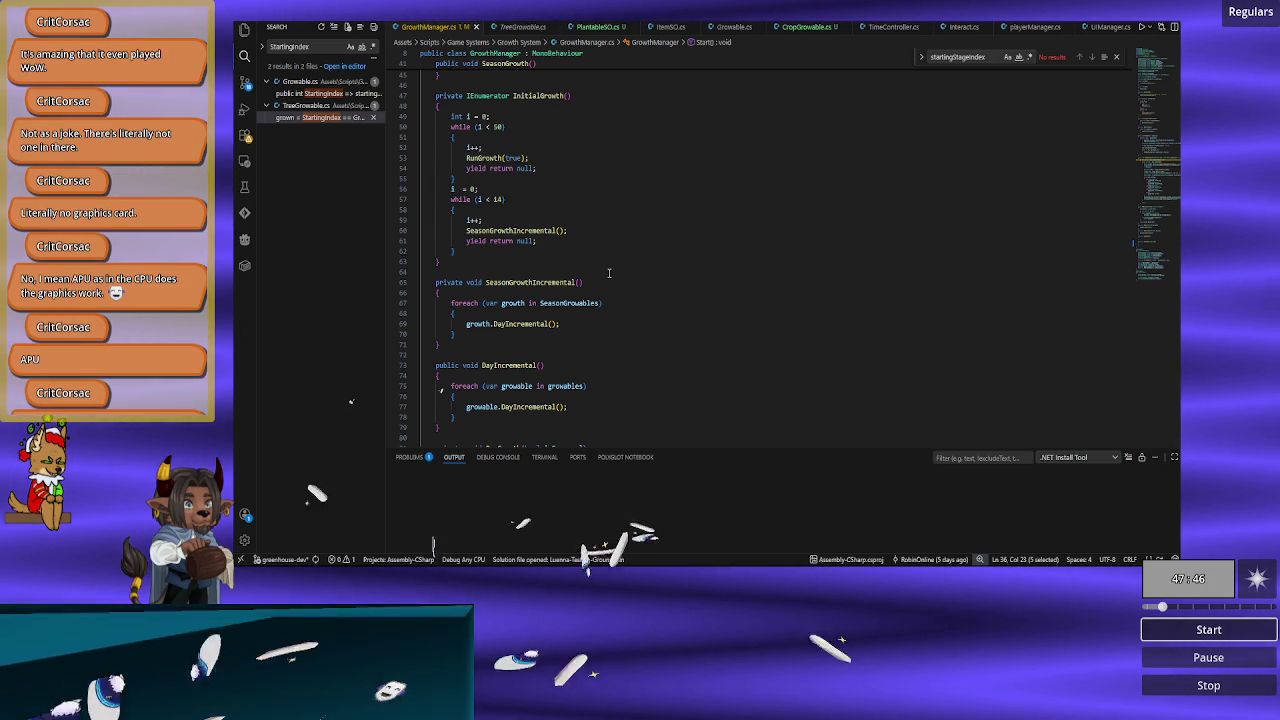
pyautogui.scroll(-2, 608, 272)
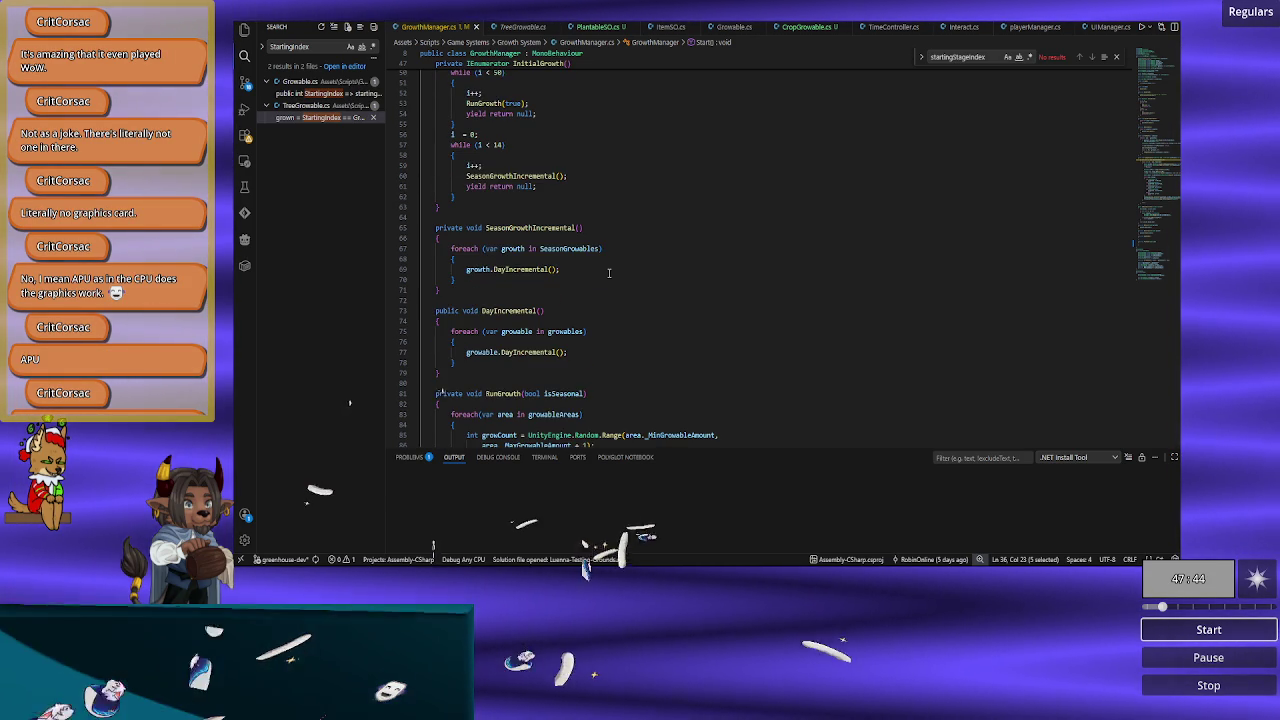
pyautogui.scroll(-10, 608, 272)
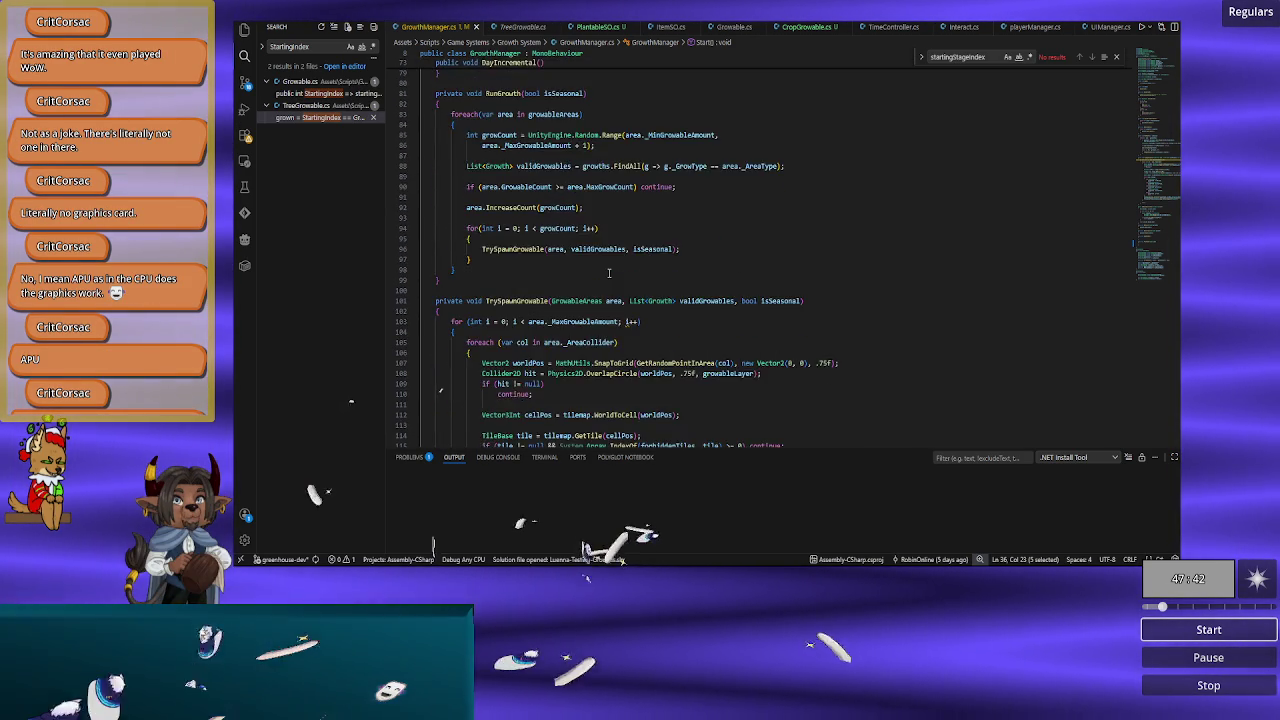
pyautogui.scroll(-4, 608, 272)
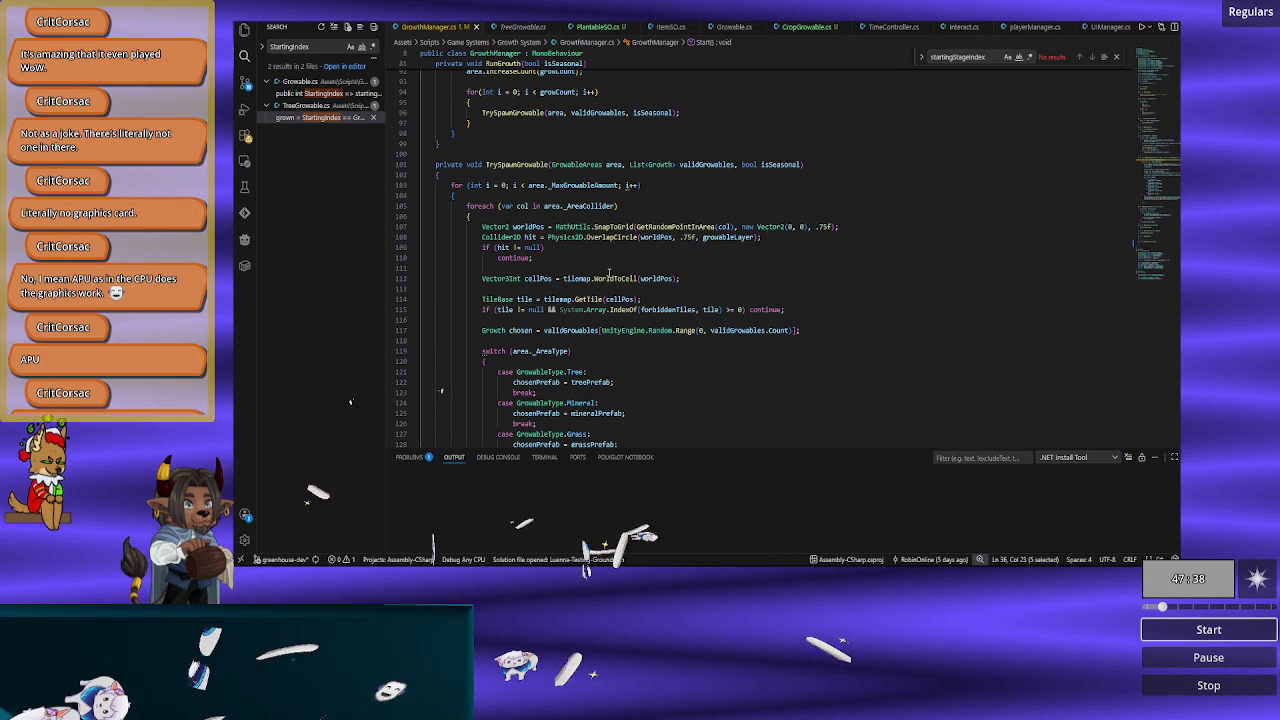
pyautogui.scroll(-4, 608, 272)
pyautogui.scroll(2, 608, 272)
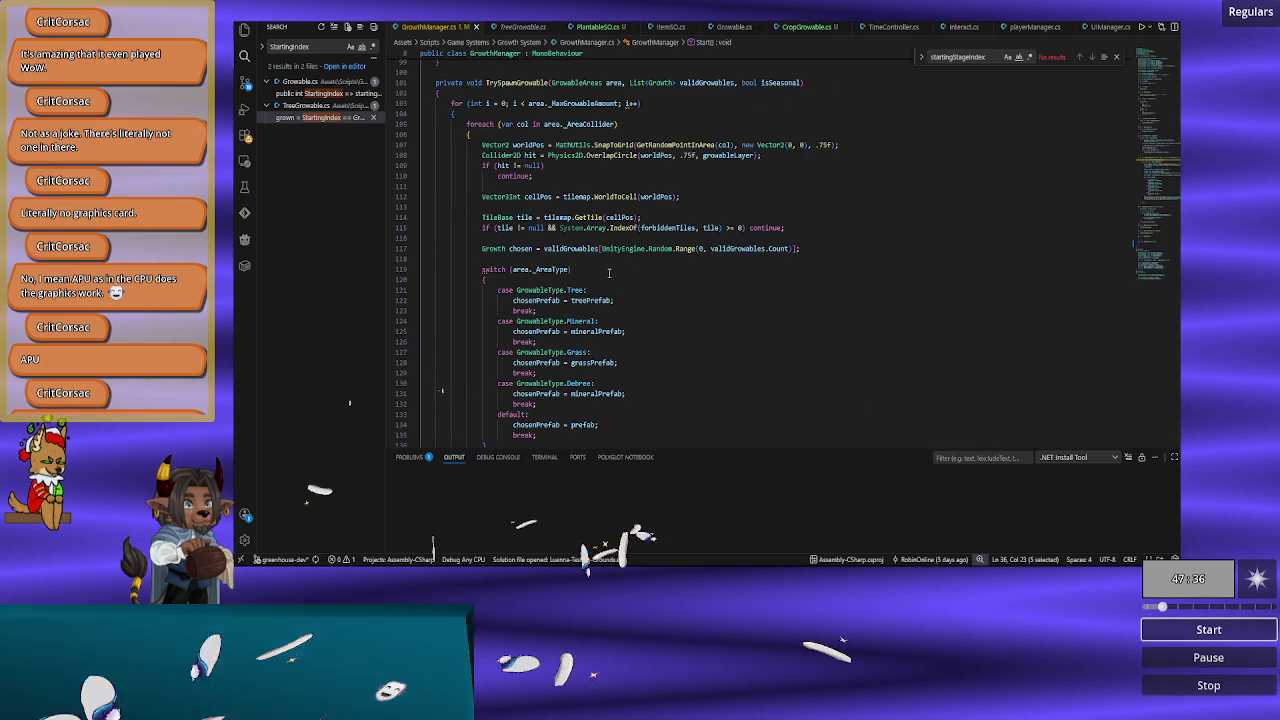
pyautogui.scroll(-3, 608, 272)
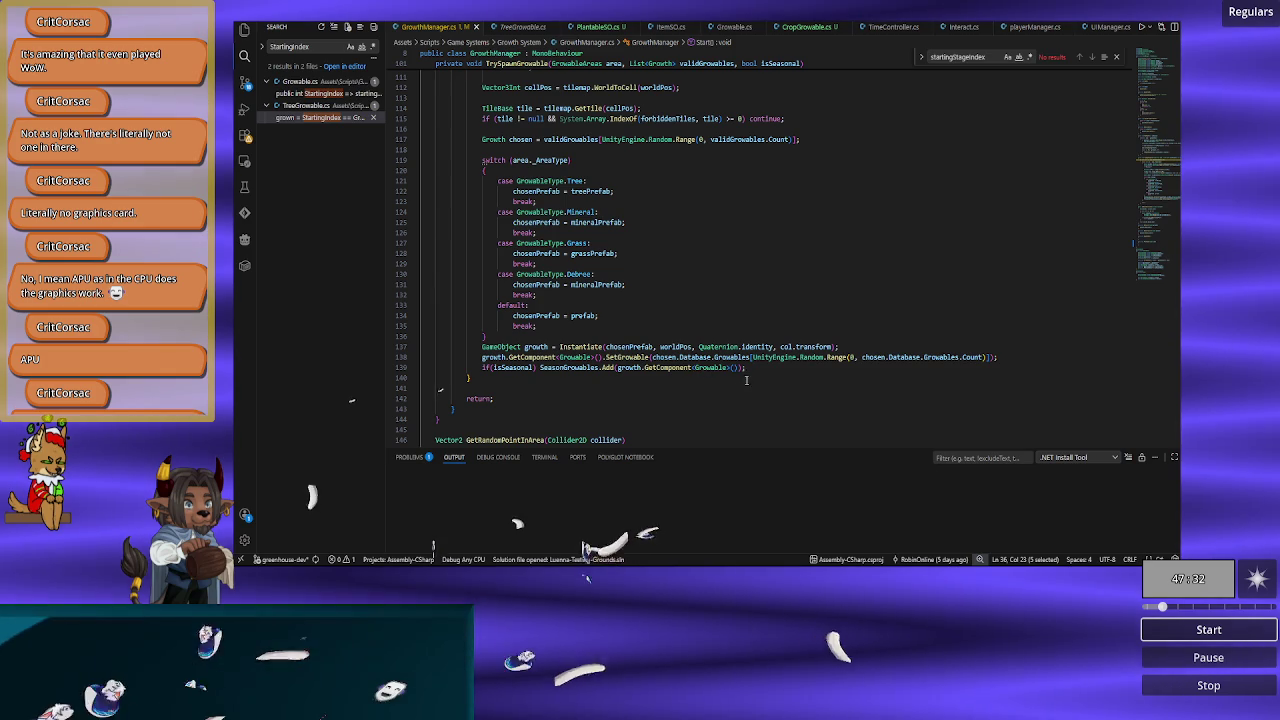
pyautogui.click(608, 357)
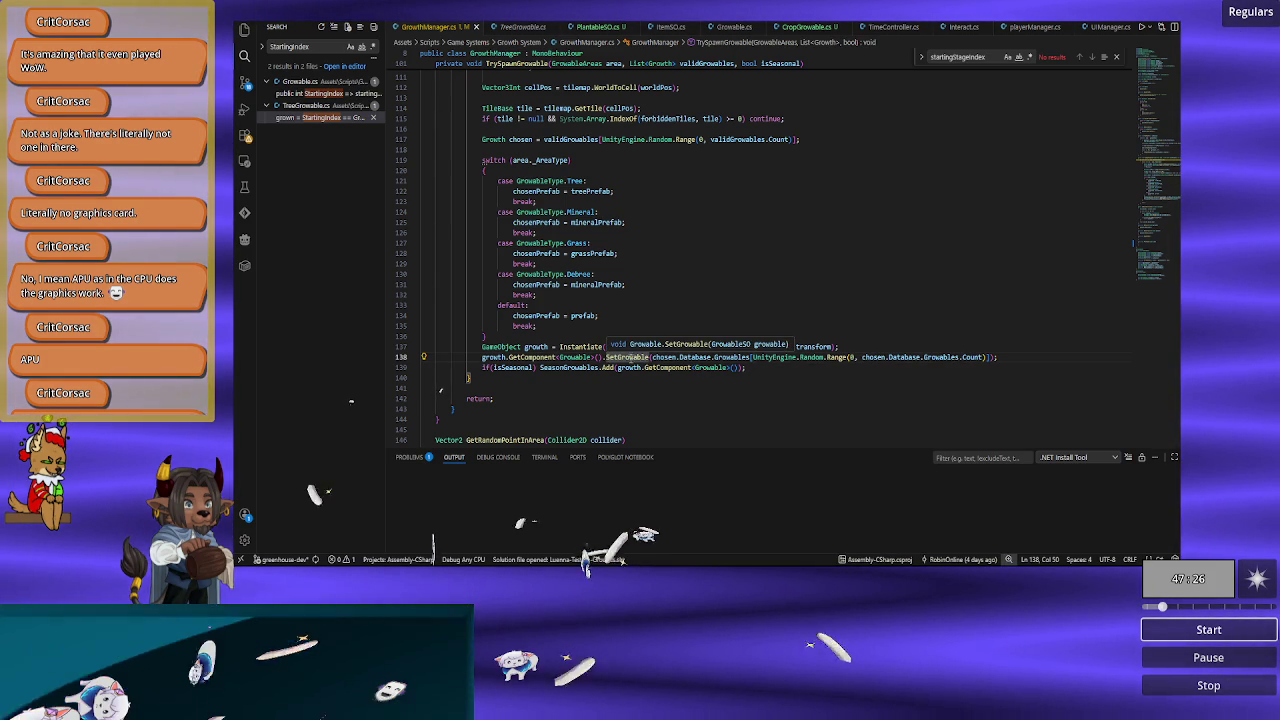
pyautogui.scroll(-5, 556, 373)
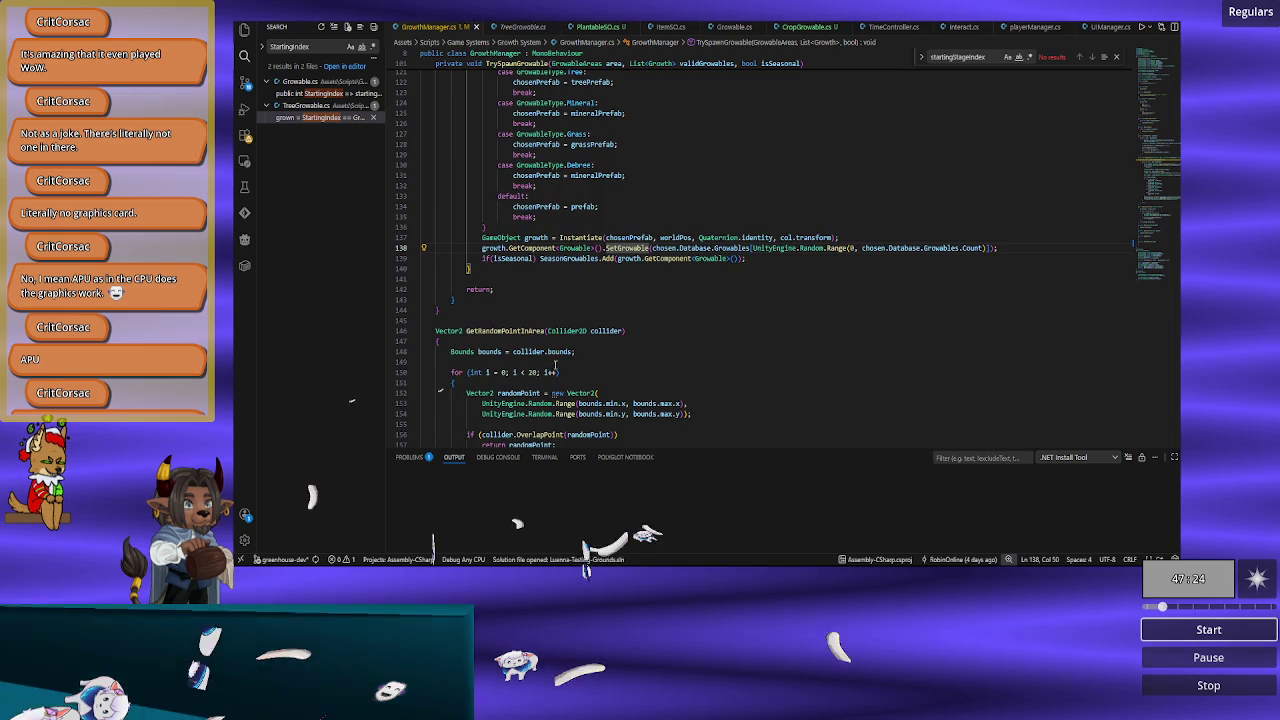
pyautogui.scroll(-8, 632, 320)
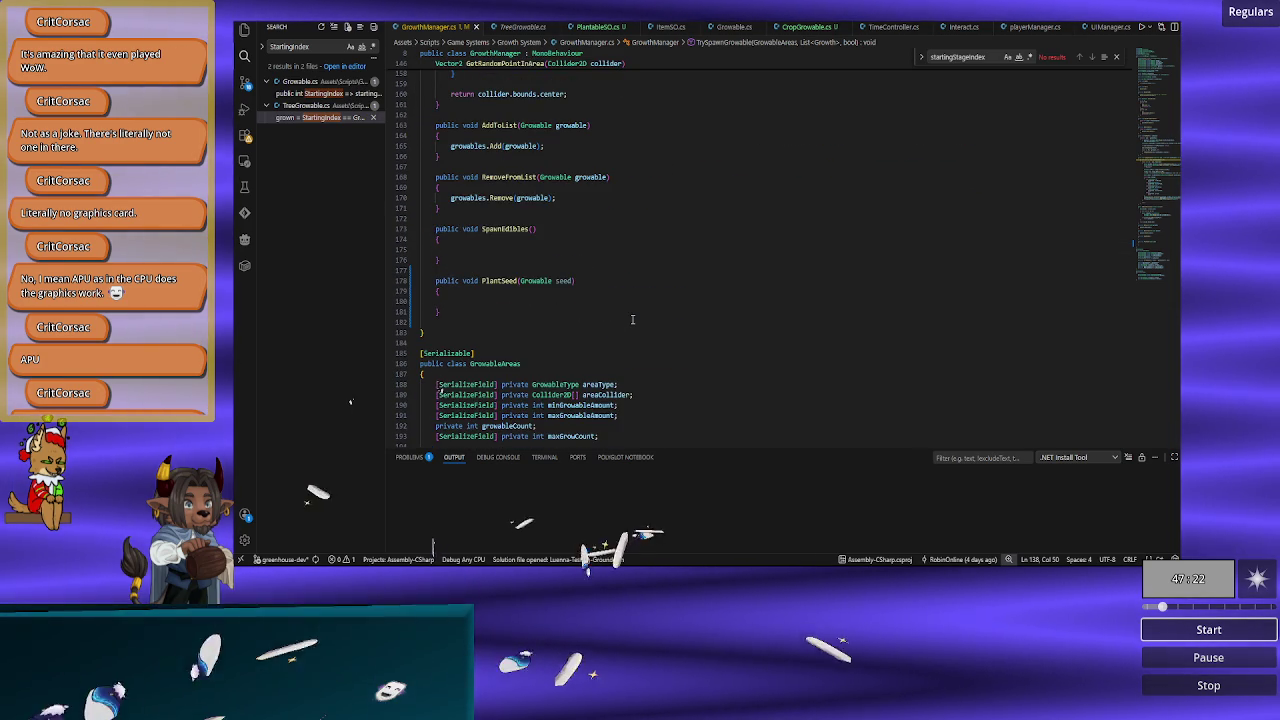
pyautogui.scroll(-3, 632, 320)
pyautogui.scroll(-5, 632, 319)
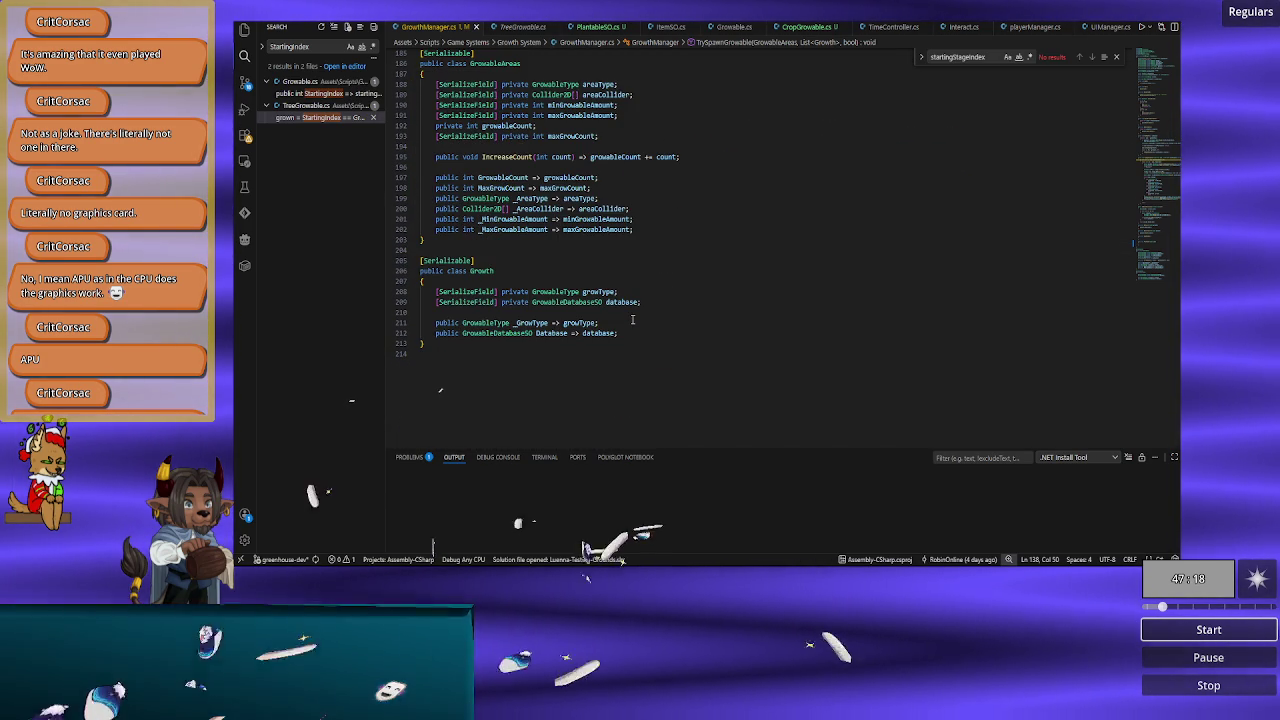
pyautogui.scroll(20, 632, 320)
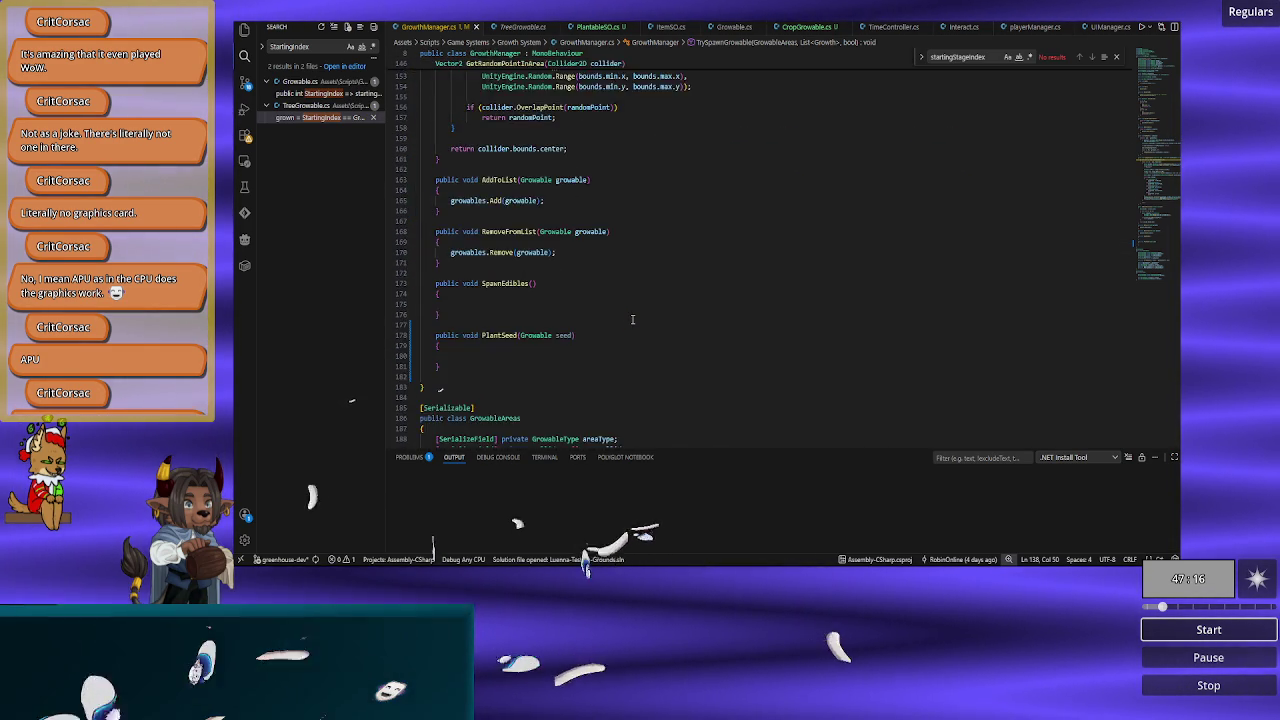
pyautogui.scroll(5, 632, 320)
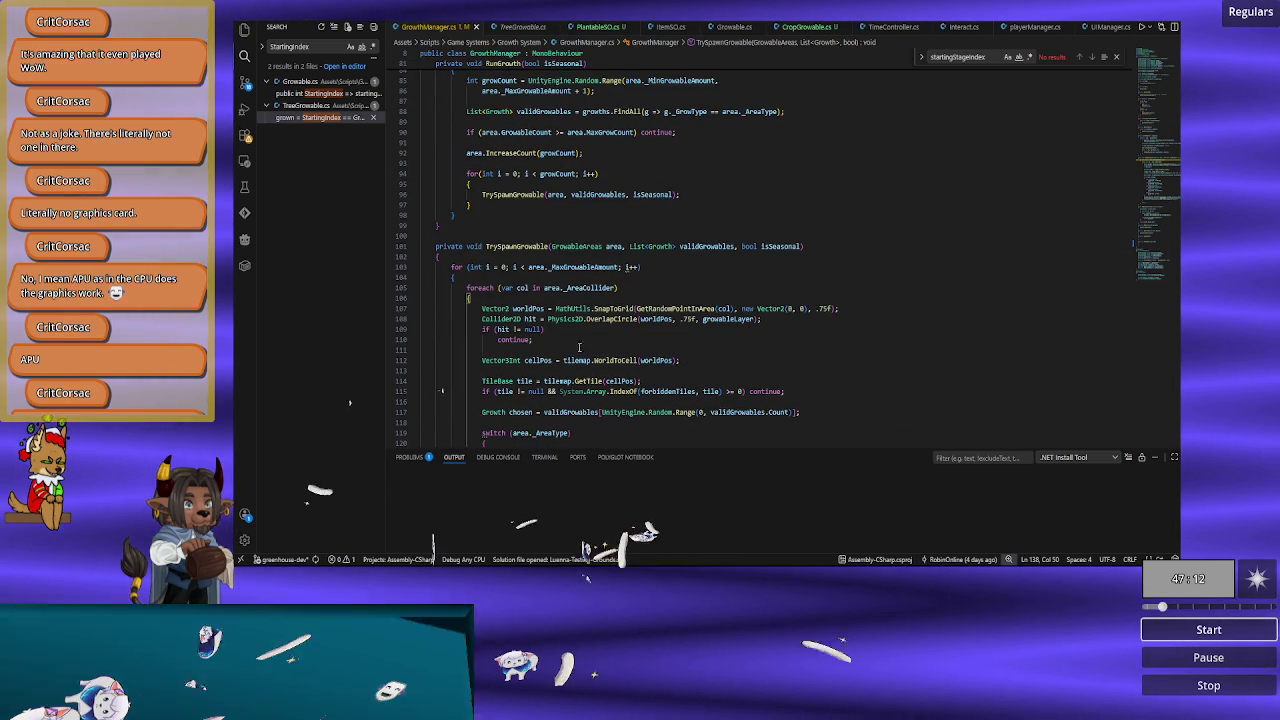
pyautogui.scroll(5, 578, 347)
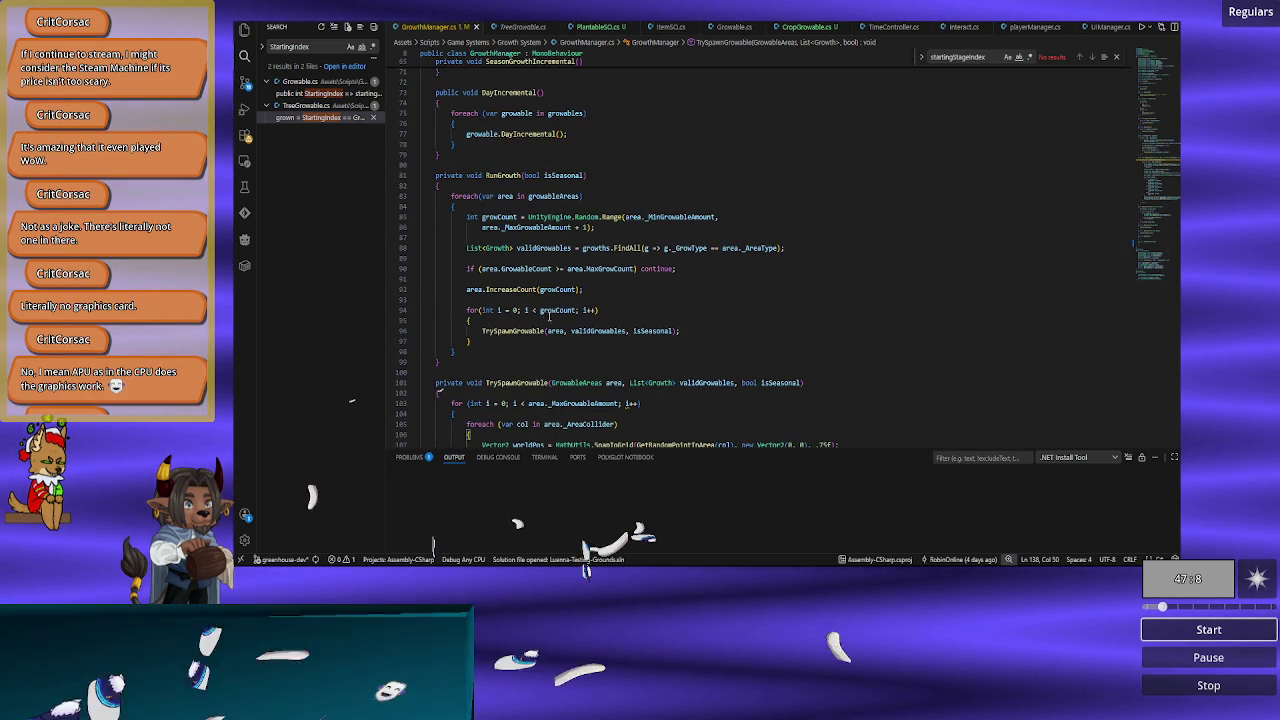
pyautogui.scroll(5, 560, 320)
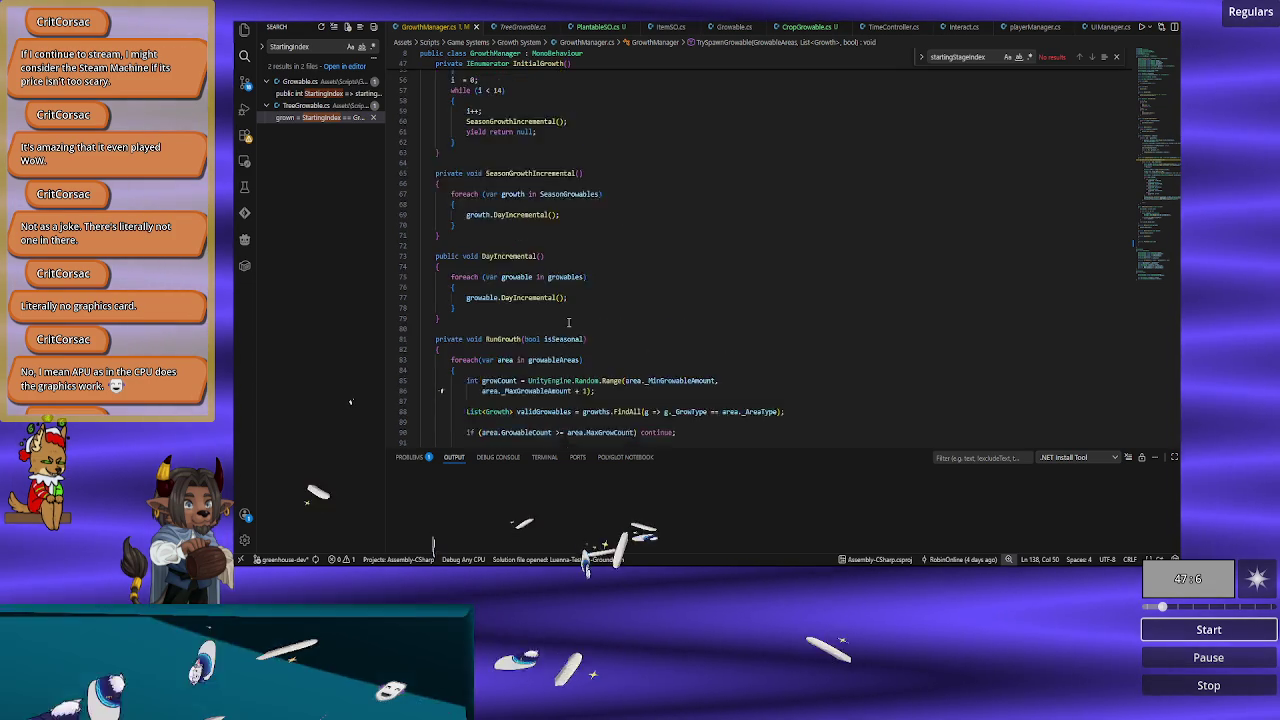
pyautogui.scroll(15, 568, 322)
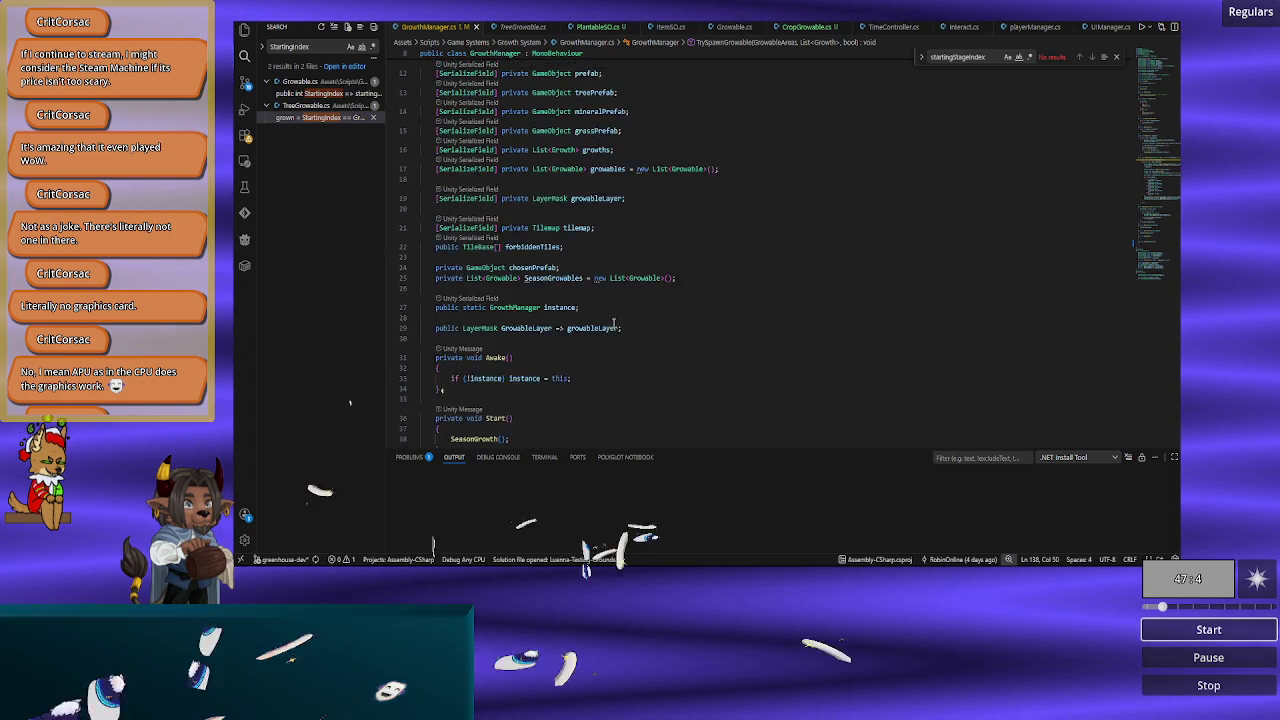
pyautogui.scroll(-9, 613, 322)
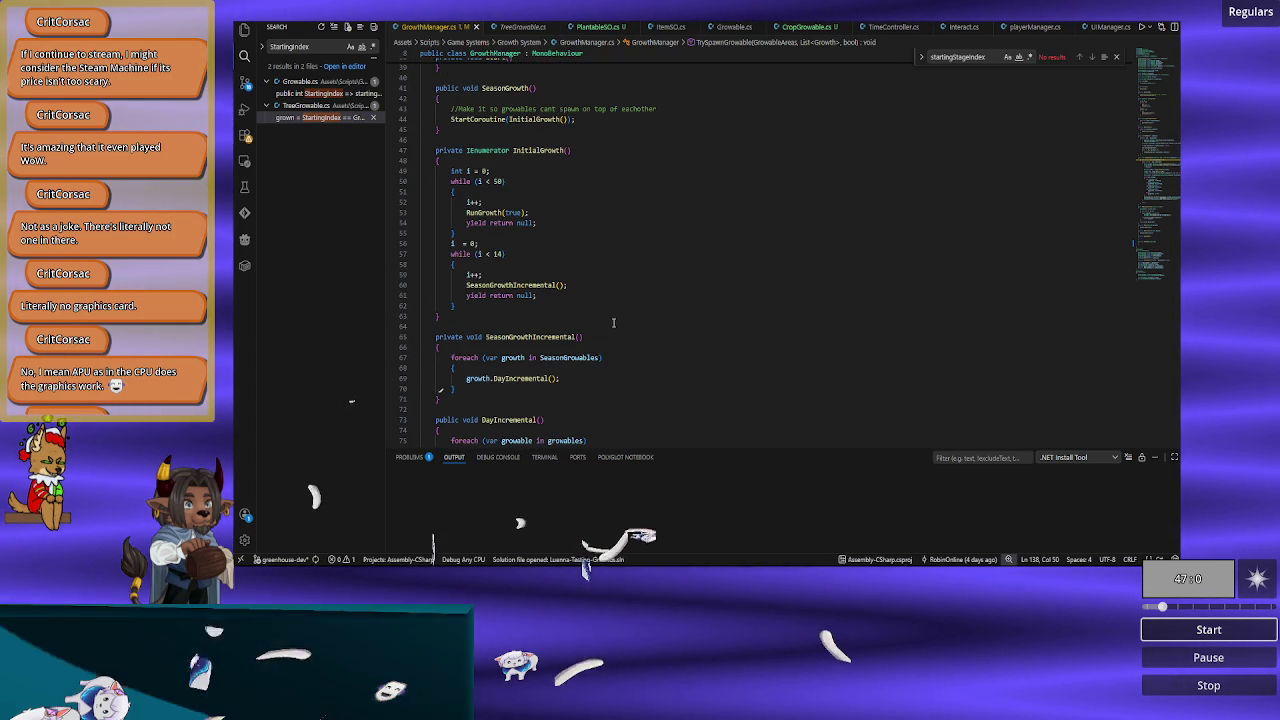
pyautogui.click(890, 27)
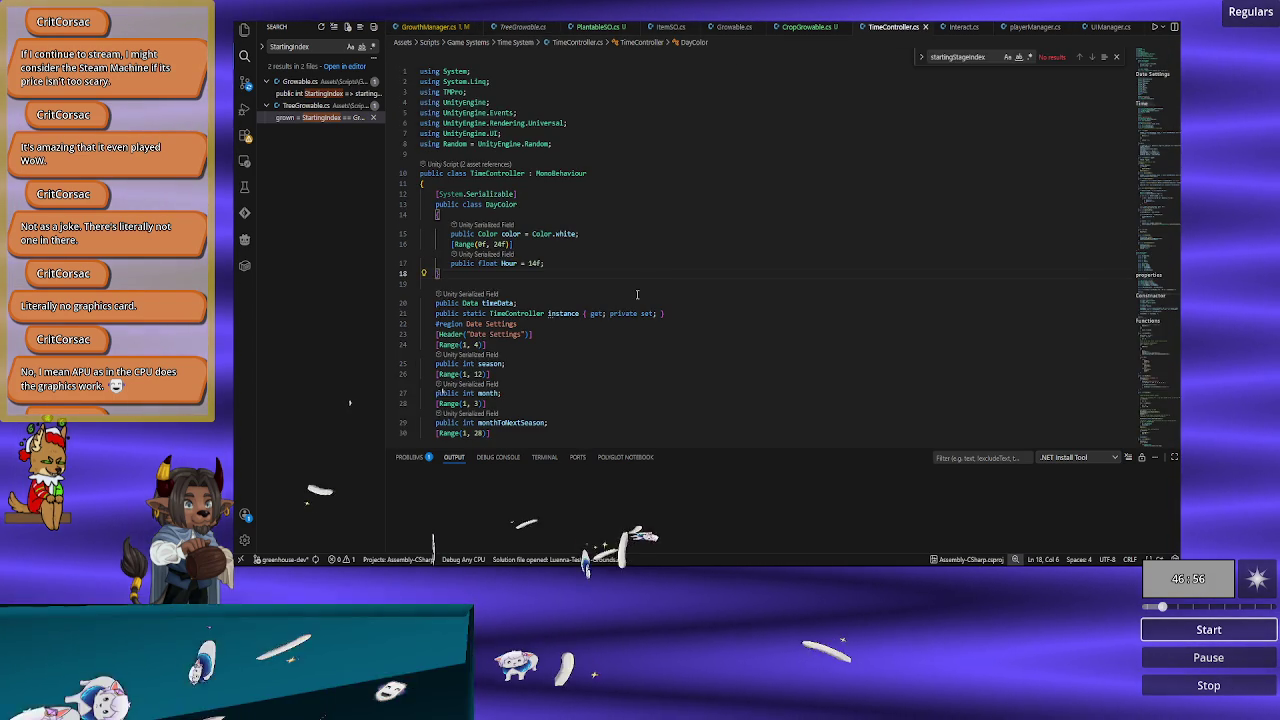
pyautogui.scroll(-20, 637, 294)
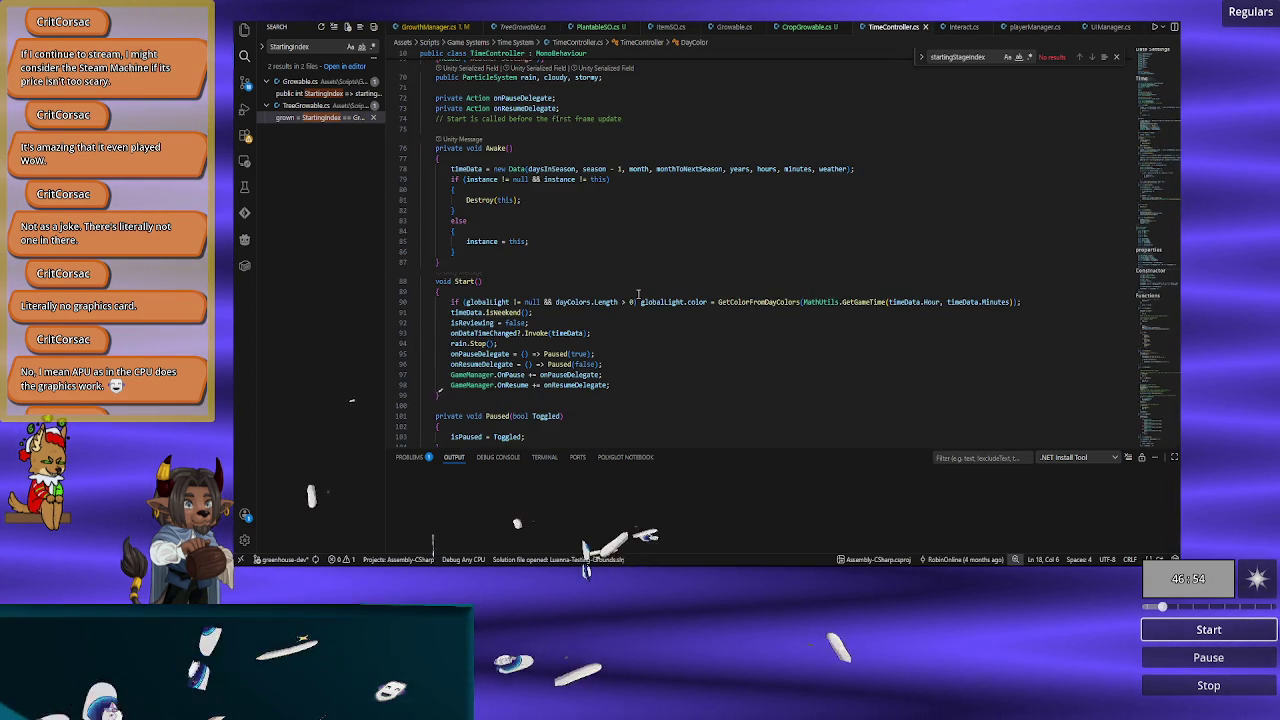
pyautogui.scroll(-10, 637, 294)
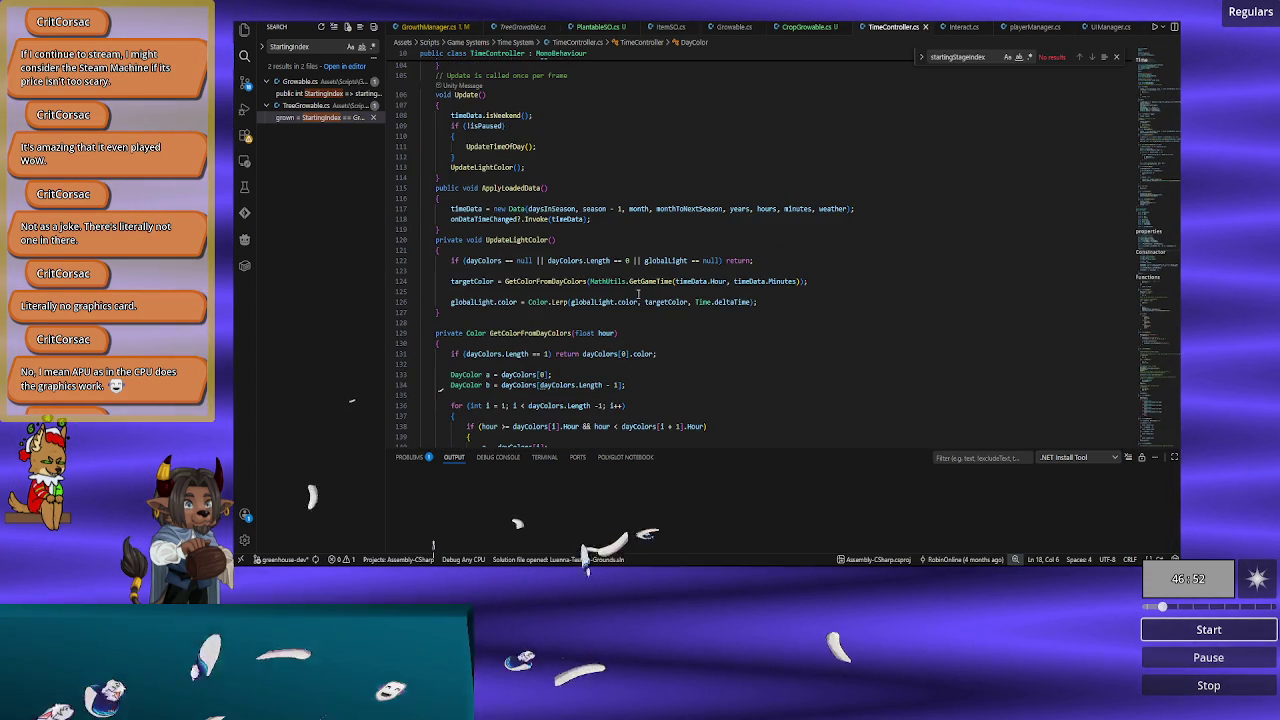
pyautogui.hotkey('ctrl', 'Tab')
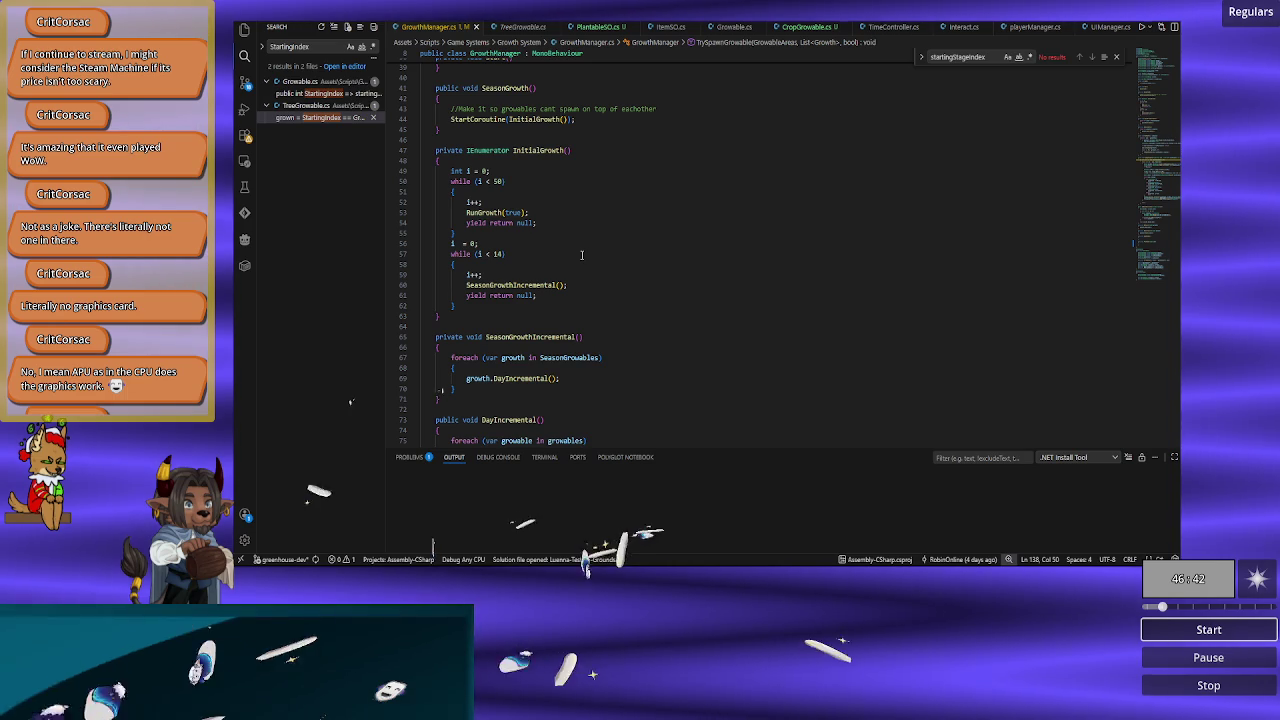
pyautogui.scroll(1, 581, 254)
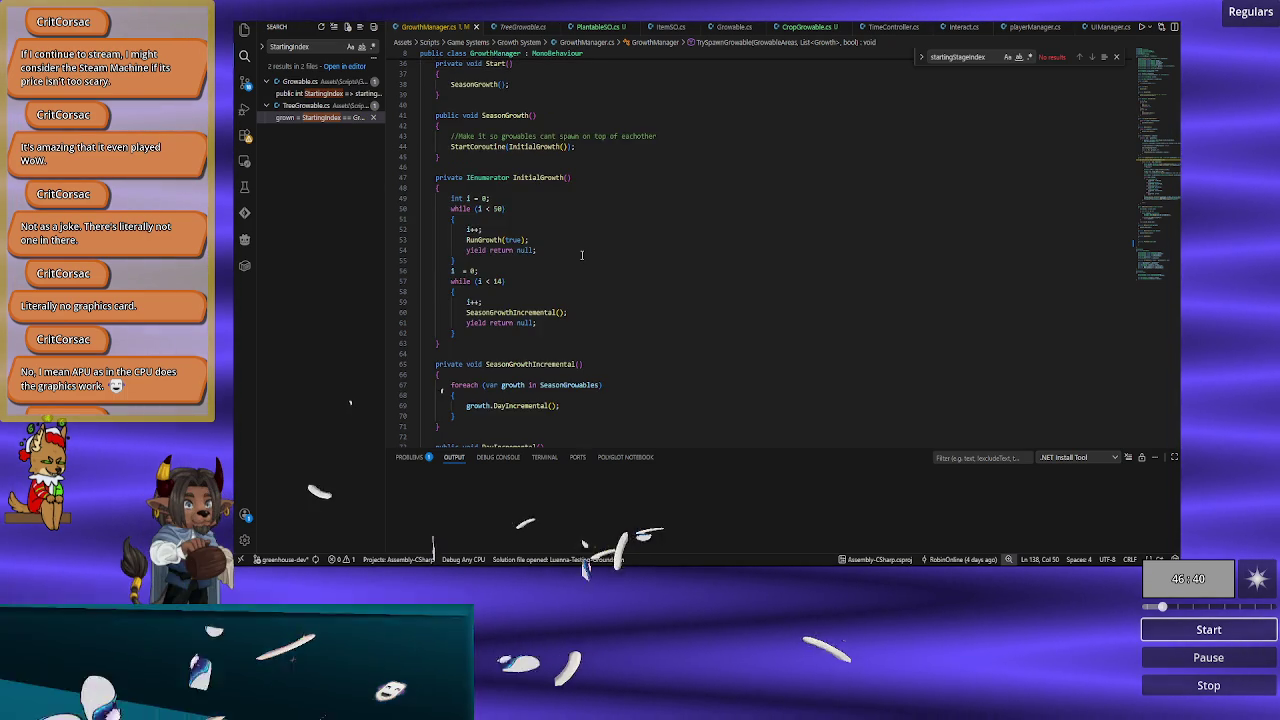
pyautogui.scroll(-2, 581, 254)
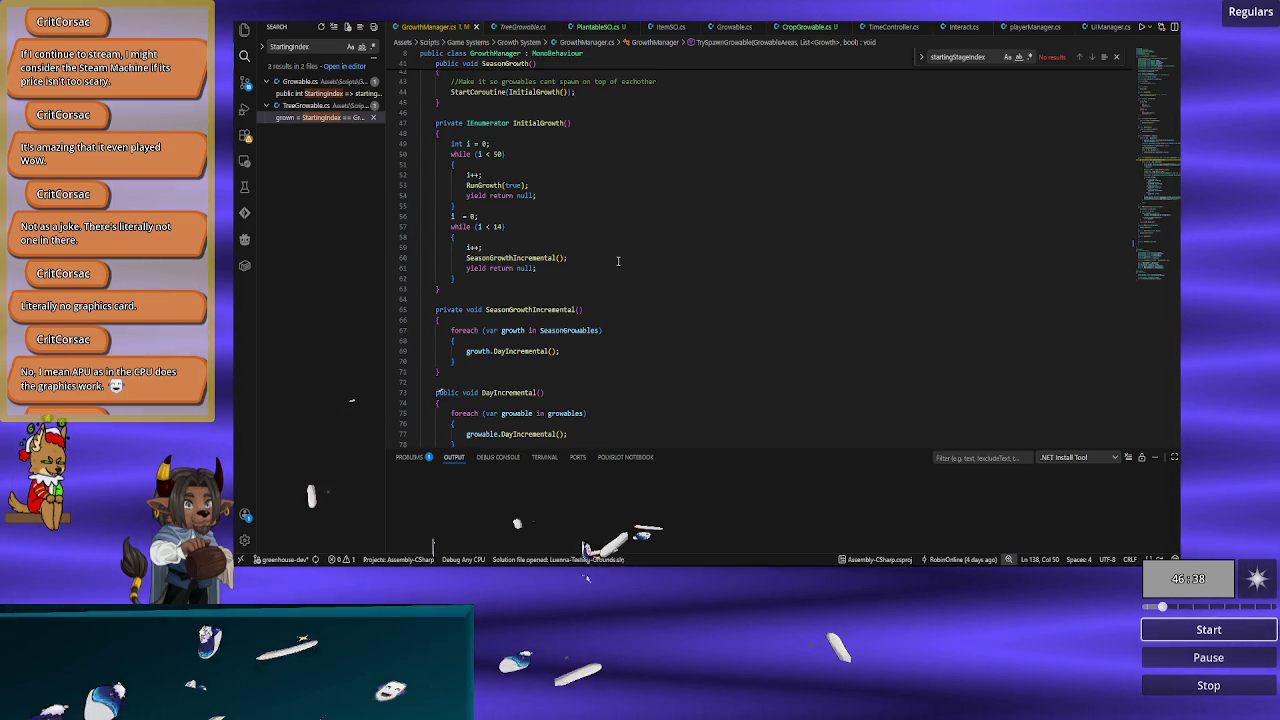
pyautogui.scroll(-4, 618, 261)
pyautogui.scroll(-6, 618, 261)
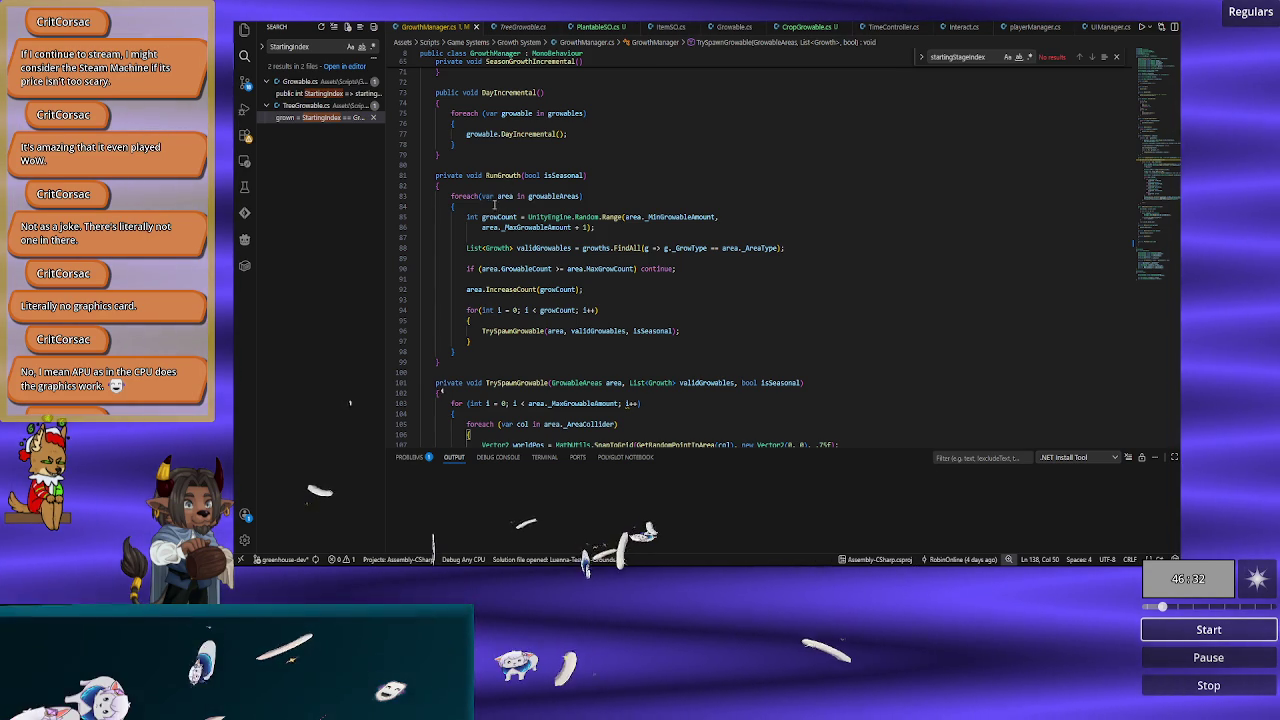
pyautogui.doubleClick(500, 217)
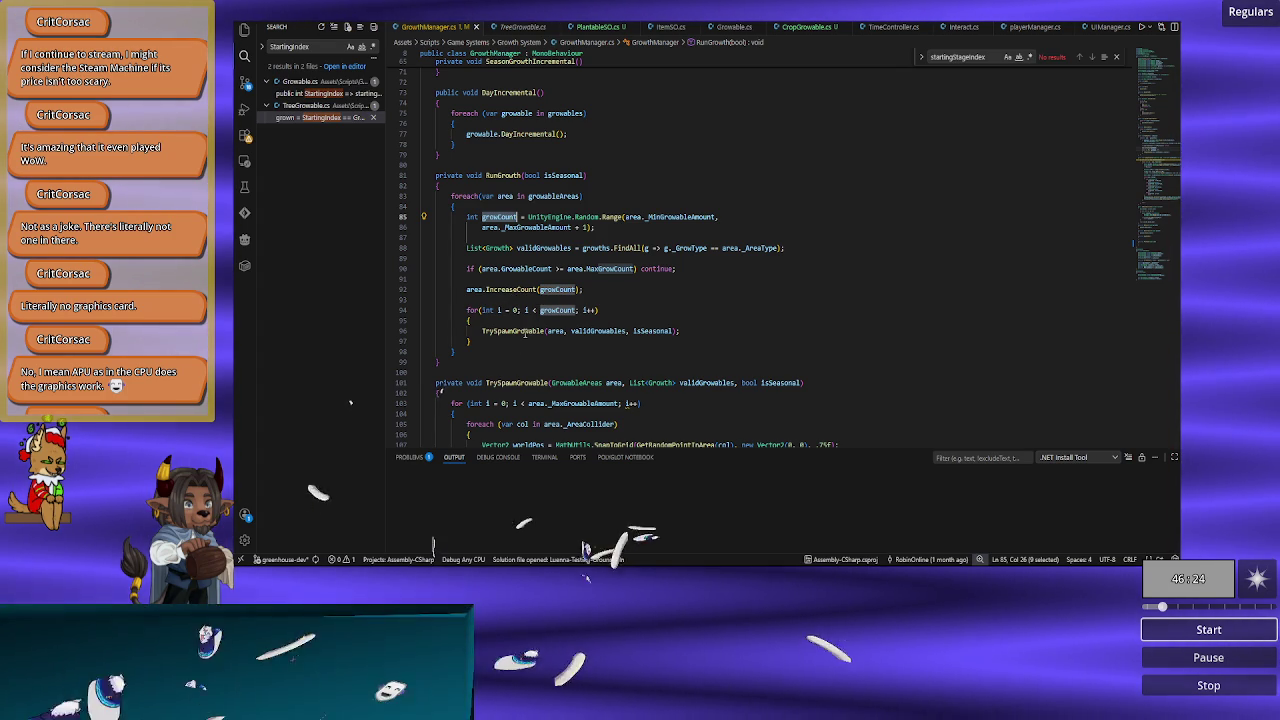
pyautogui.scroll(-7, 520, 208)
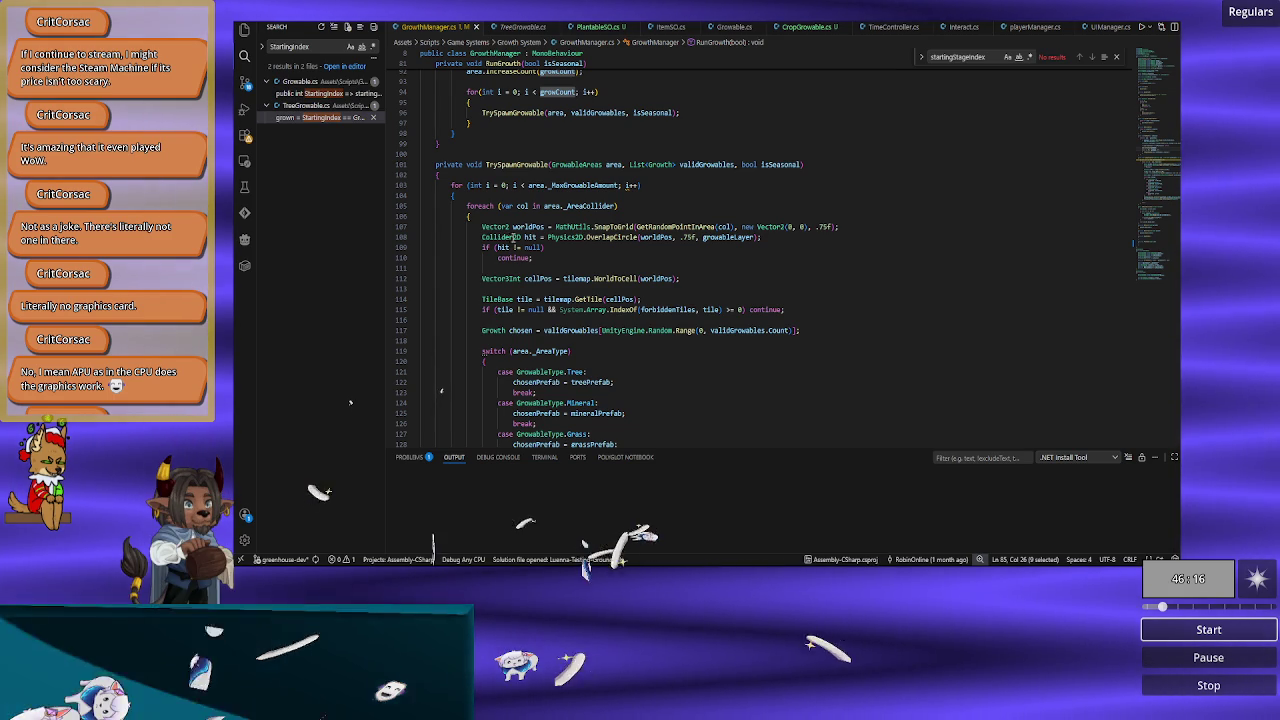
pyautogui.scroll(-3, 583, 276)
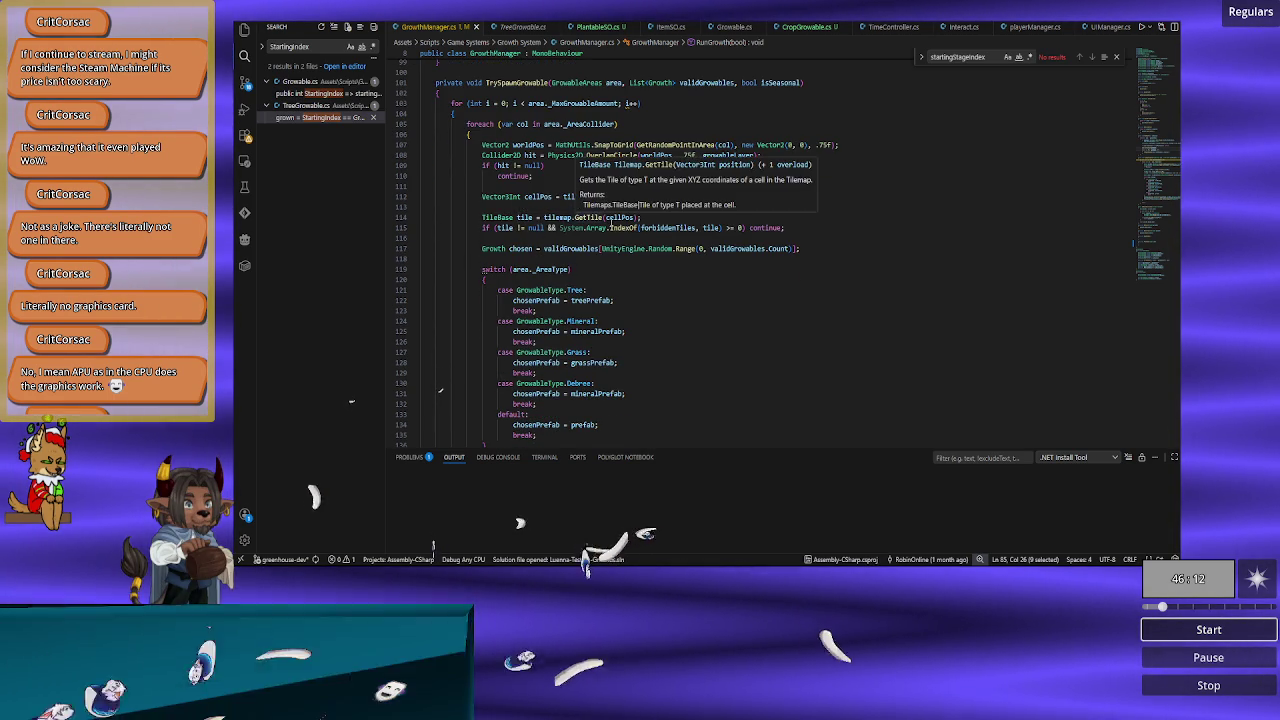
pyautogui.scroll(-4, 583, 248)
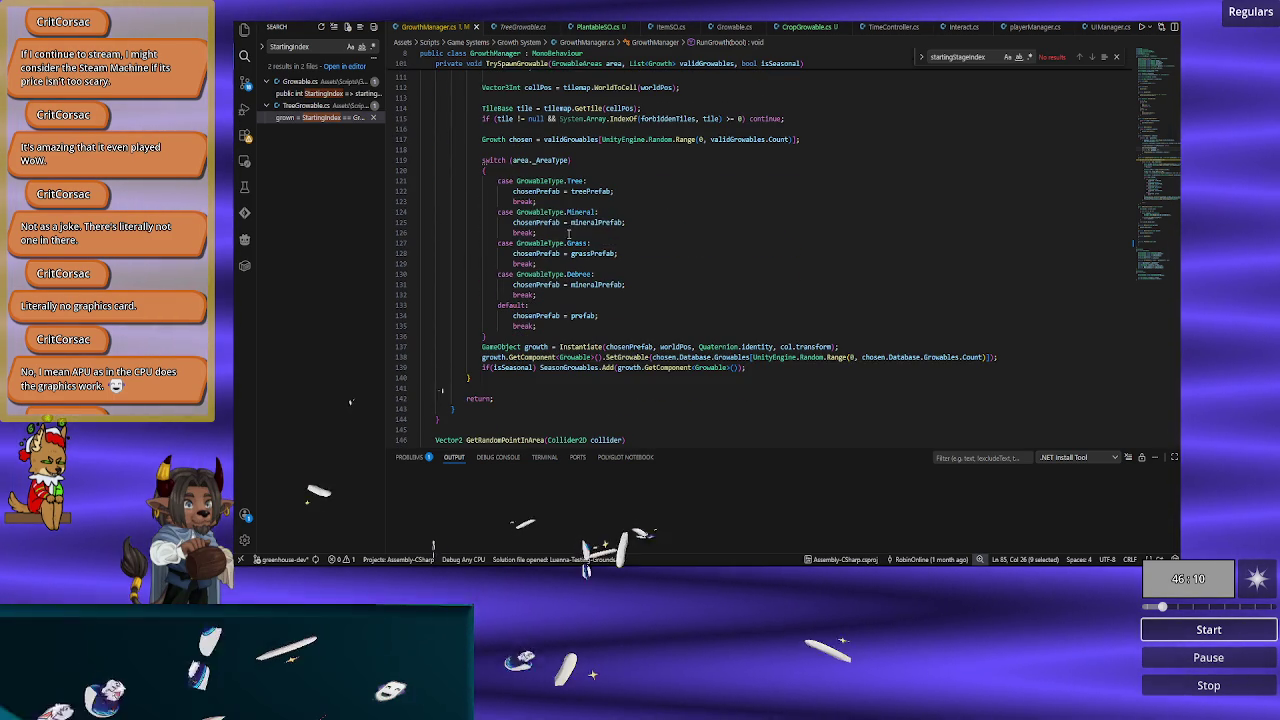
pyautogui.doubleClick(536, 347)
pyautogui.doubleClick(628, 347)
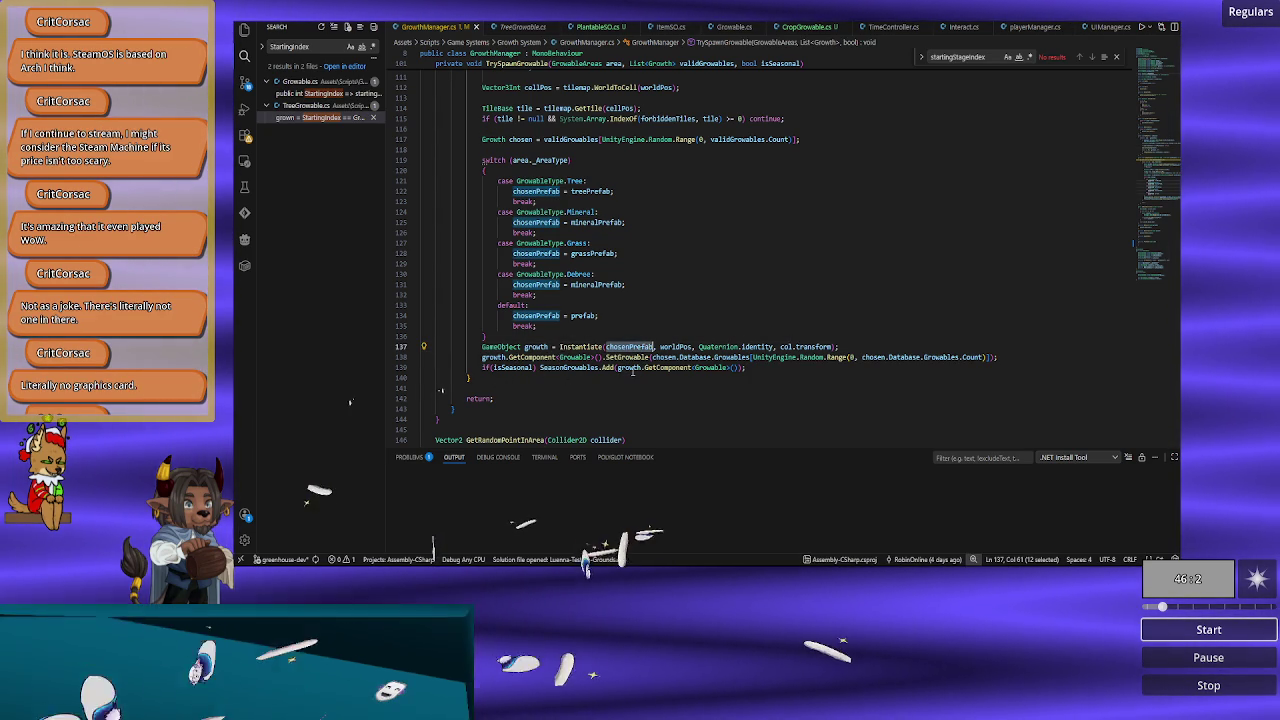
pyautogui.doubleClick(607, 368)
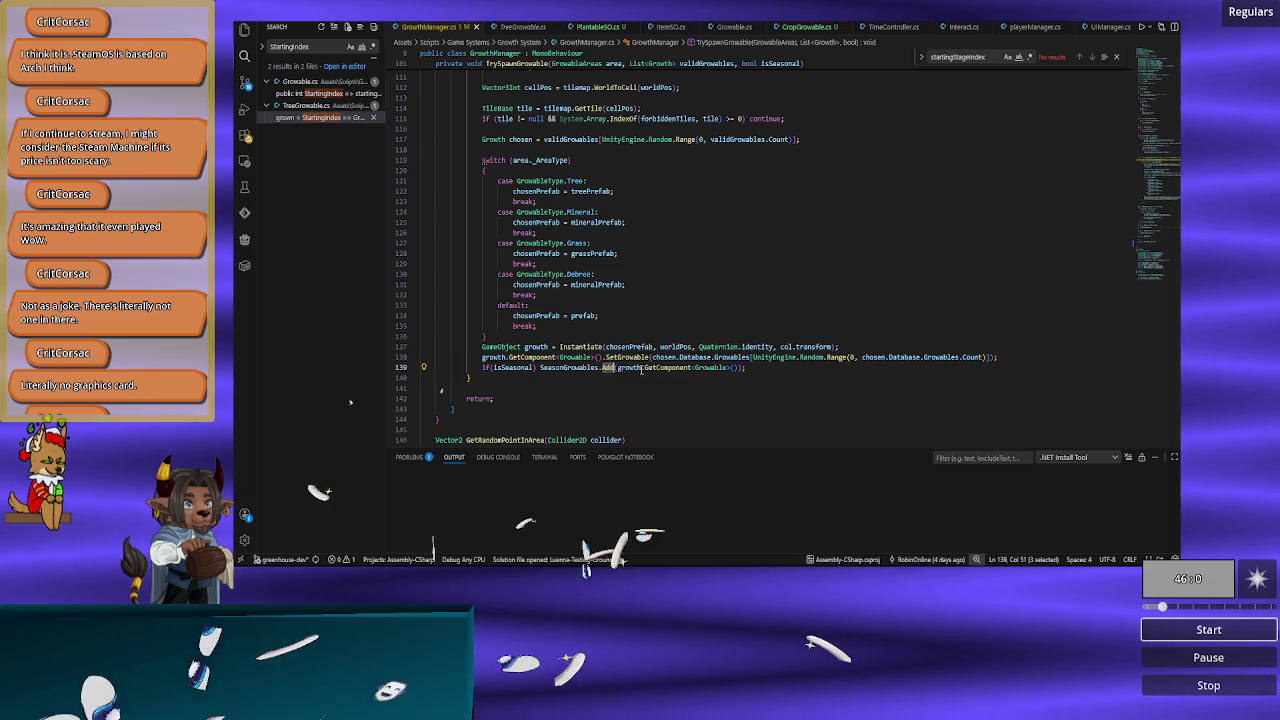
pyautogui.scroll(-3, 582, 372)
pyautogui.scroll(-2, 582, 372)
pyautogui.scroll(5, 582, 372)
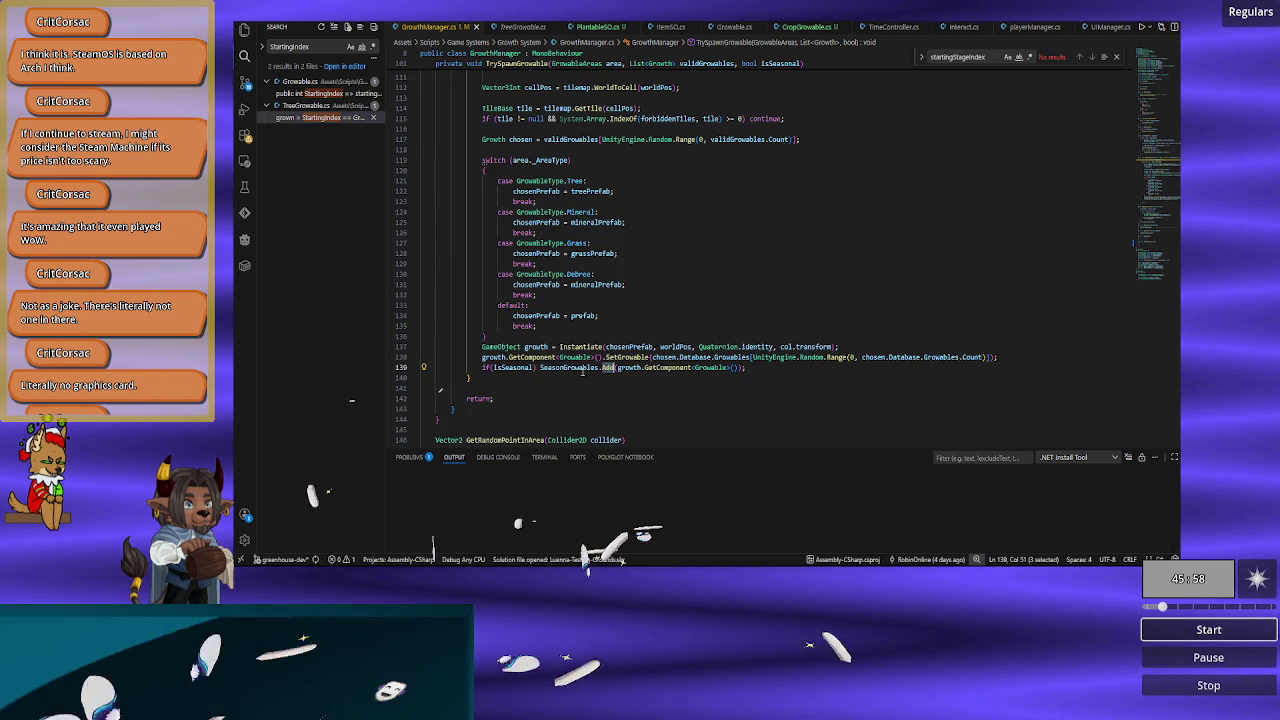
pyautogui.doubleClick(582, 370)
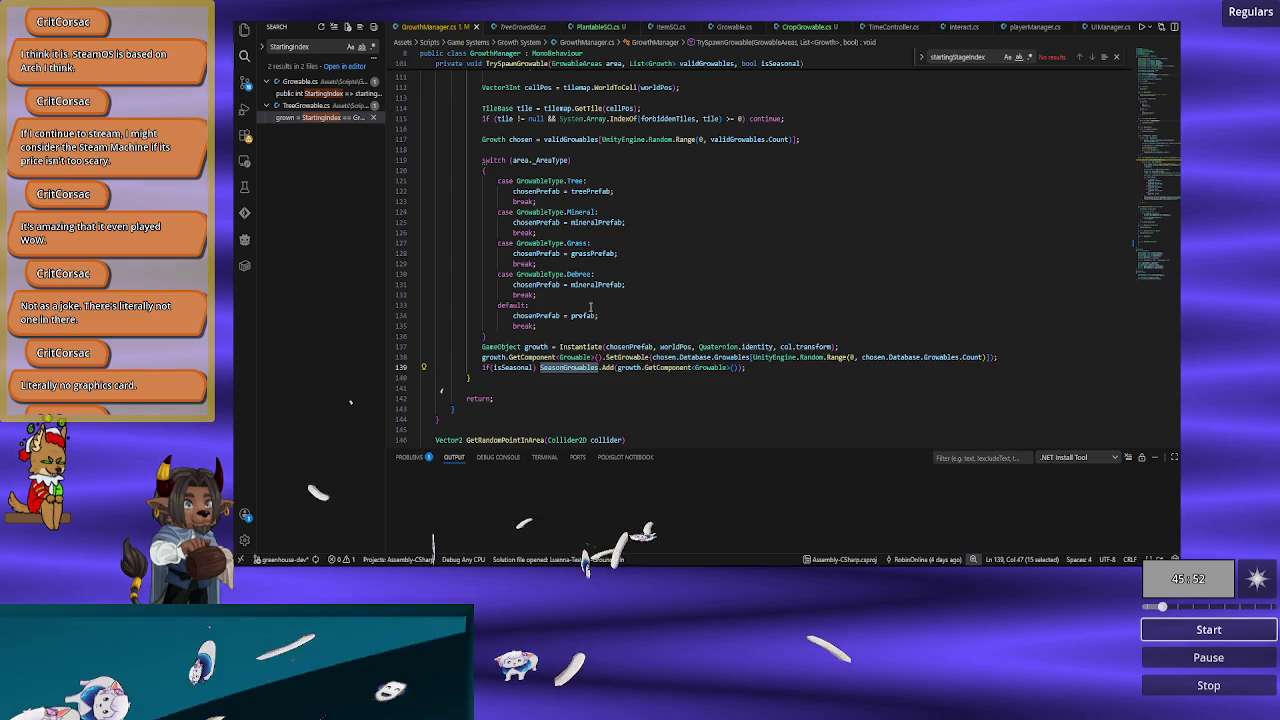
pyautogui.scroll(7, 590, 306)
pyautogui.scroll(4, 590, 306)
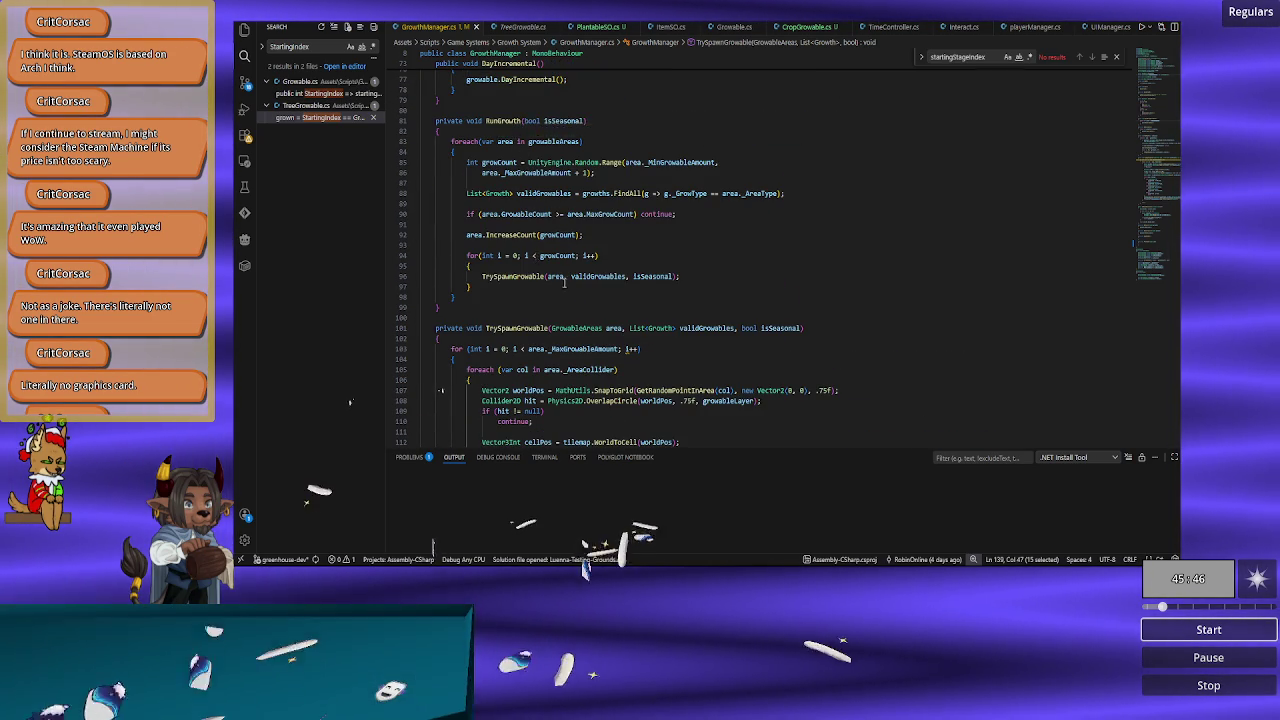
# Step: Review GrowthManager's DayIncremental method, which calls DayIncremental on every growable
pyautogui.scroll(-15, 564, 283)
pyautogui.scroll(-2, 568, 284)
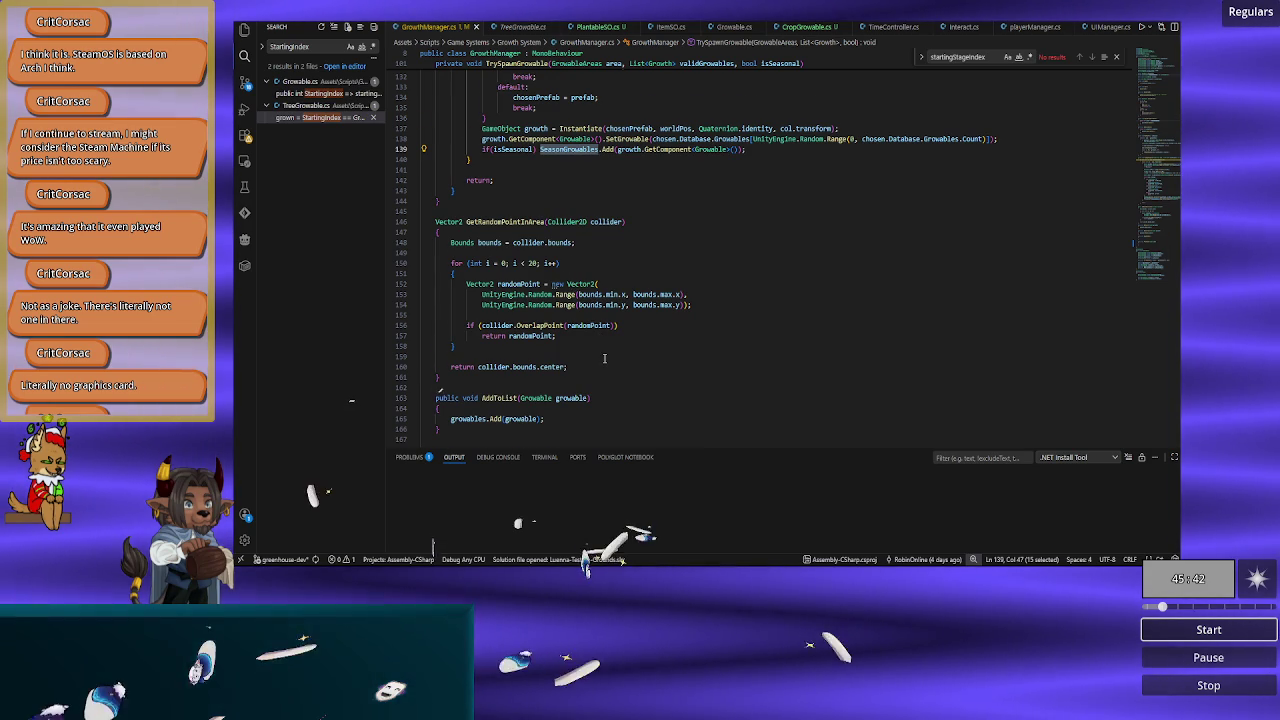
pyautogui.scroll(-5, 604, 358)
pyautogui.scroll(20, 604, 358)
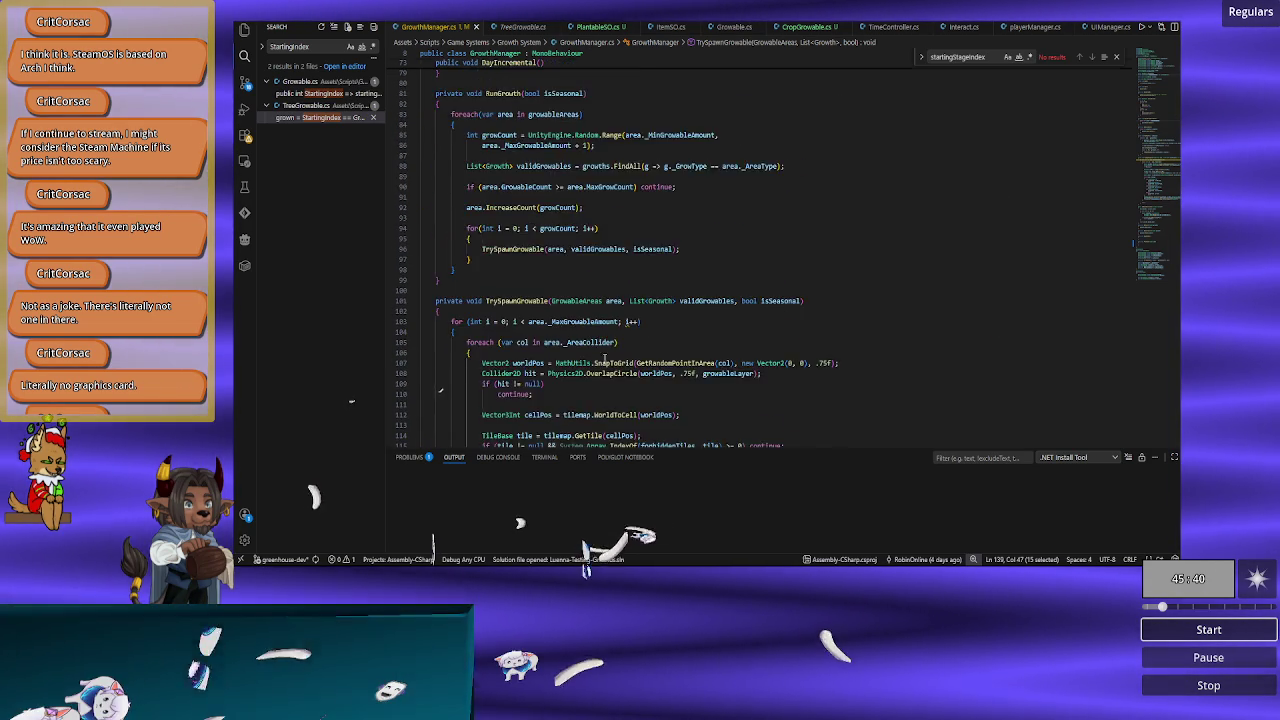
pyautogui.scroll(4, 604, 358)
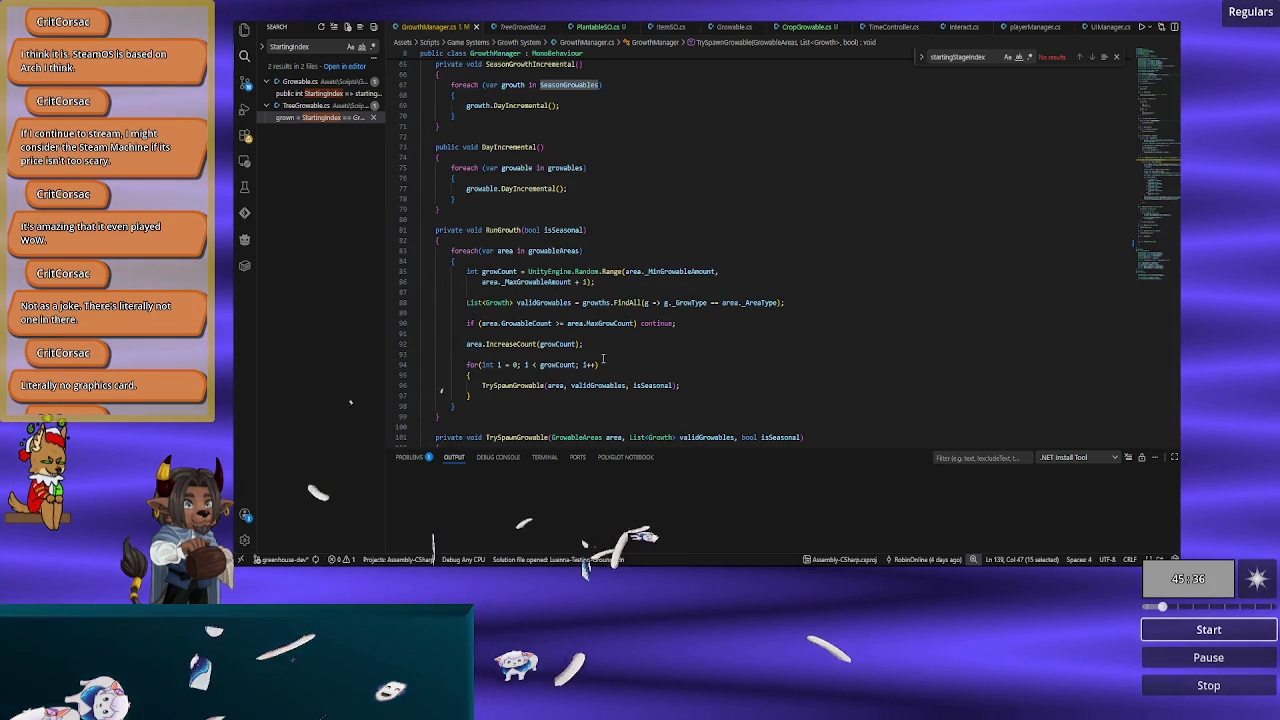
pyautogui.scroll(2, 604, 358)
pyautogui.doubleClick(528, 243)
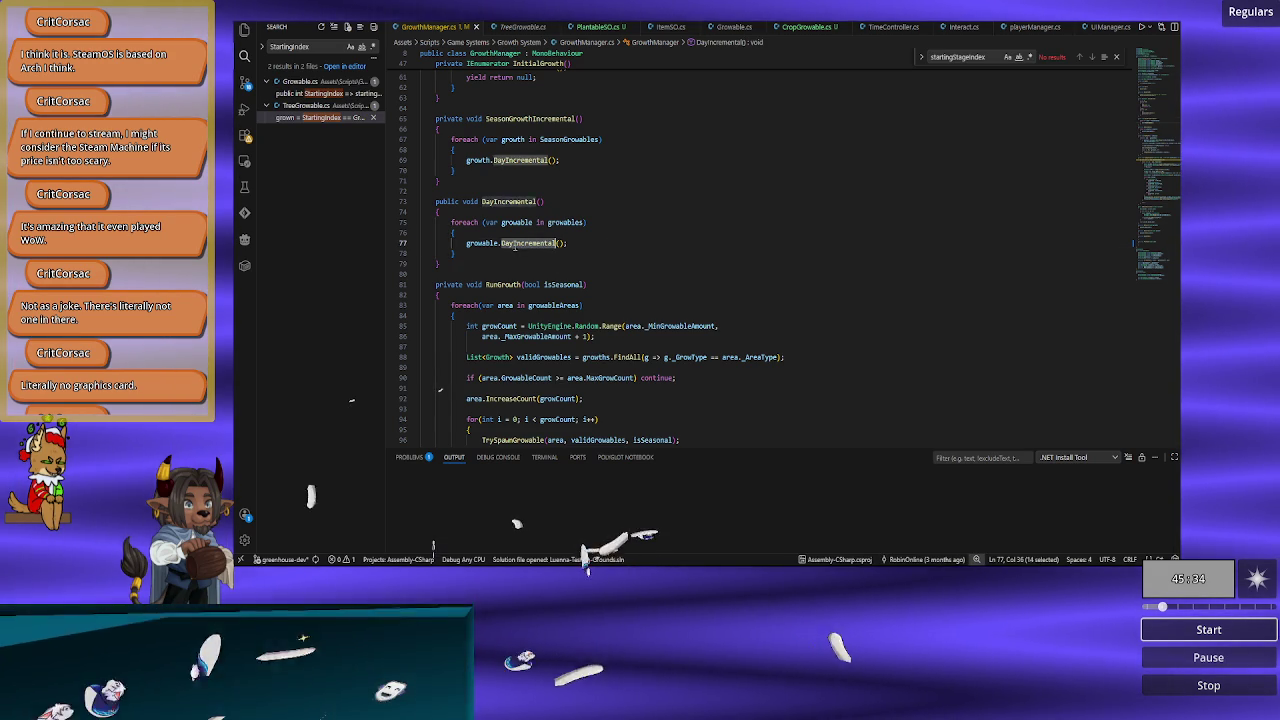
pyautogui.scroll(8, 661, 367)
pyautogui.scroll(7, 661, 367)
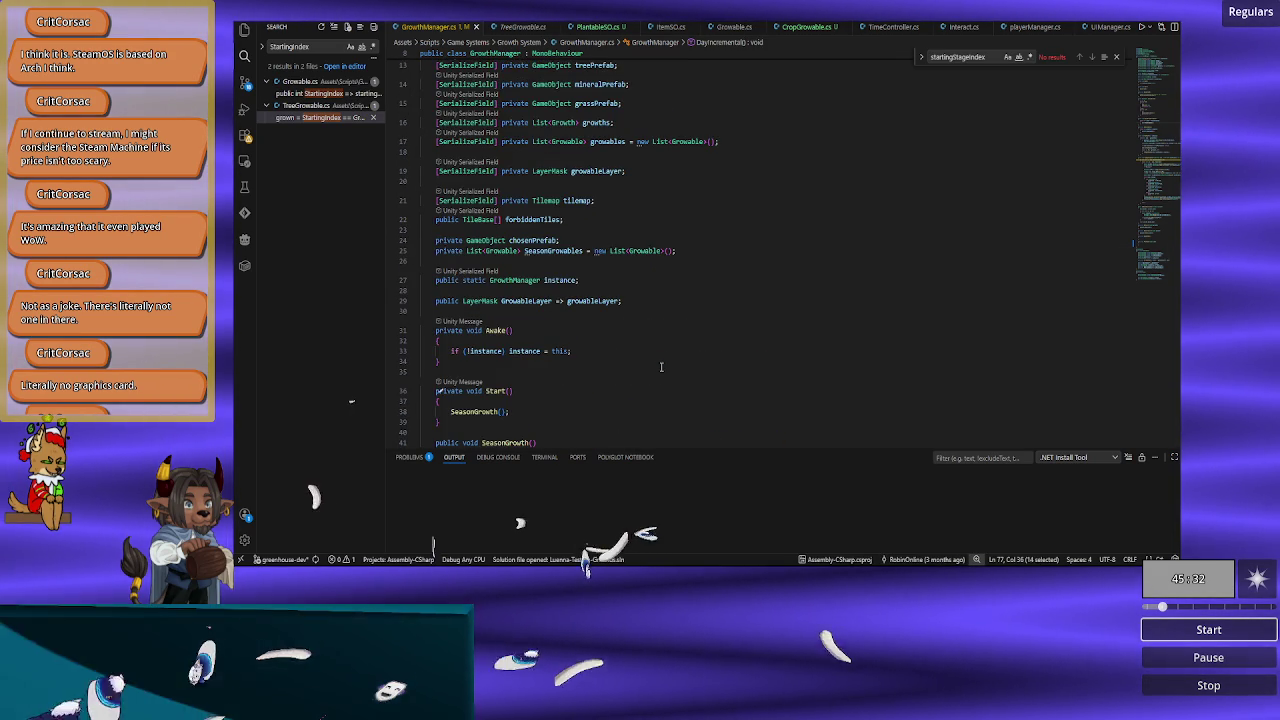
pyautogui.scroll(-13, 661, 367)
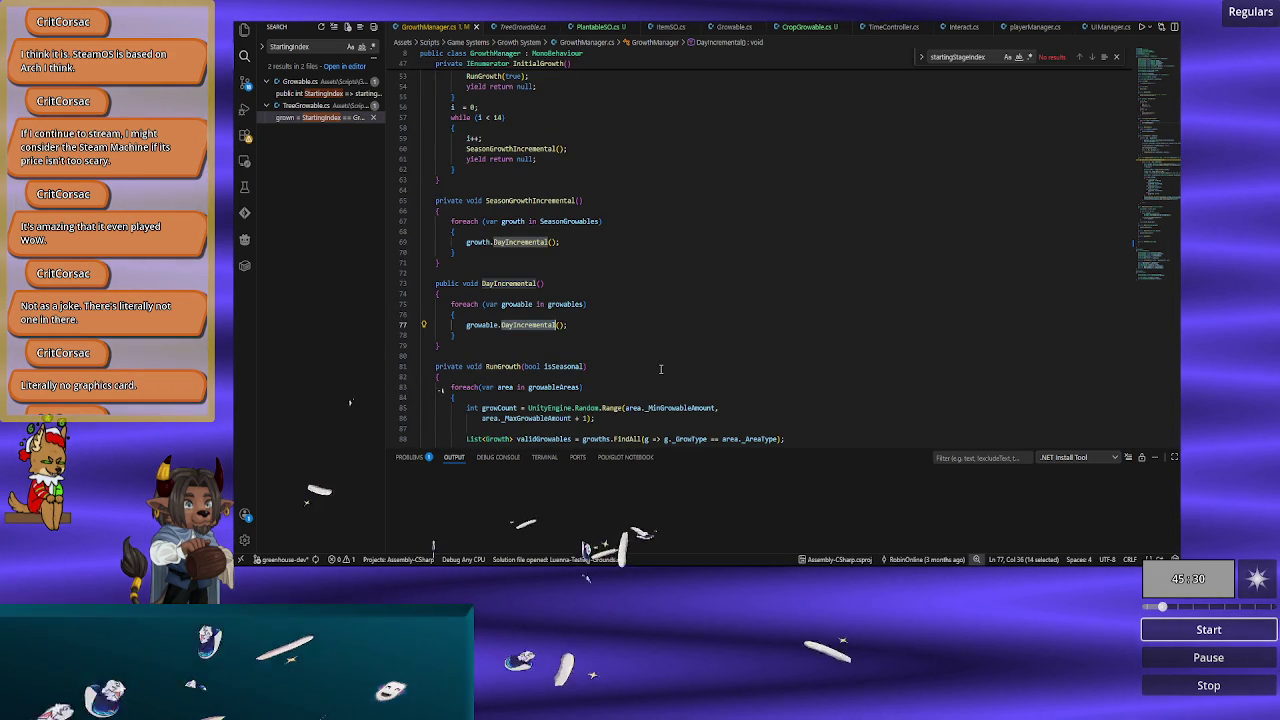
pyautogui.scroll(-3, 660, 369)
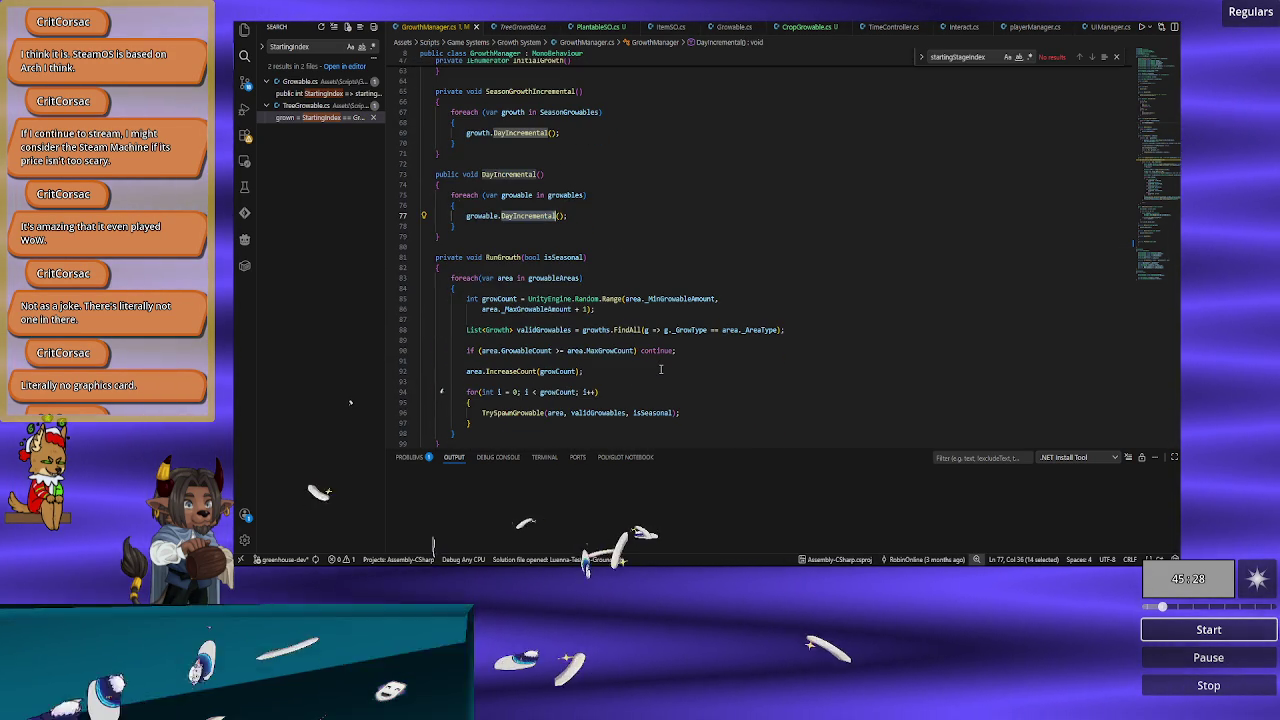
pyautogui.scroll(-2, 661, 369)
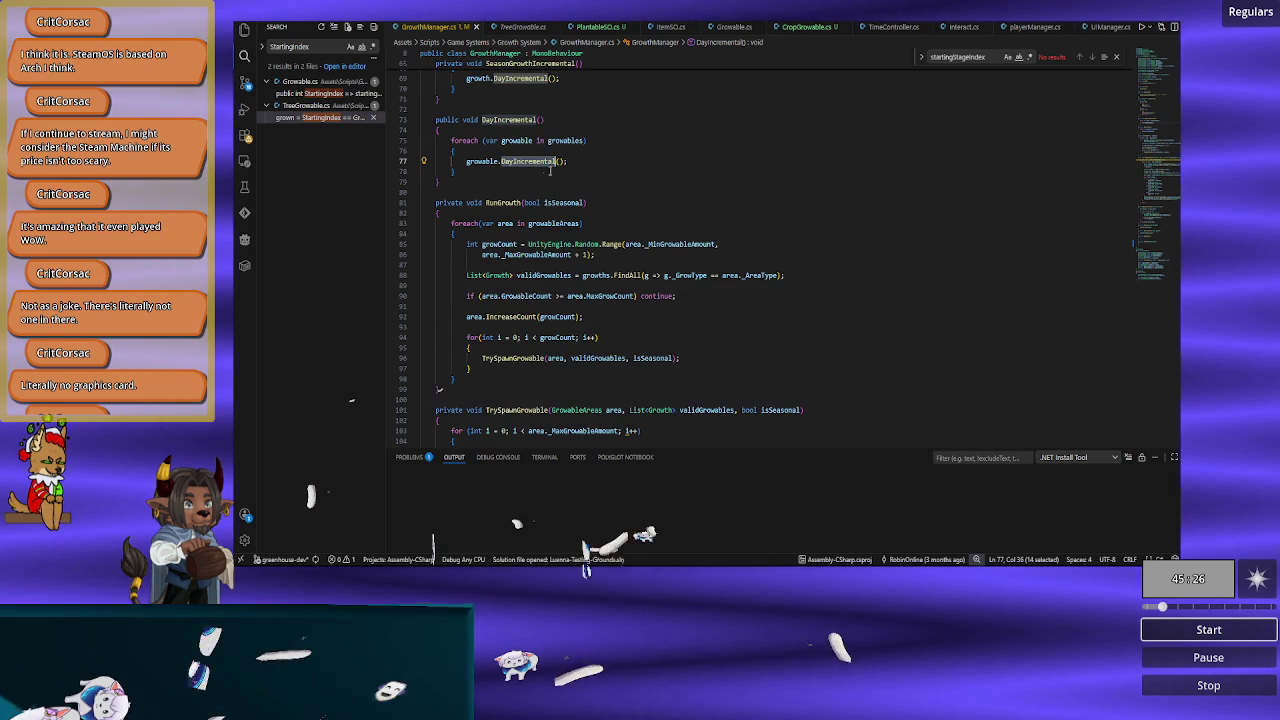
# Step: Scroll through Growable.cs and start an in-file search for 'growin', then clear it
pyautogui.click(712, 27)
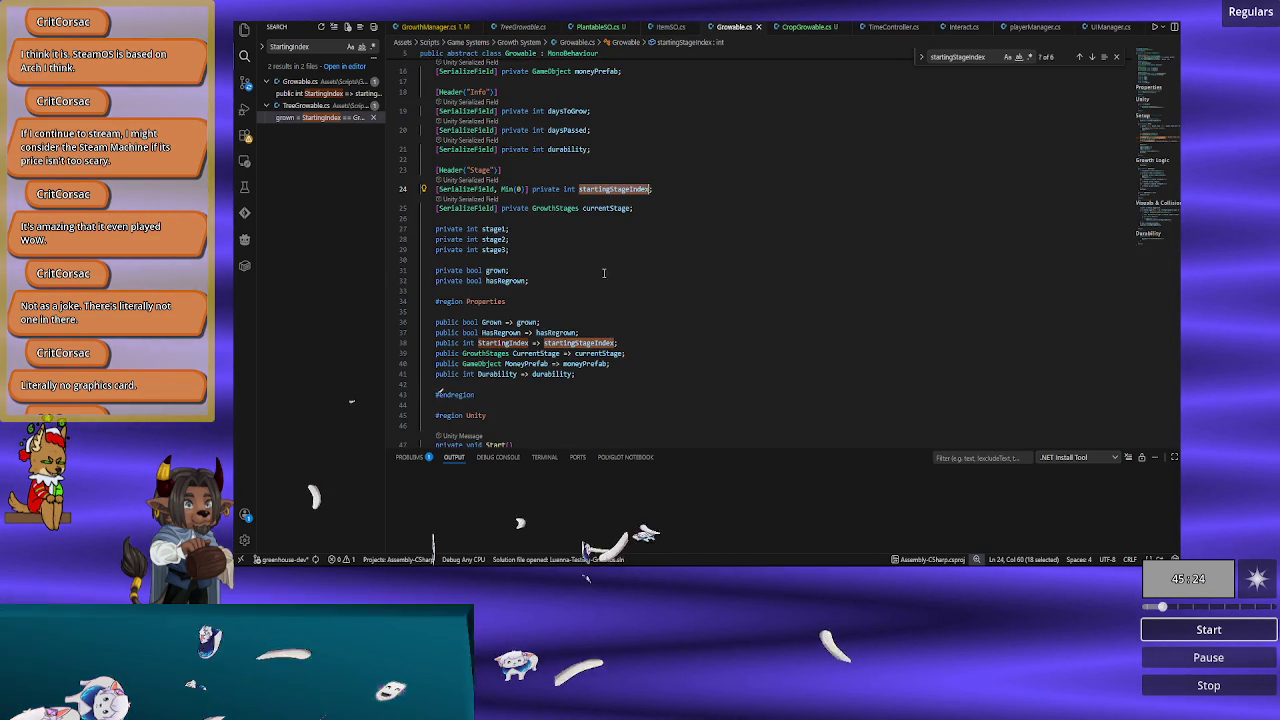
pyautogui.scroll(-8, 661, 304)
pyautogui.scroll(-15, 661, 304)
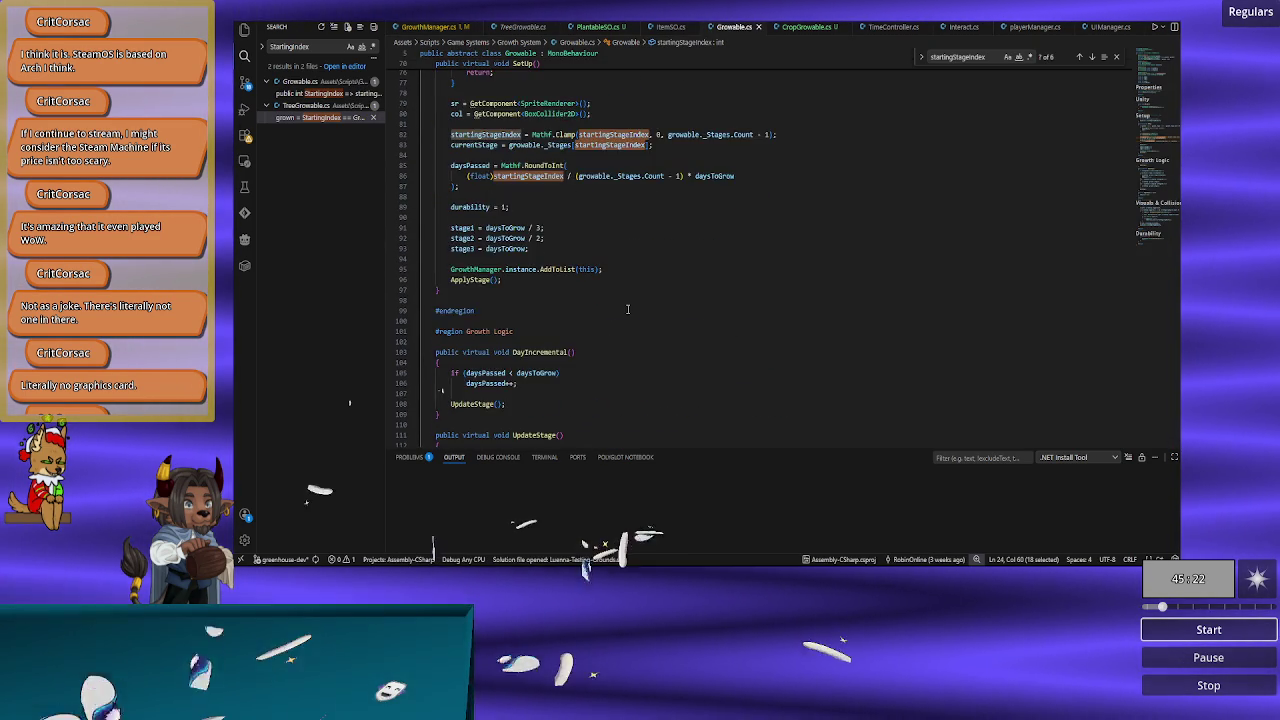
pyautogui.scroll(-15, 558, 287)
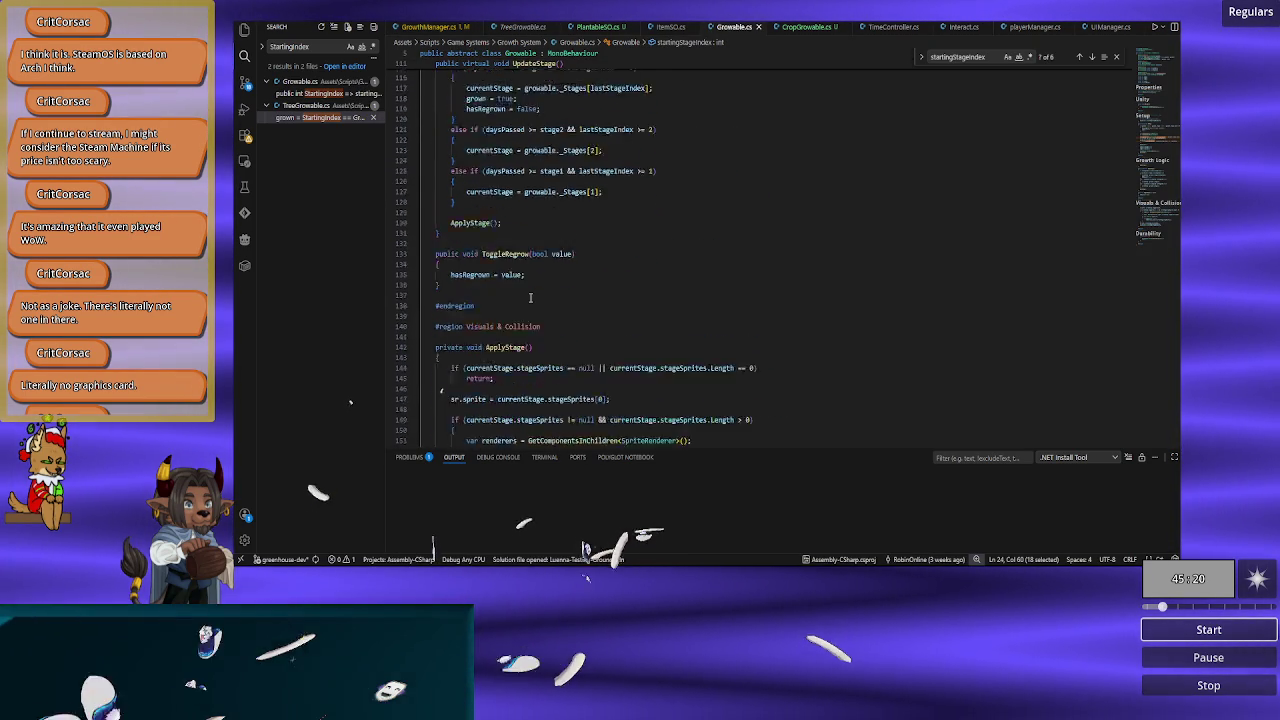
pyautogui.scroll(-5, 600, 325)
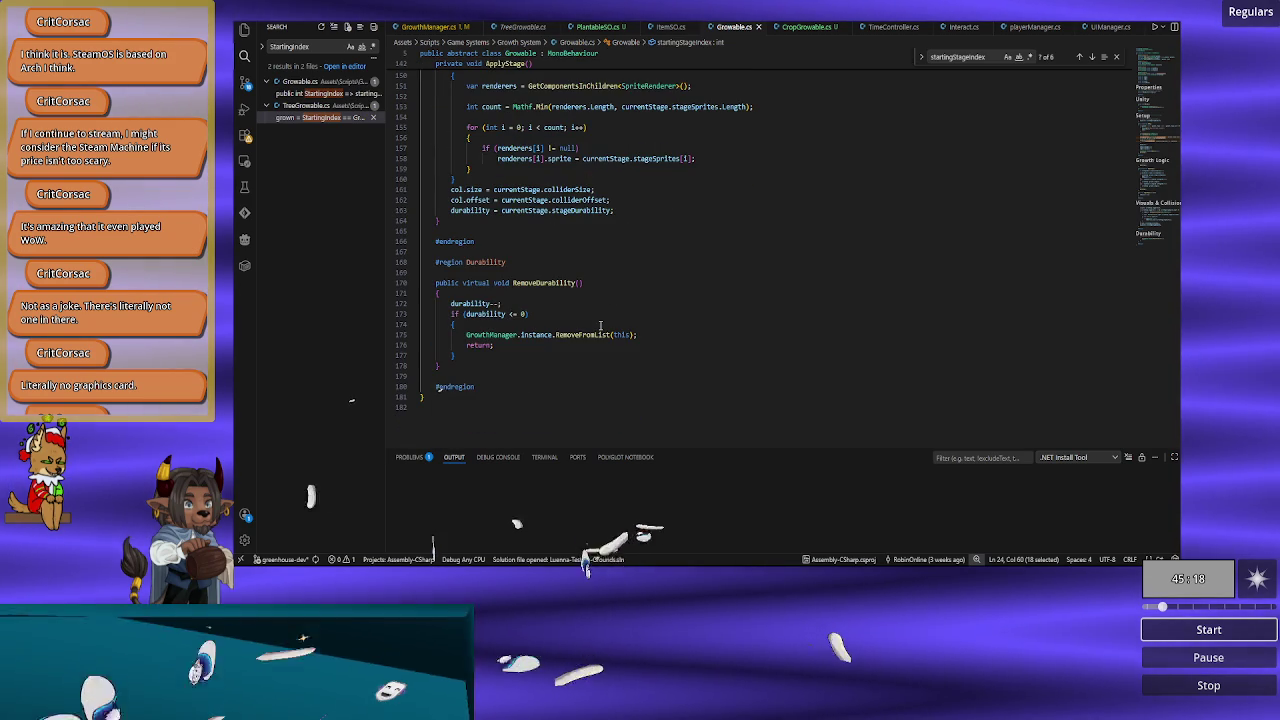
pyautogui.scroll(16, 600, 325)
pyautogui.click(598, 328)
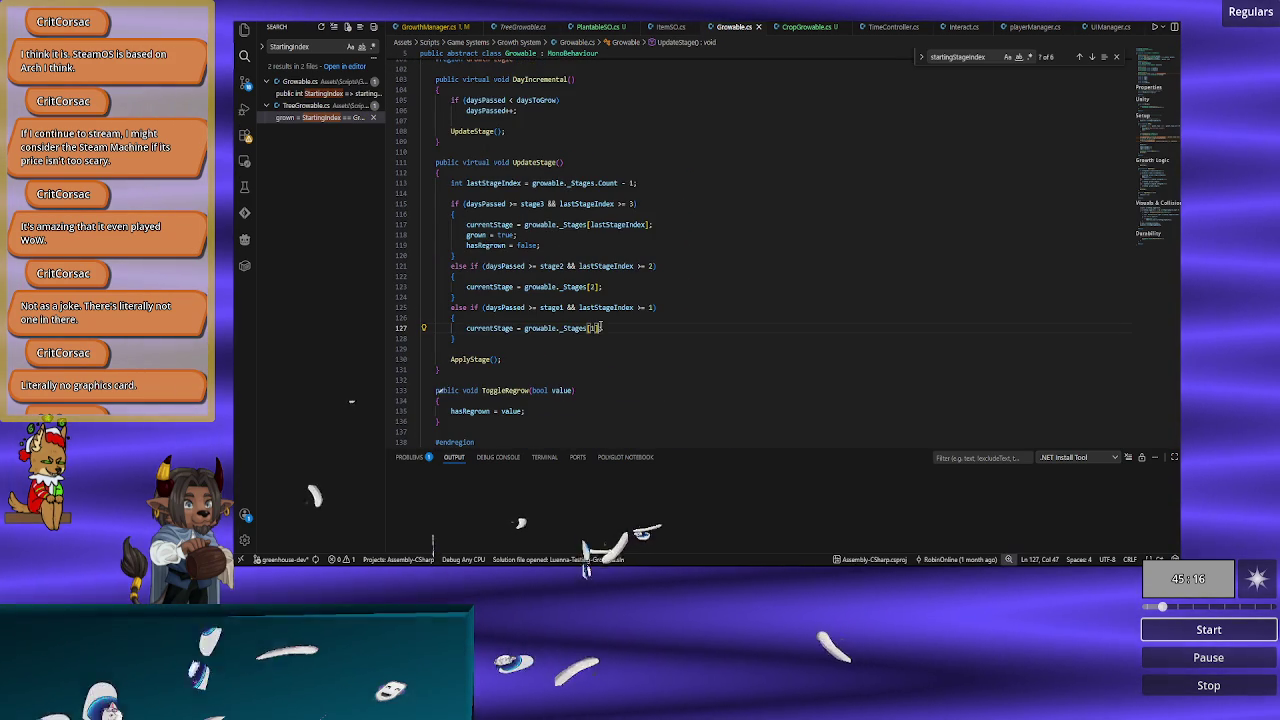
pyautogui.hotkey('ctrl', 'f')
pyautogui.write('gro')
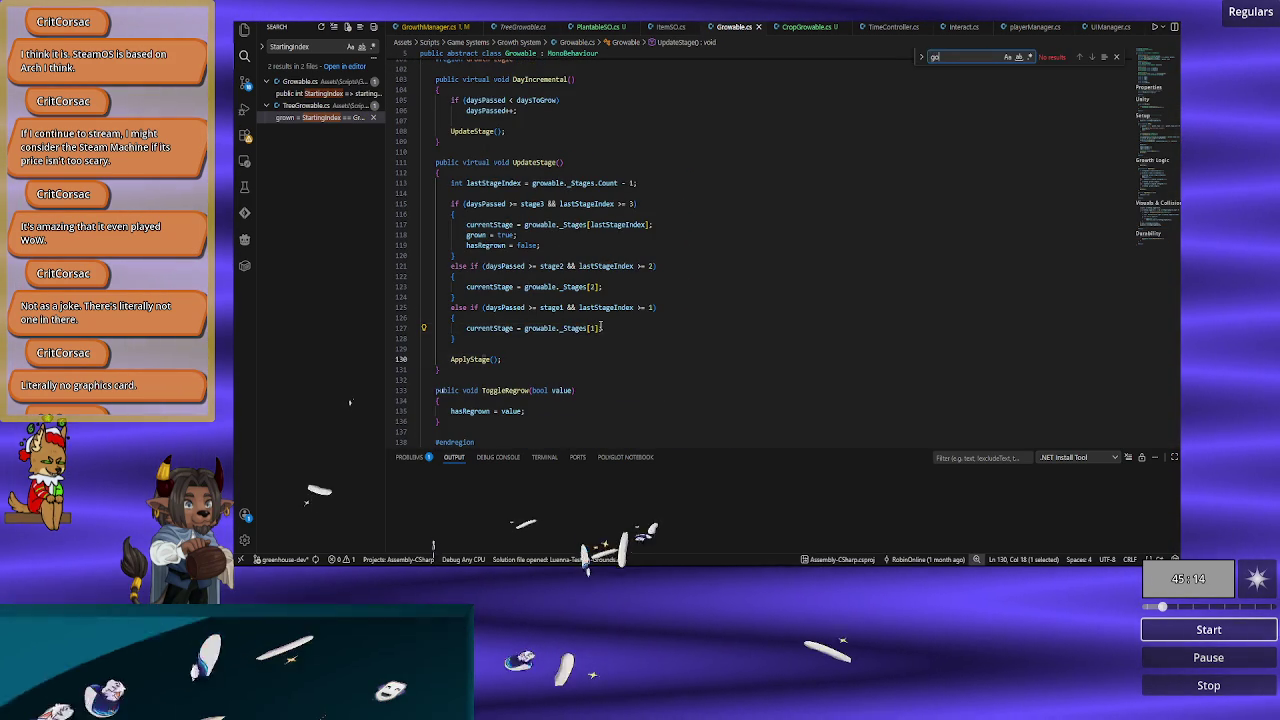
pyautogui.write('win')
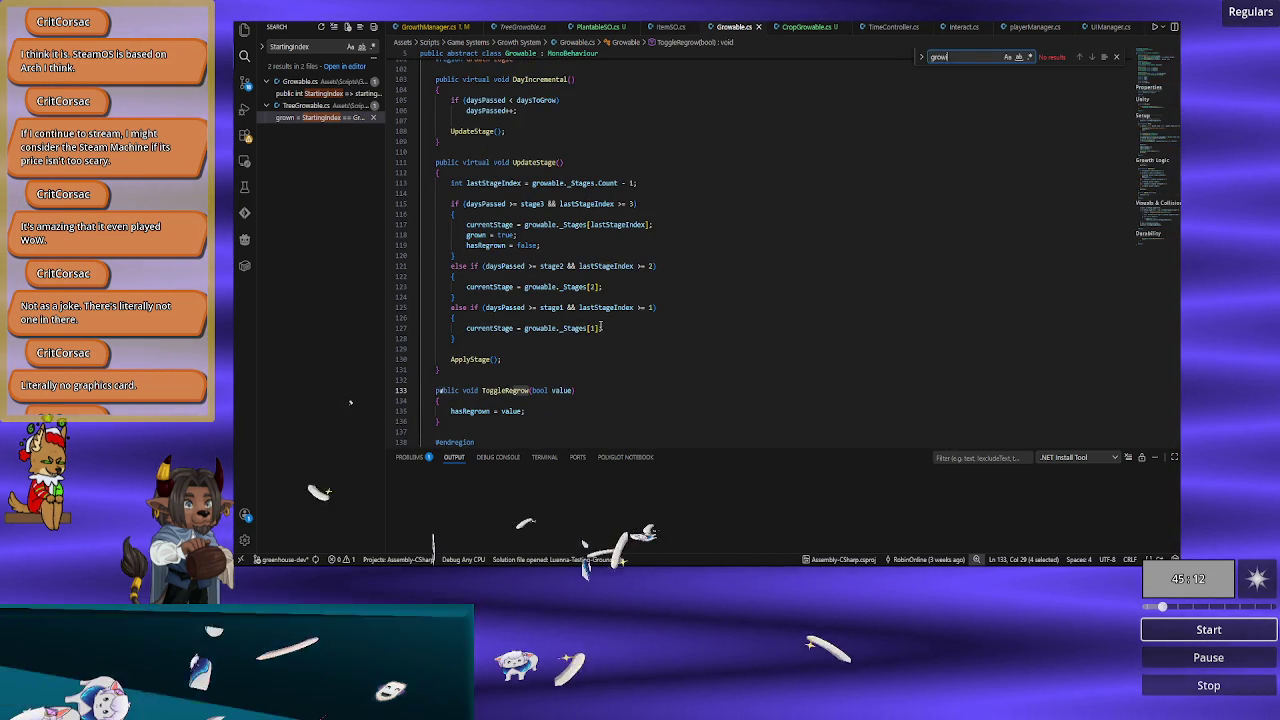
pyautogui.press('BackSpace')
pyautogui.press('BackSpace')
pyautogui.press('BackSpace')
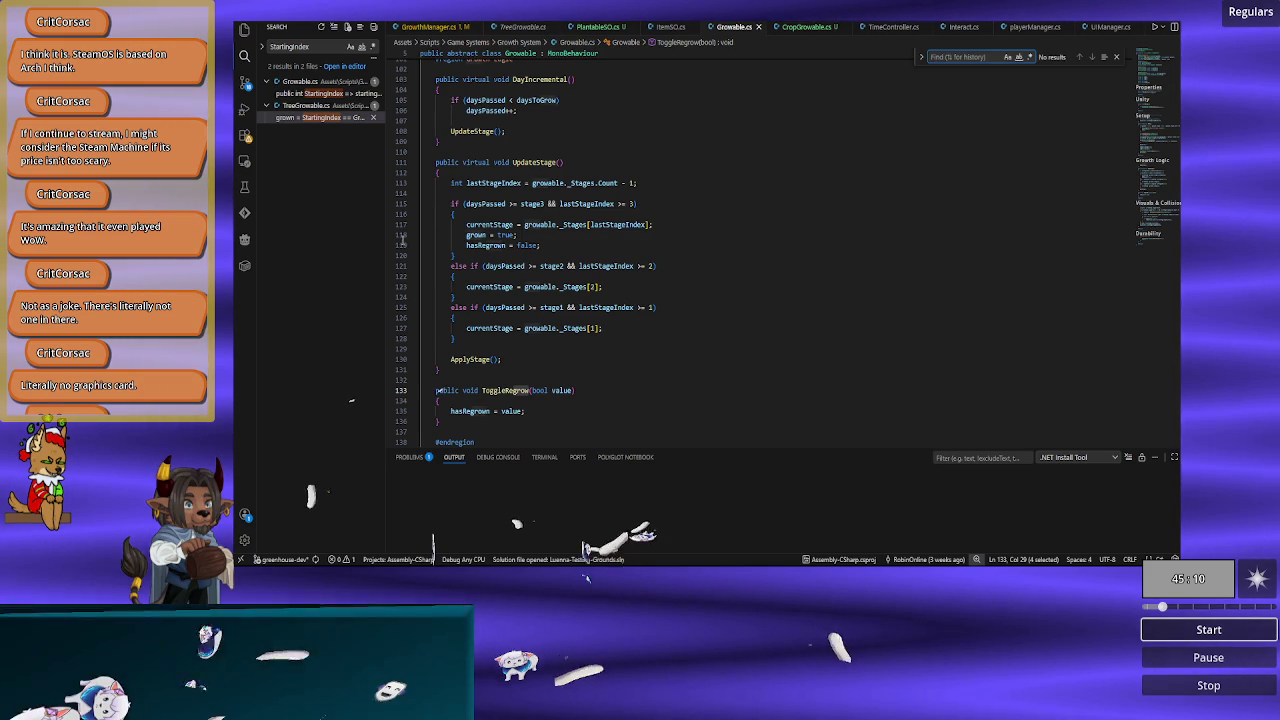
# Step: Glance at the TreeGrowable.cs, PlantableSO.cs and GrowthManager.cs scripts
pyautogui.click(523, 27)
pyautogui.click(598, 27)
pyautogui.click(440, 27)
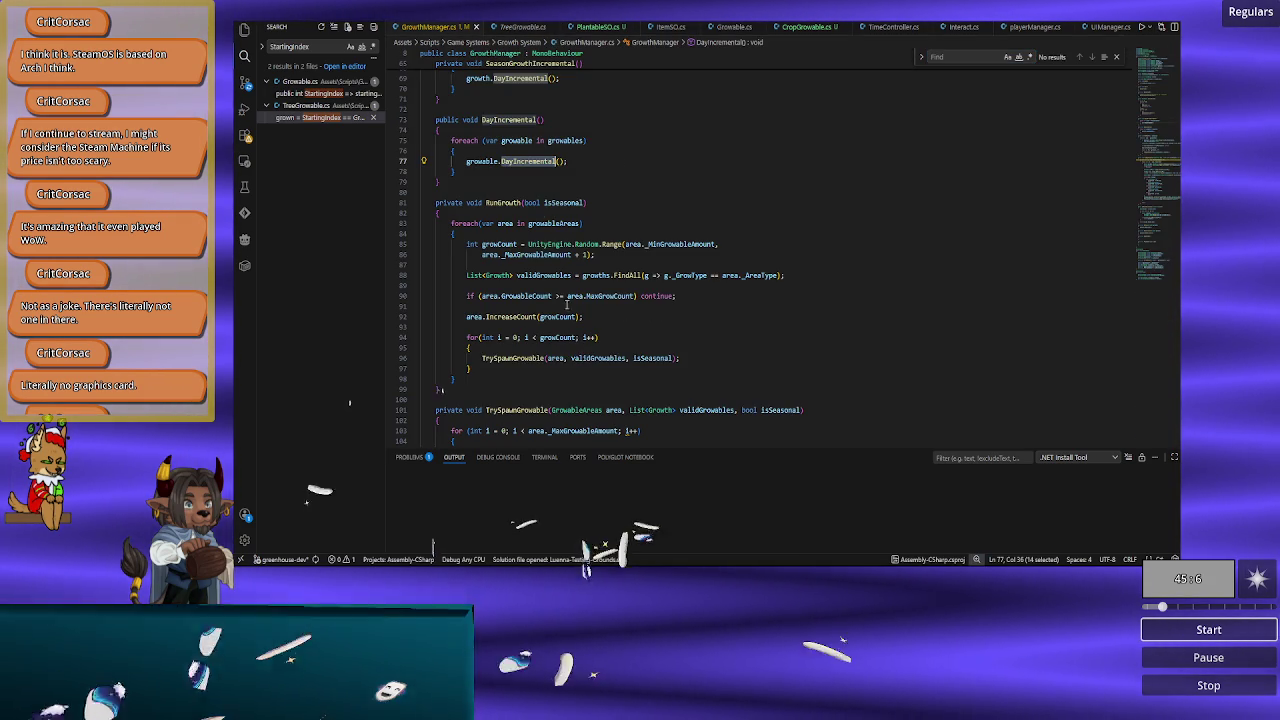
# Step: Find DayIncremental in Growable.cs via 'dayInc', highlight daysPassed, and select UpdateStage lines 115–125
pyautogui.click(731, 30)
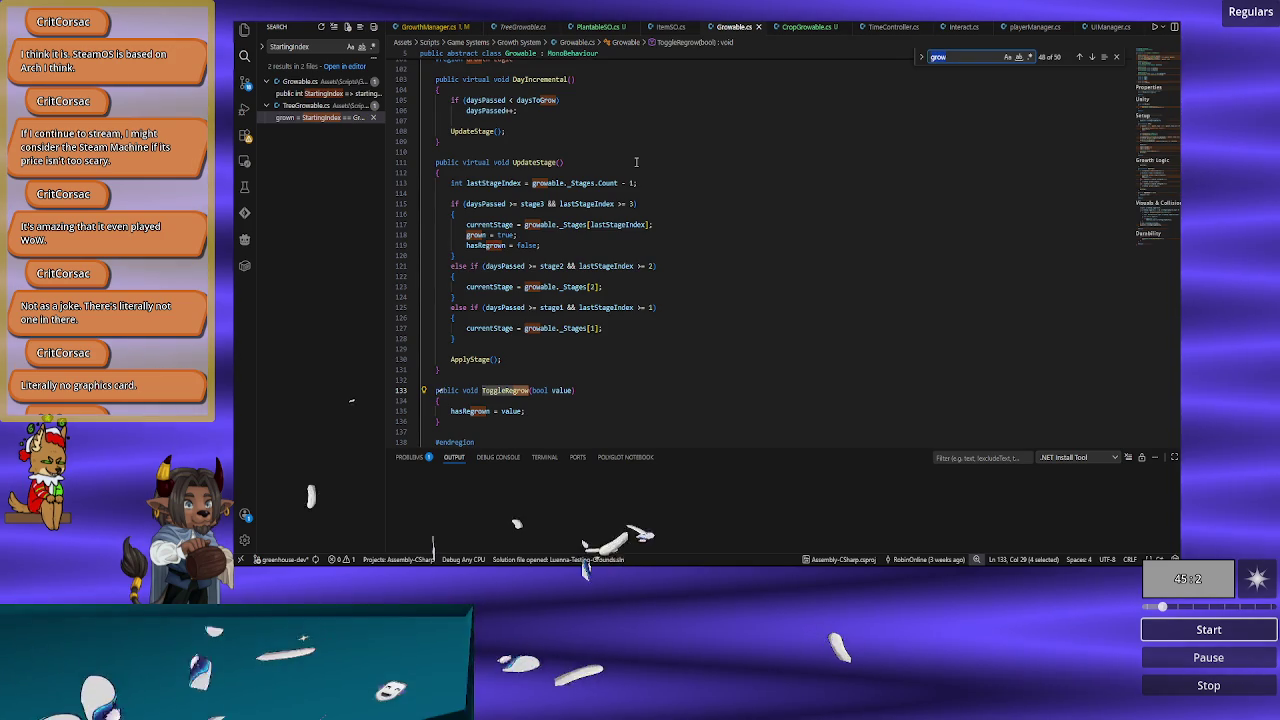
pyautogui.hotkey('ctrl', 'f')
pyautogui.write('dayInc')
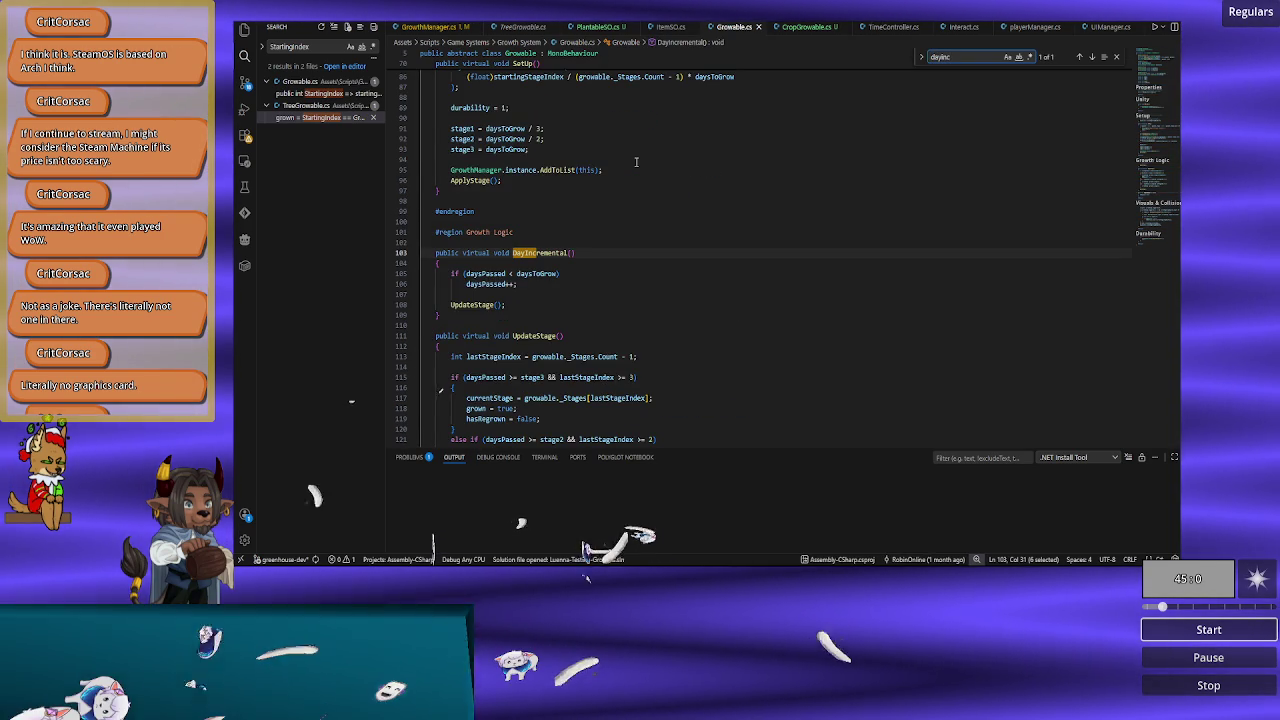
pyautogui.click(497, 284)
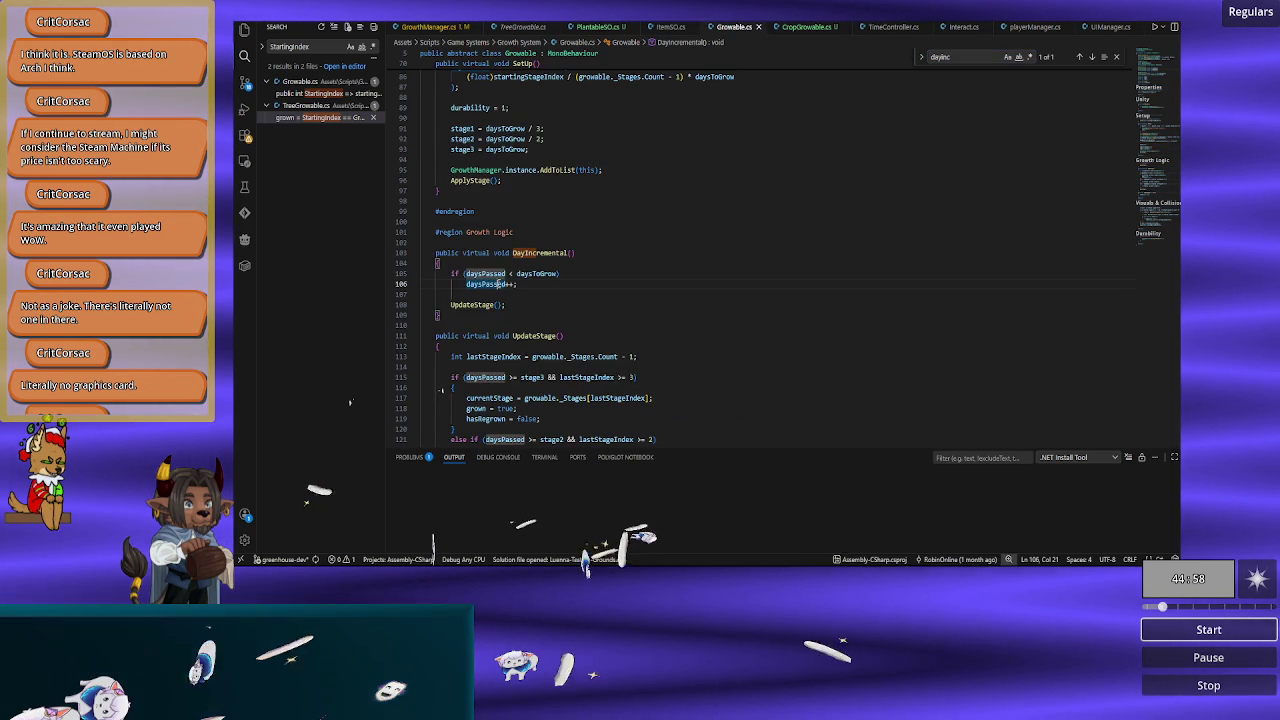
pyautogui.doubleClick(497, 284)
pyautogui.scroll(-5, 540, 283)
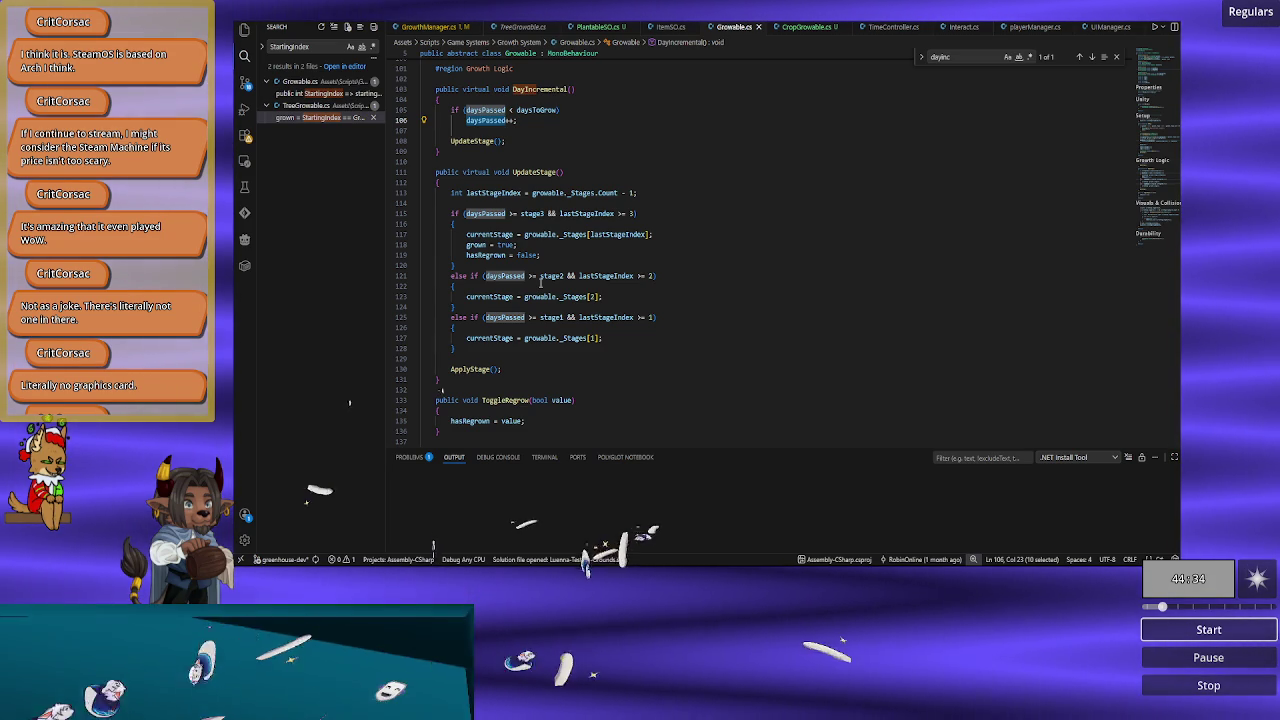
pyautogui.click(672, 287)
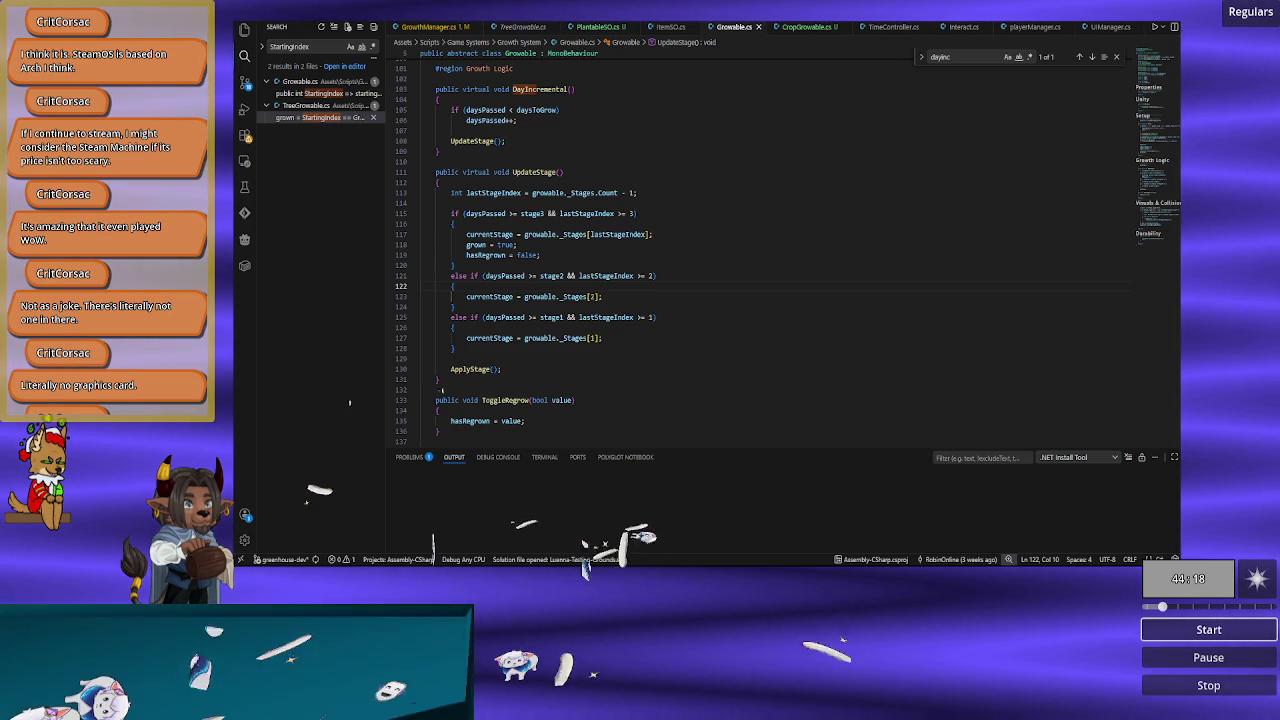
pyautogui.moveTo(622, 277)
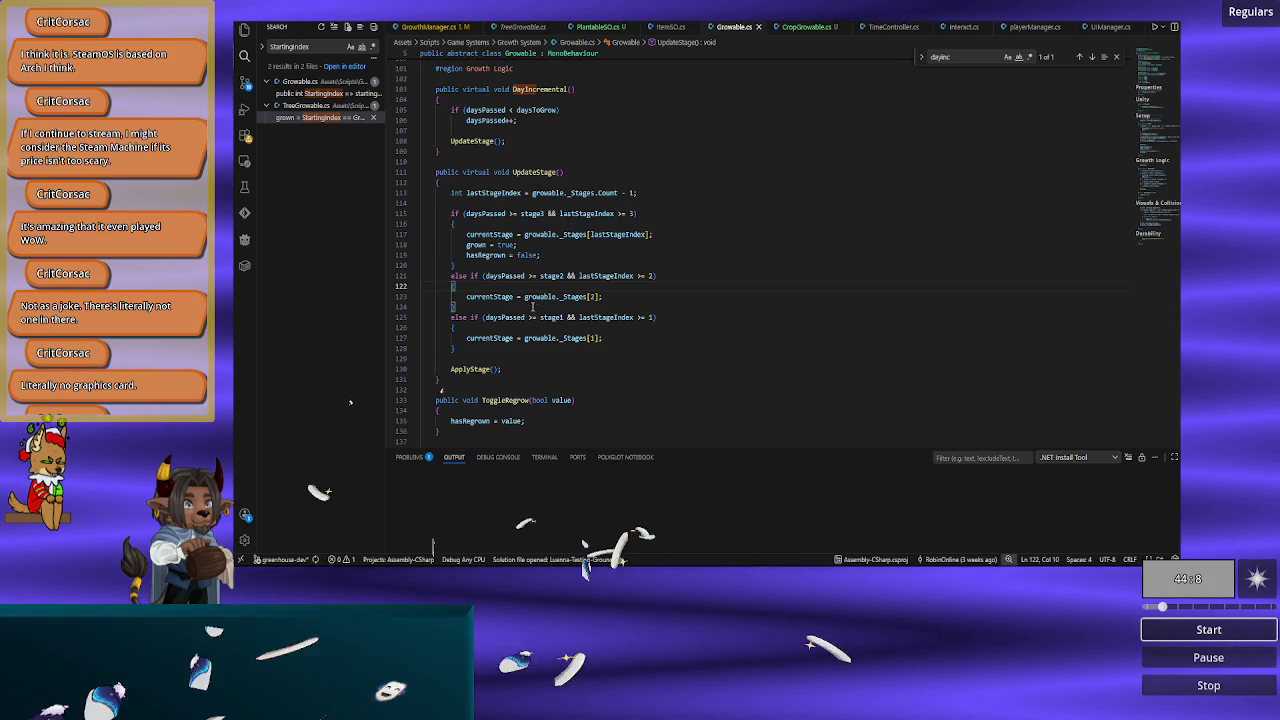
pyautogui.moveTo(422, 213); pyautogui.dragTo(660, 318)
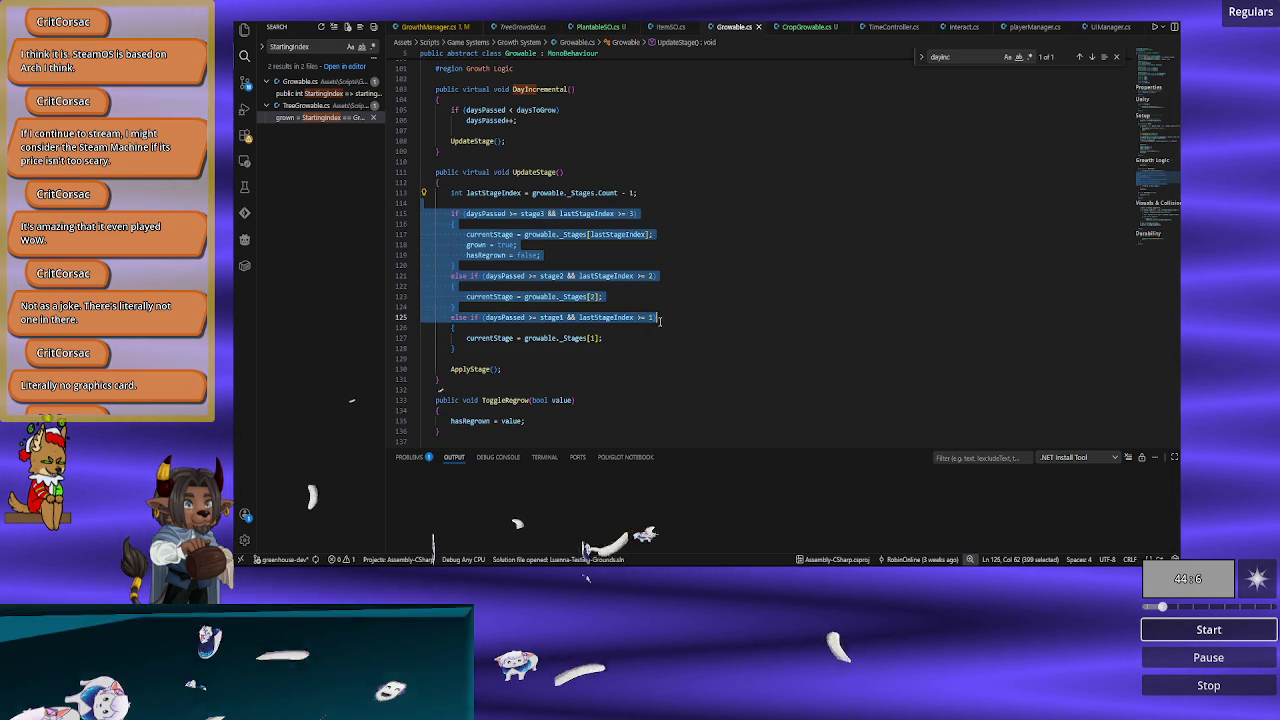
pyautogui.click(705, 323)
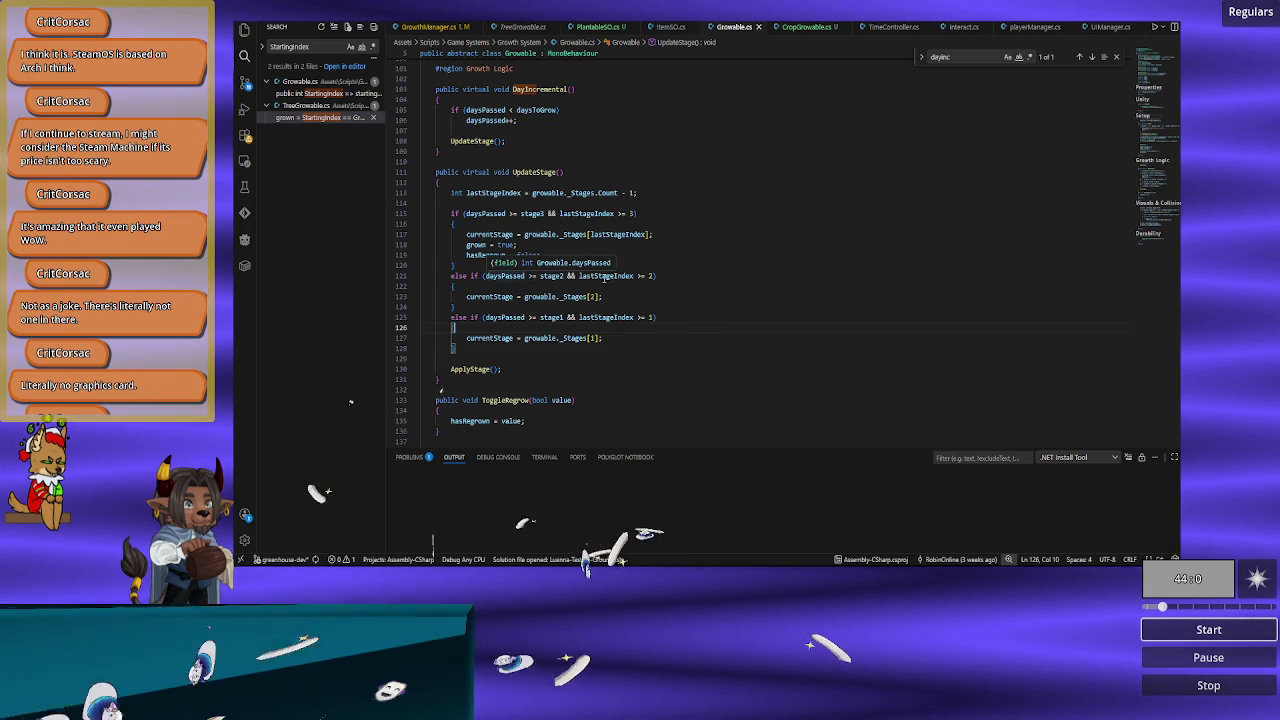
pyautogui.doubleClick(604, 276)
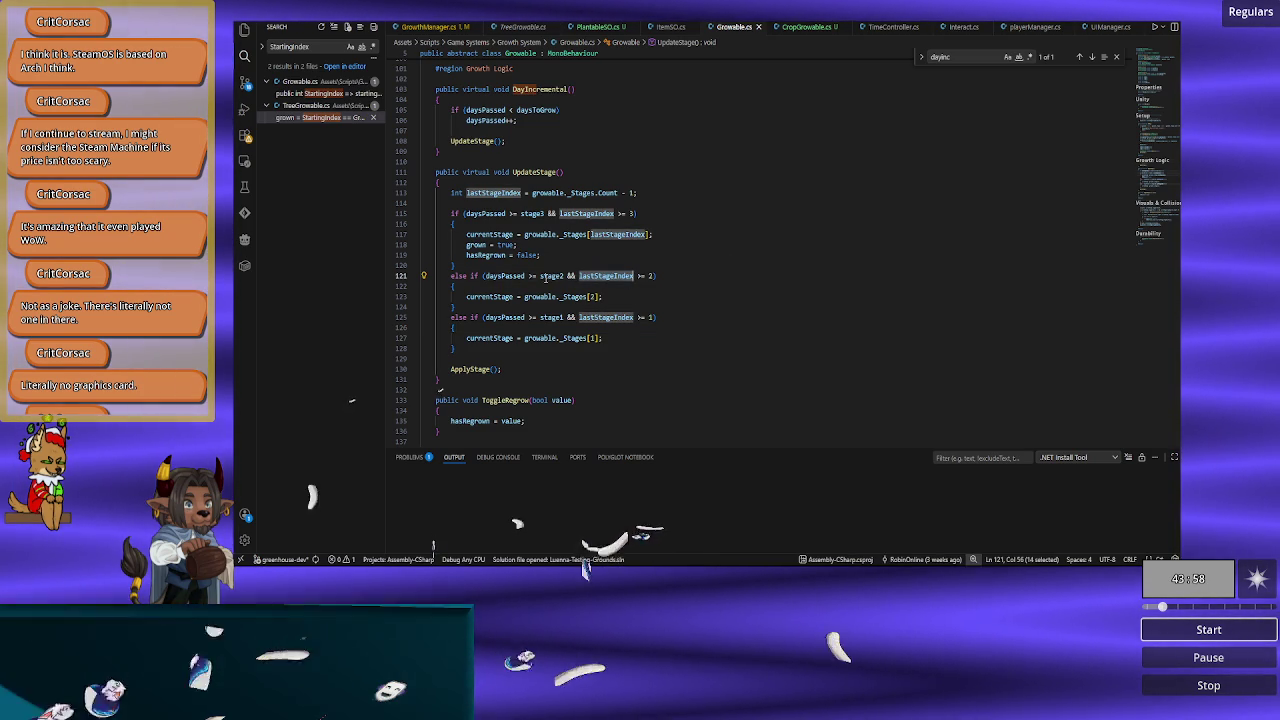
pyautogui.doubleClick(551, 276)
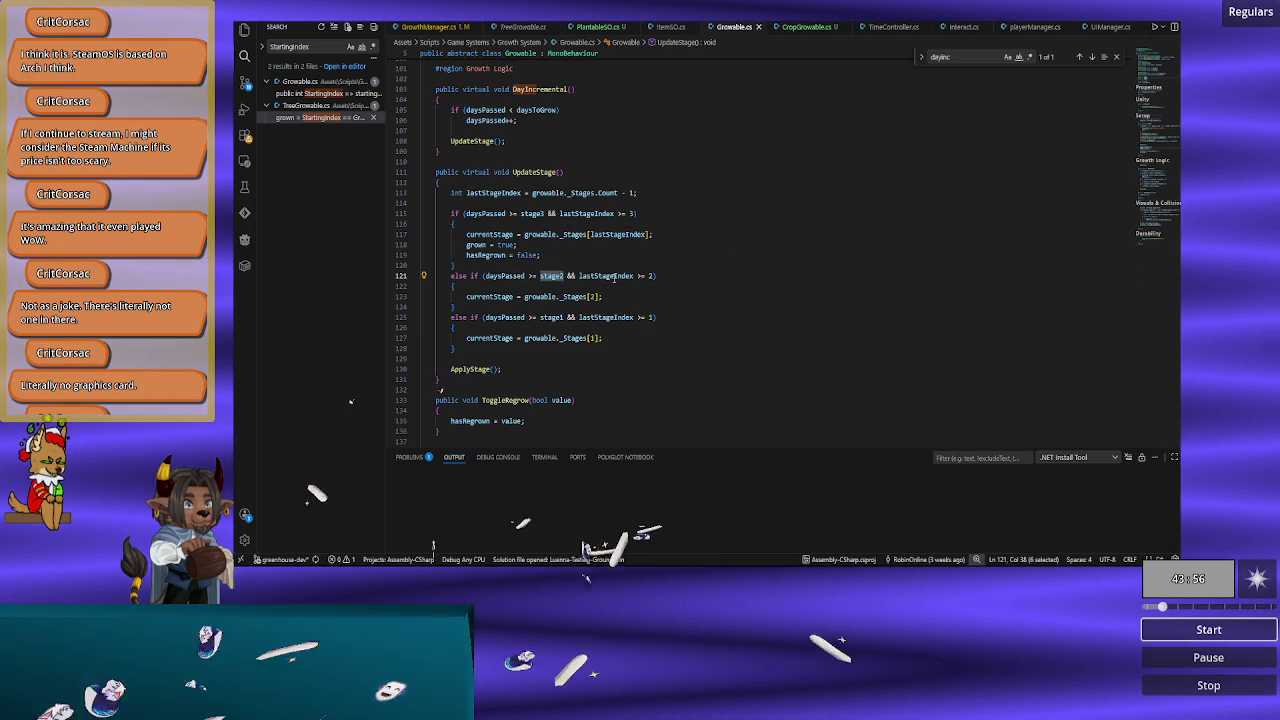
pyautogui.click(657, 276)
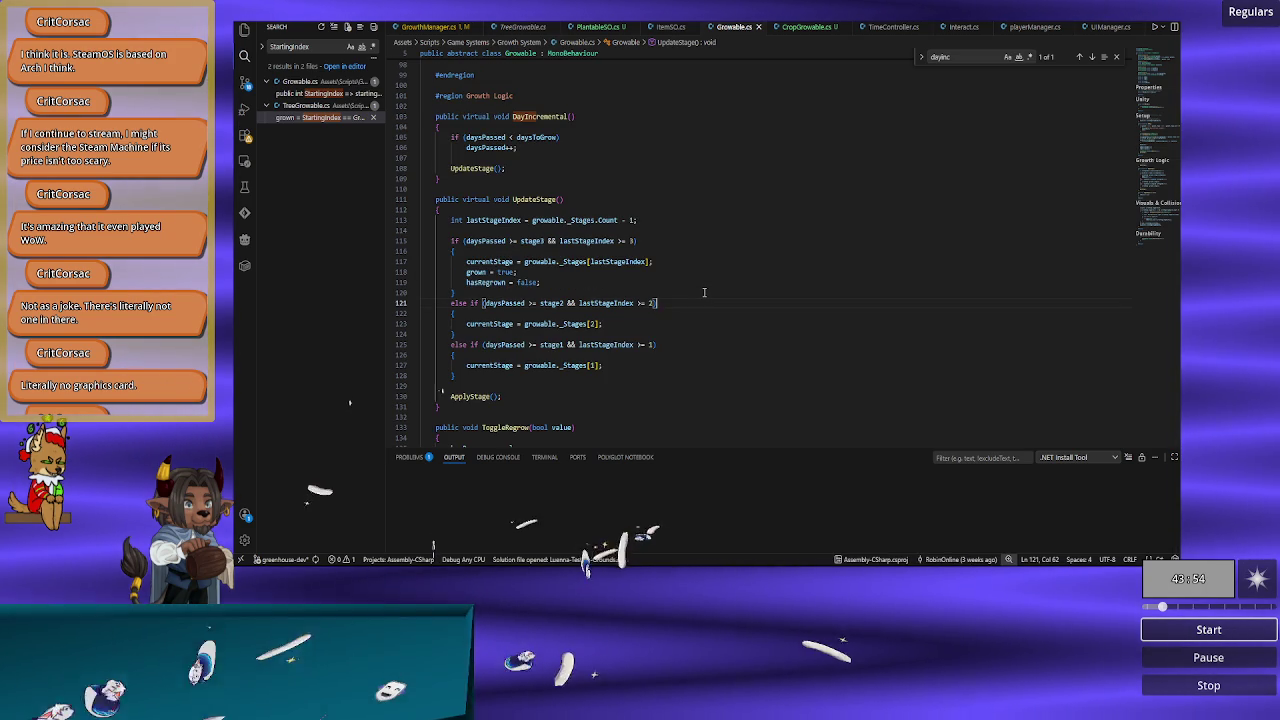
pyautogui.scroll(1, 705, 292)
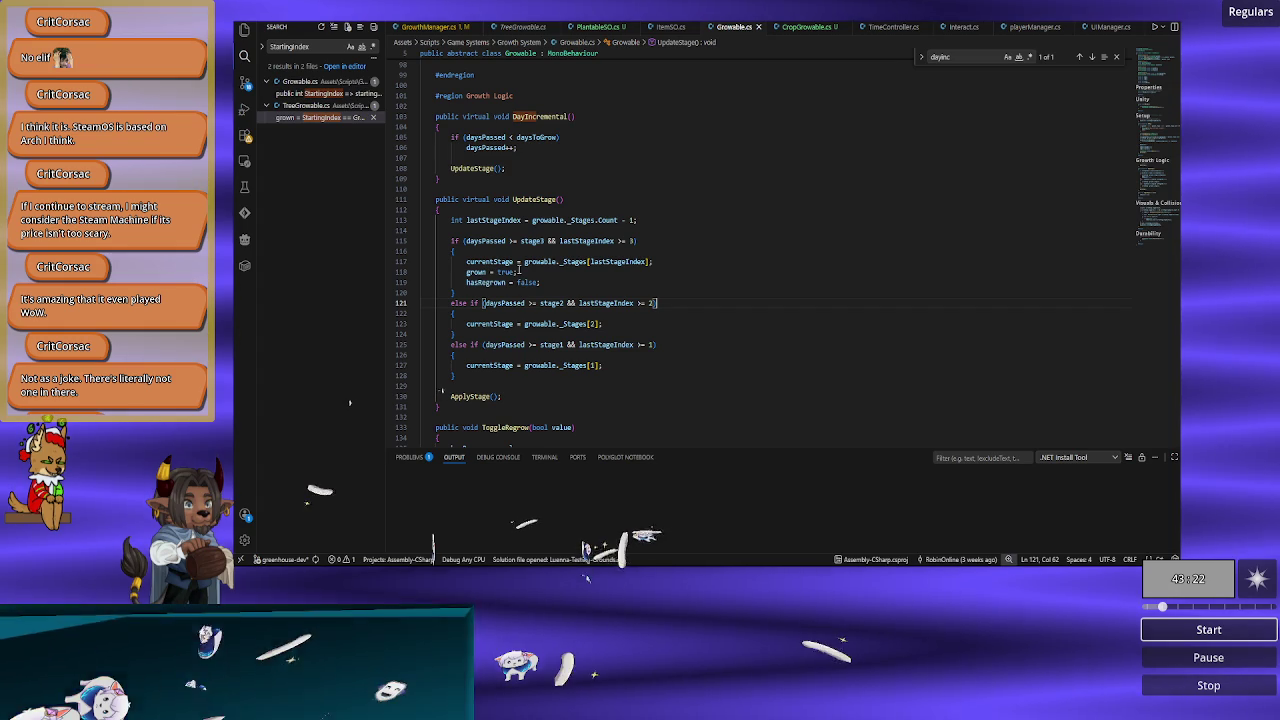
pyautogui.doubleClick(575, 324)
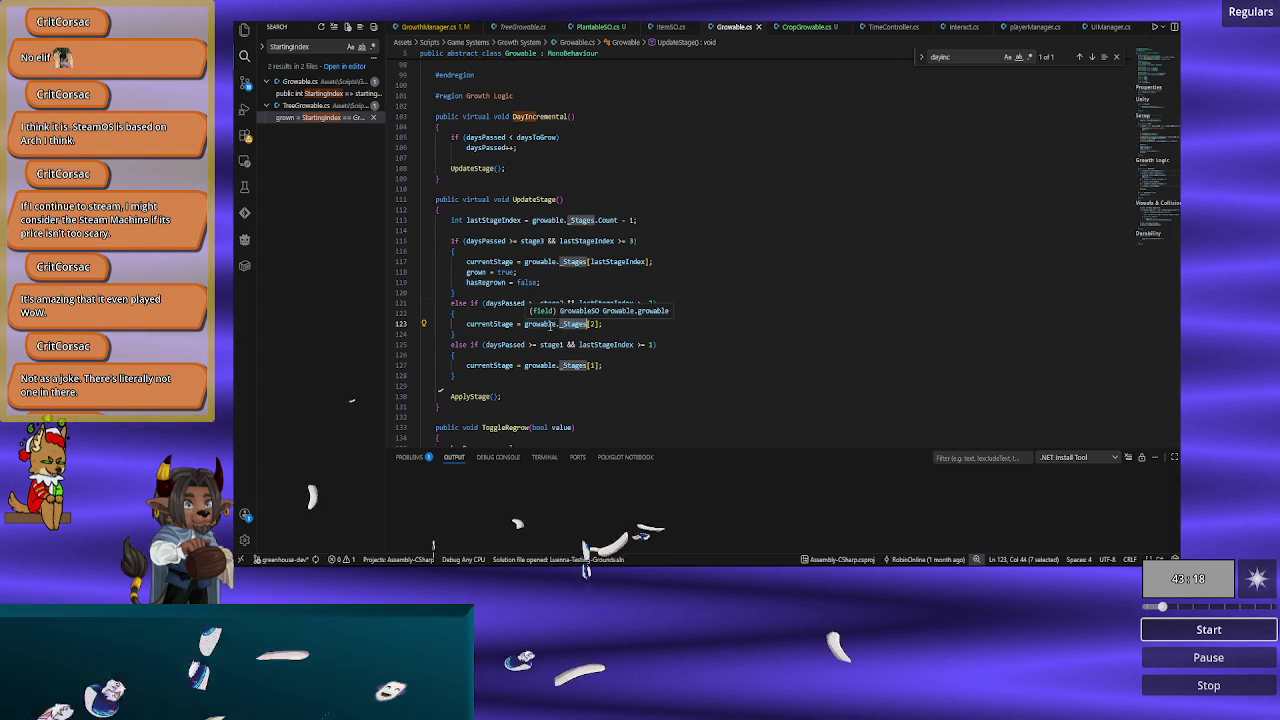
pyautogui.doubleClick(548, 324)
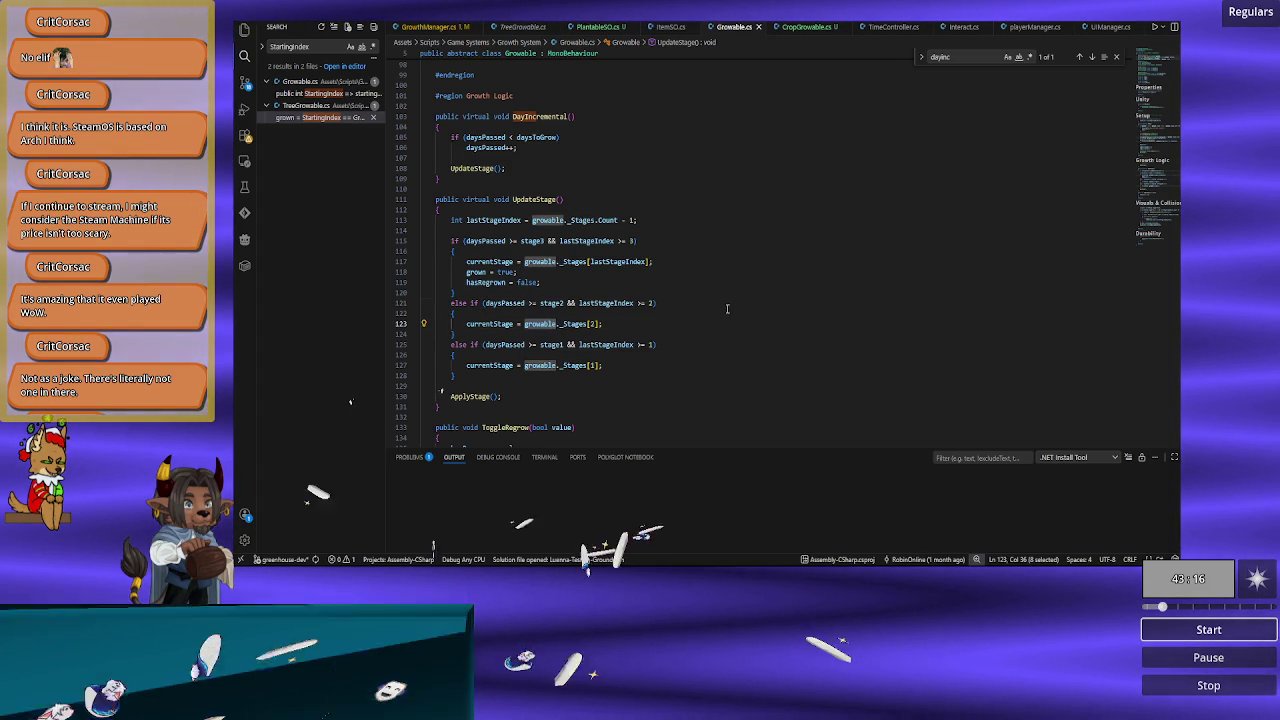
pyautogui.scroll(7, 727, 309)
pyautogui.scroll(-4, 727, 309)
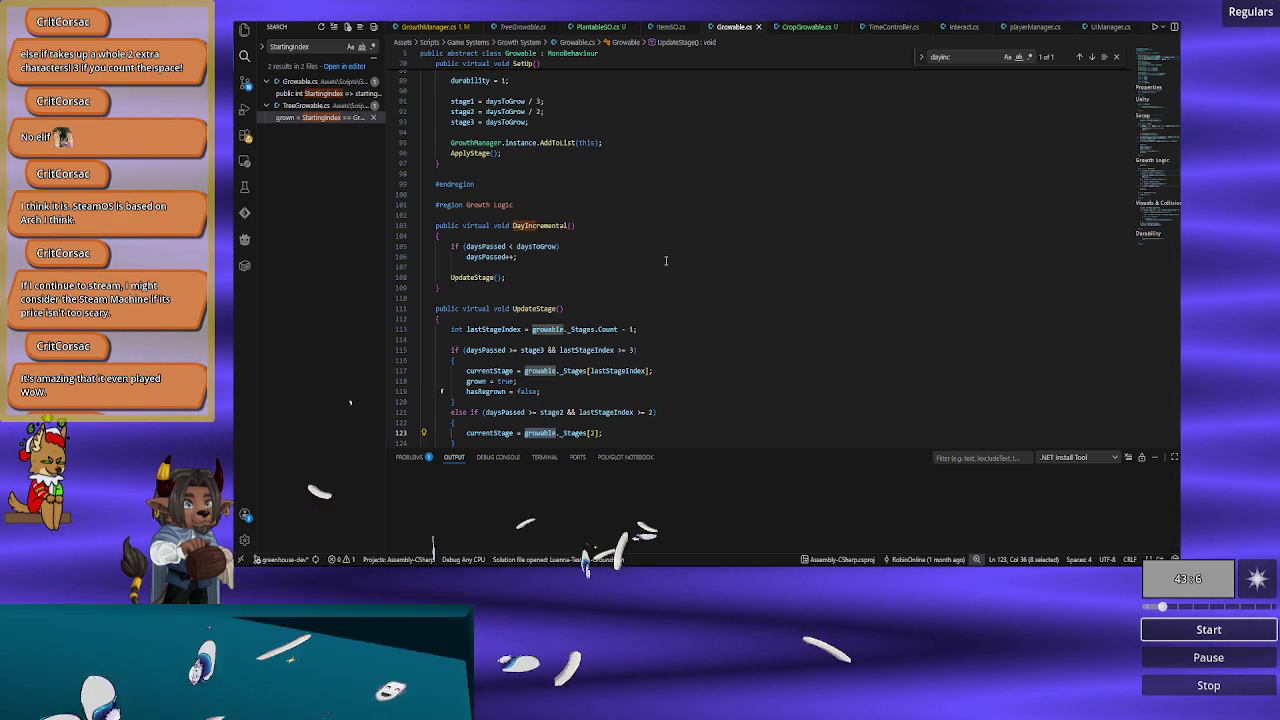
# Step: Examine RunGrowth in GrowthManager.cs, checking the types of growCount and validGrowables
pyautogui.click(433, 28)
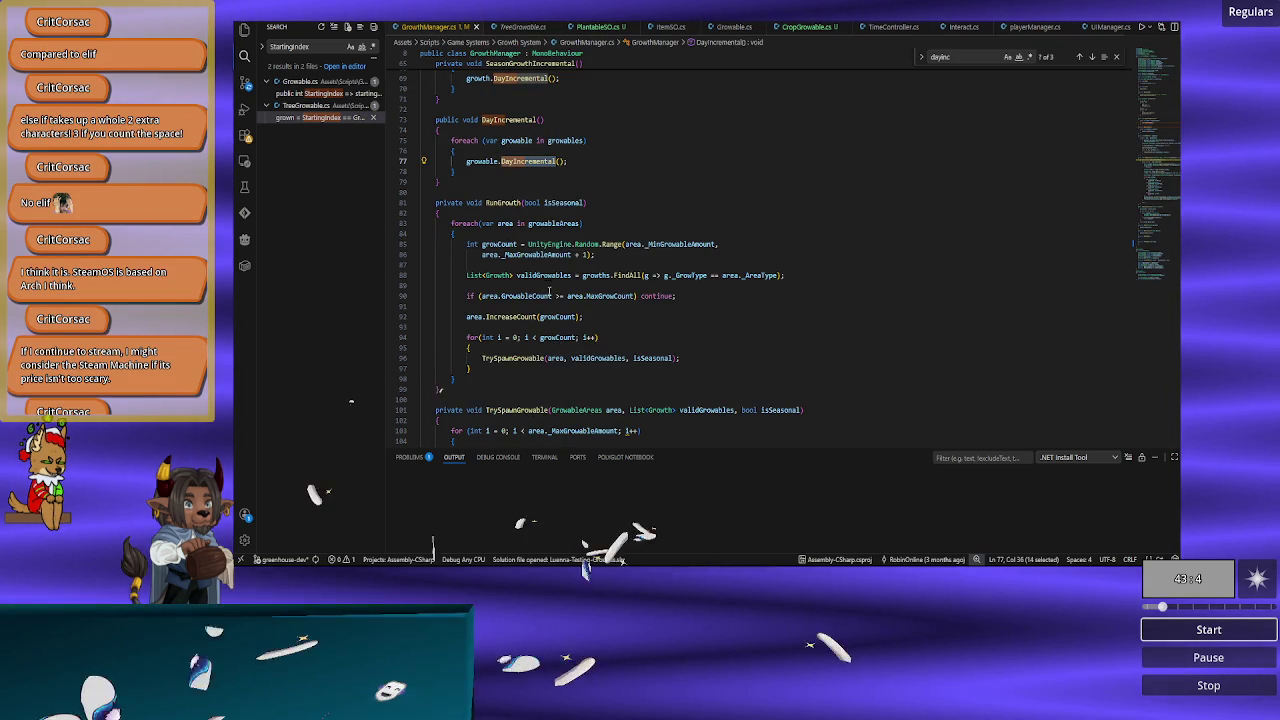
pyautogui.moveTo(540, 252)
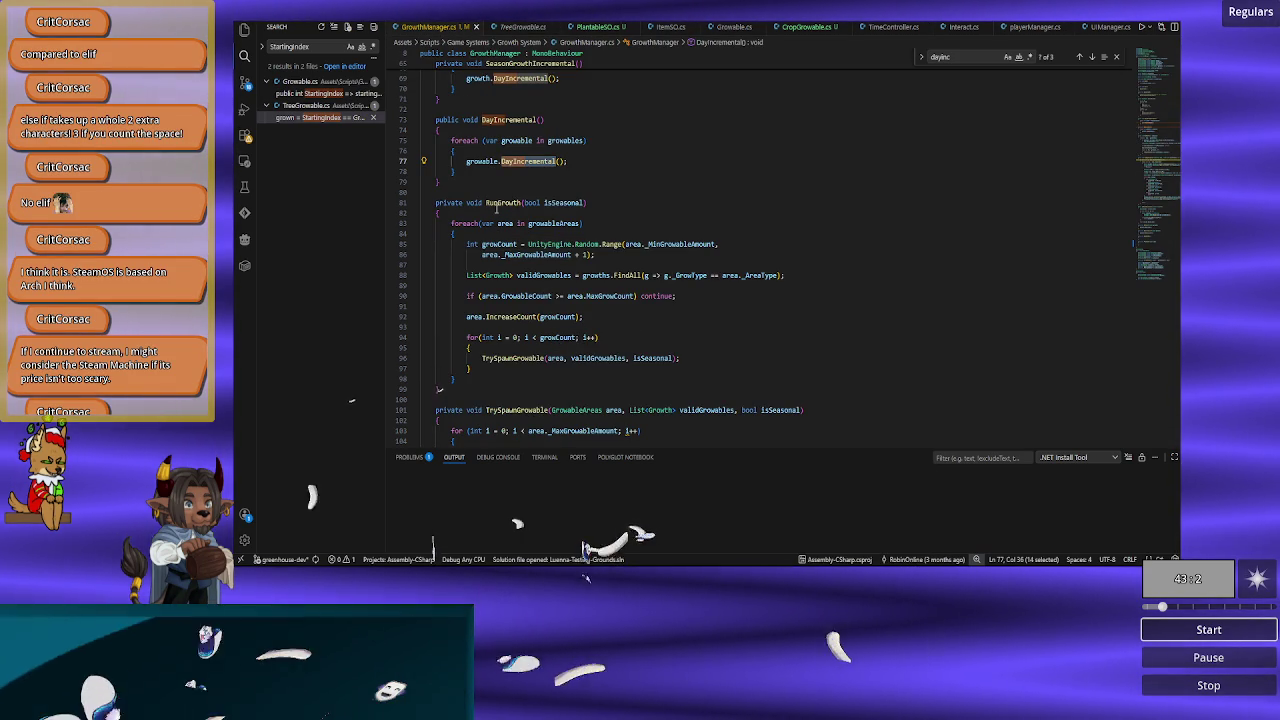
pyautogui.doubleClick(502, 202)
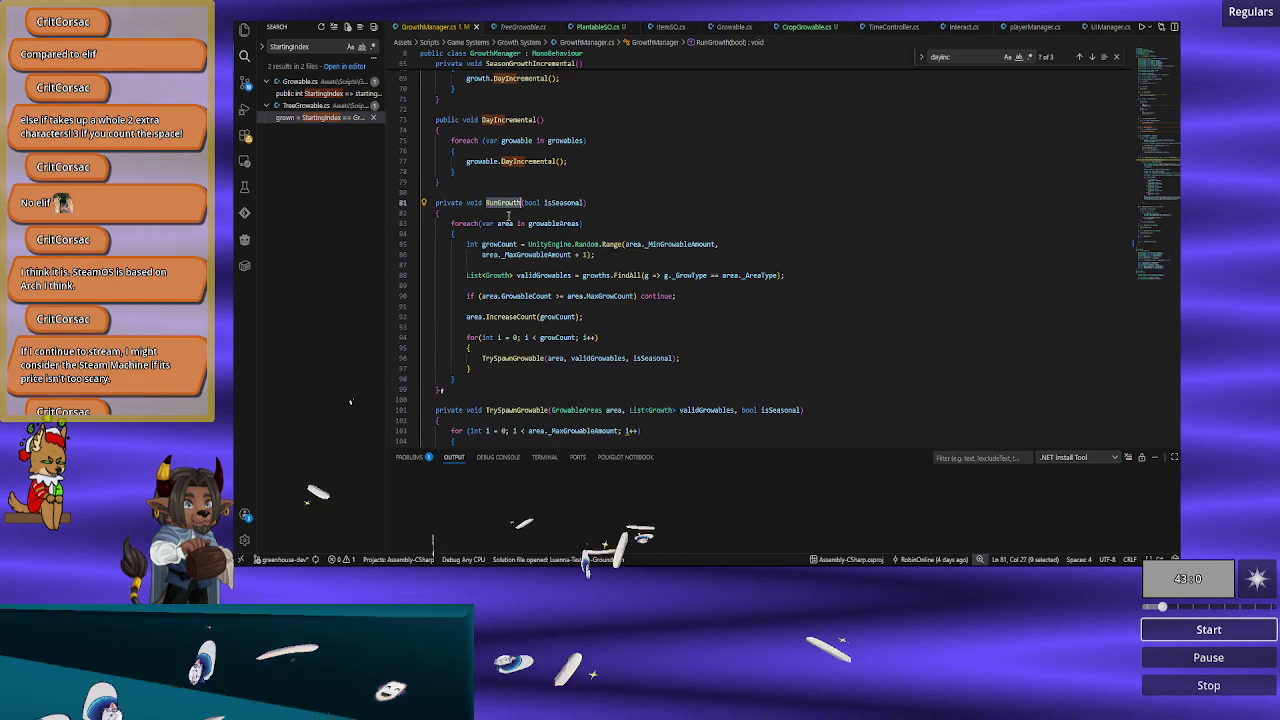
pyautogui.moveTo(510, 240)
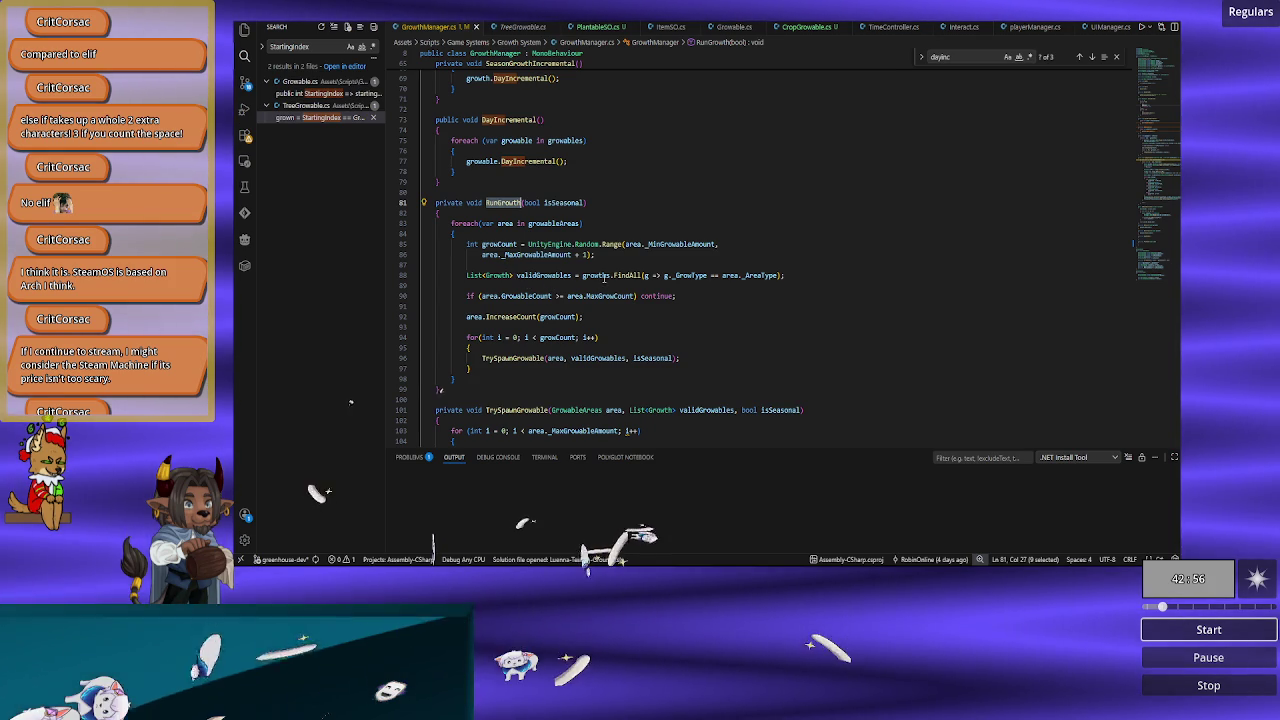
pyautogui.moveTo(530, 273)
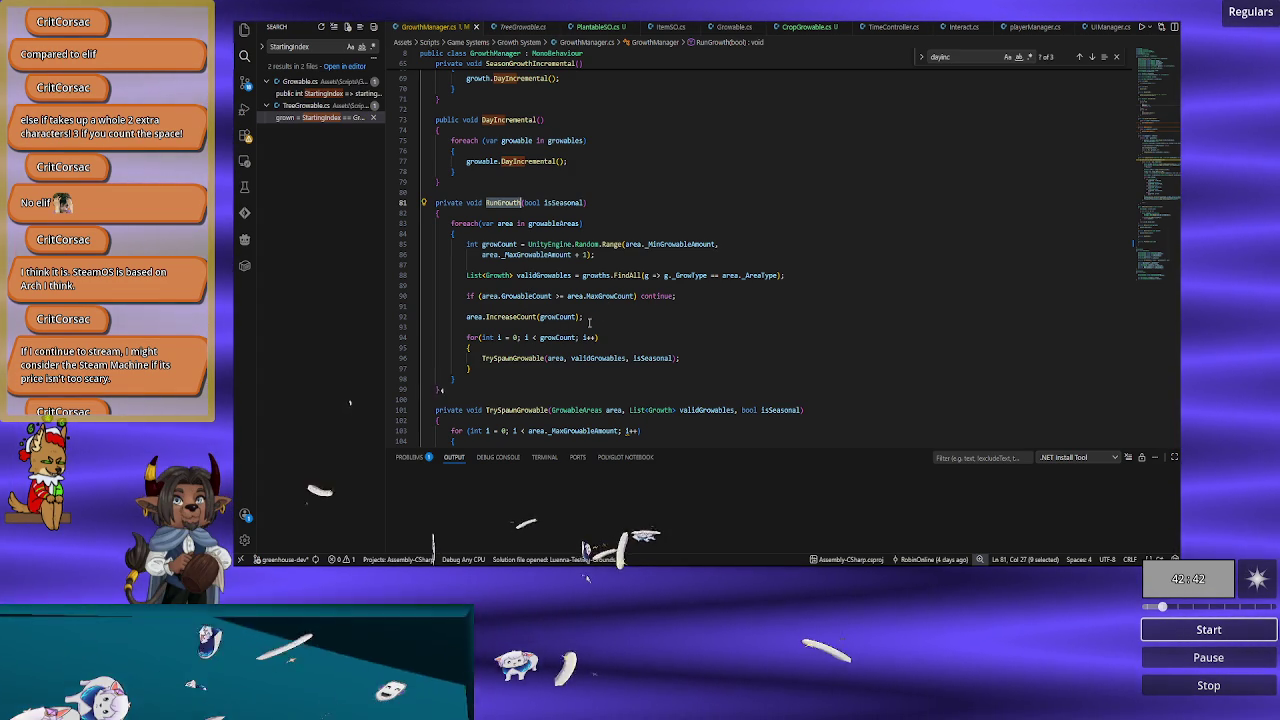
pyautogui.click(591, 321)
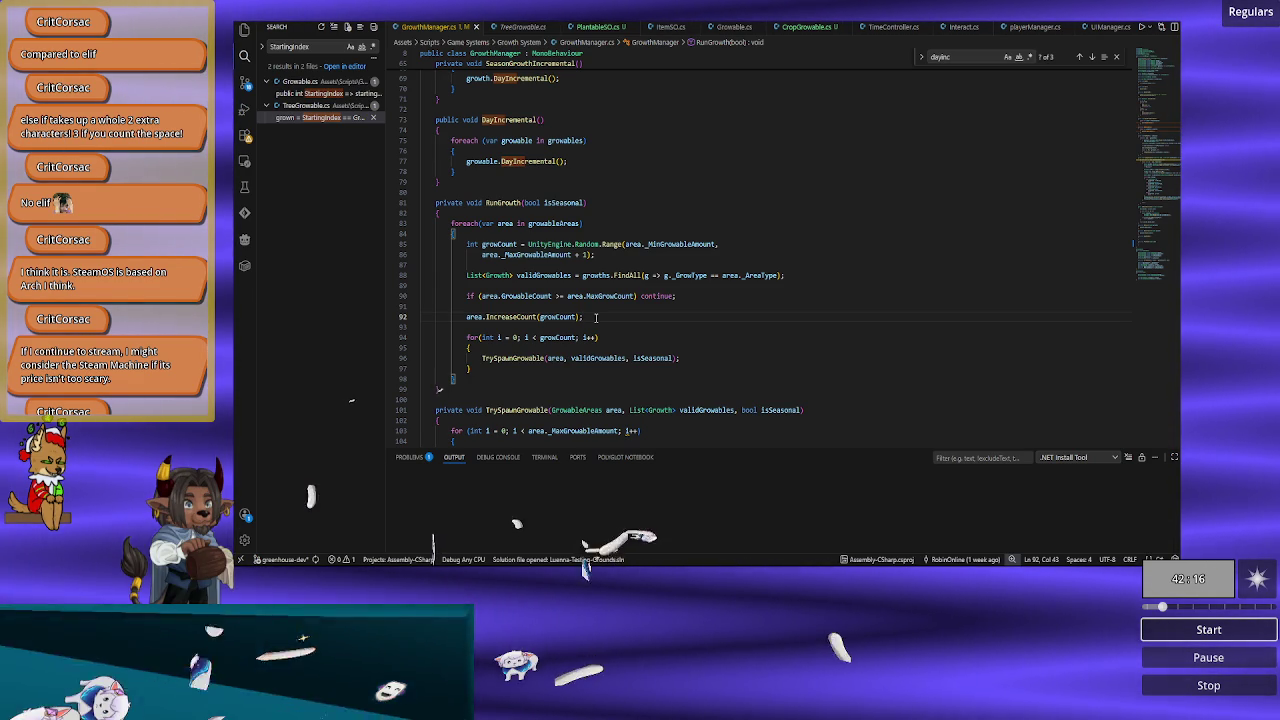
pyautogui.scroll(-6, 588, 322)
pyautogui.scroll(-3, 588, 322)
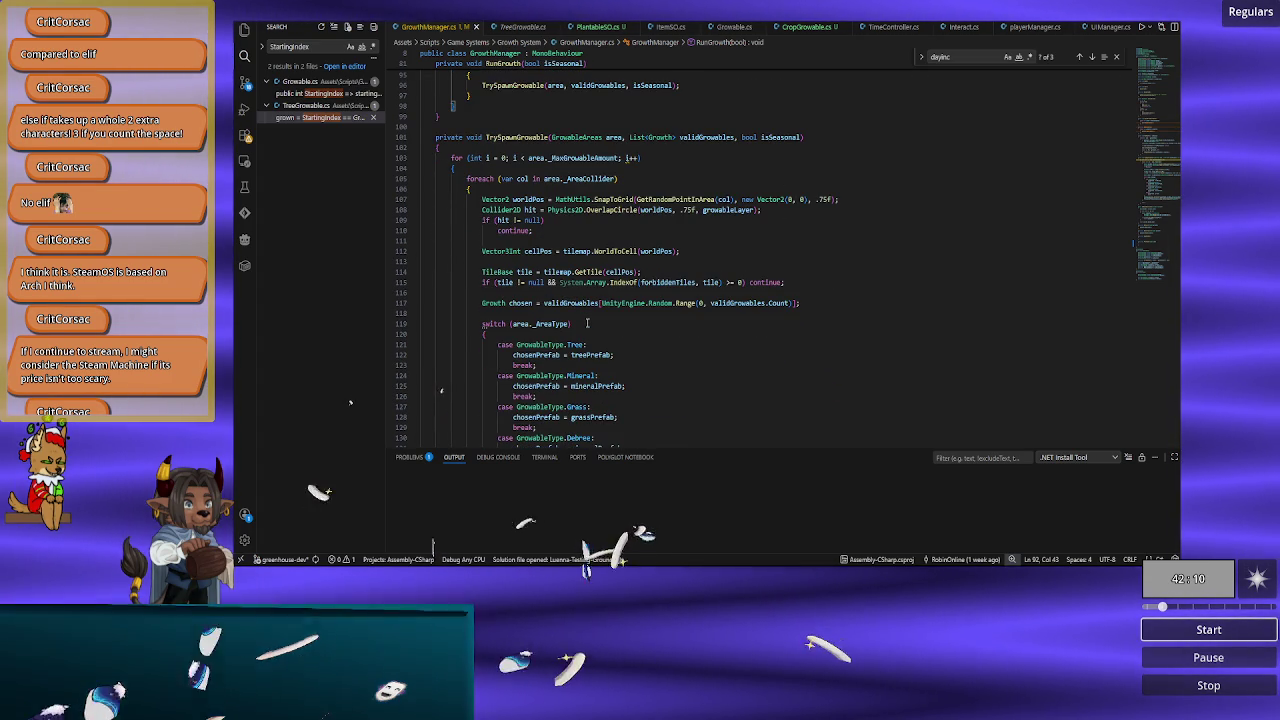
pyautogui.scroll(-3, 588, 322)
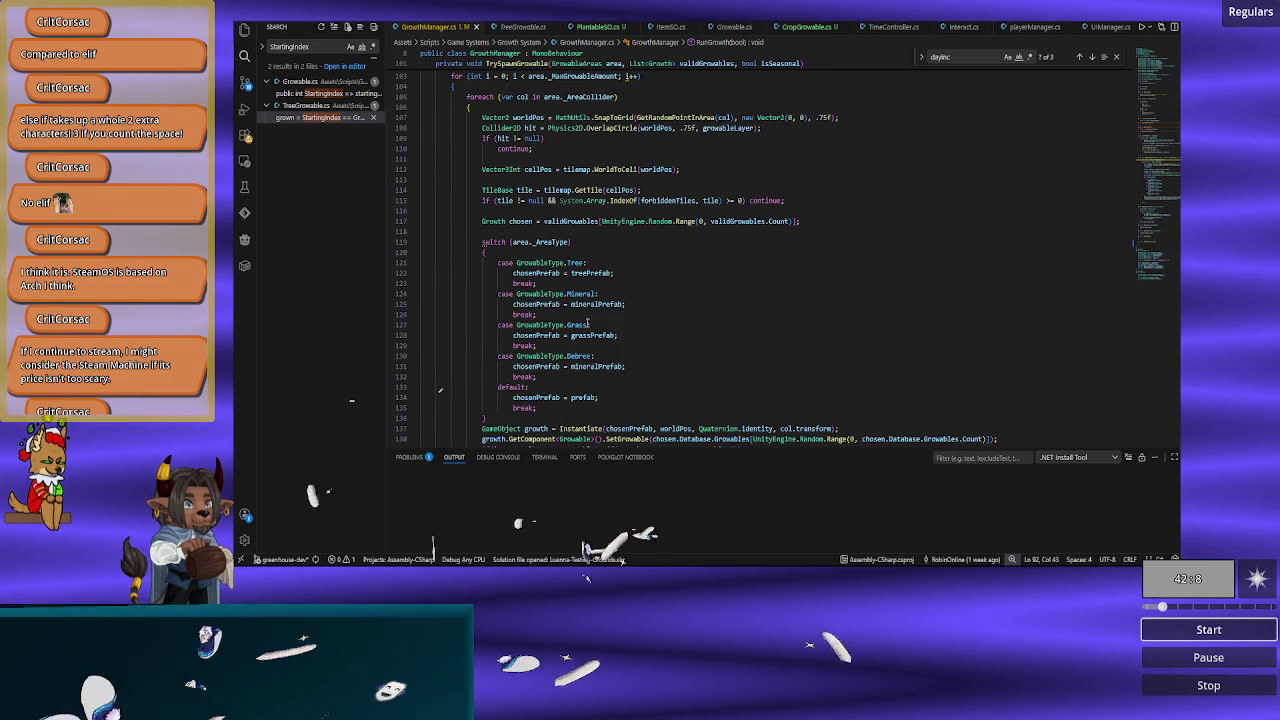
pyautogui.scroll(-1, 618, 322)
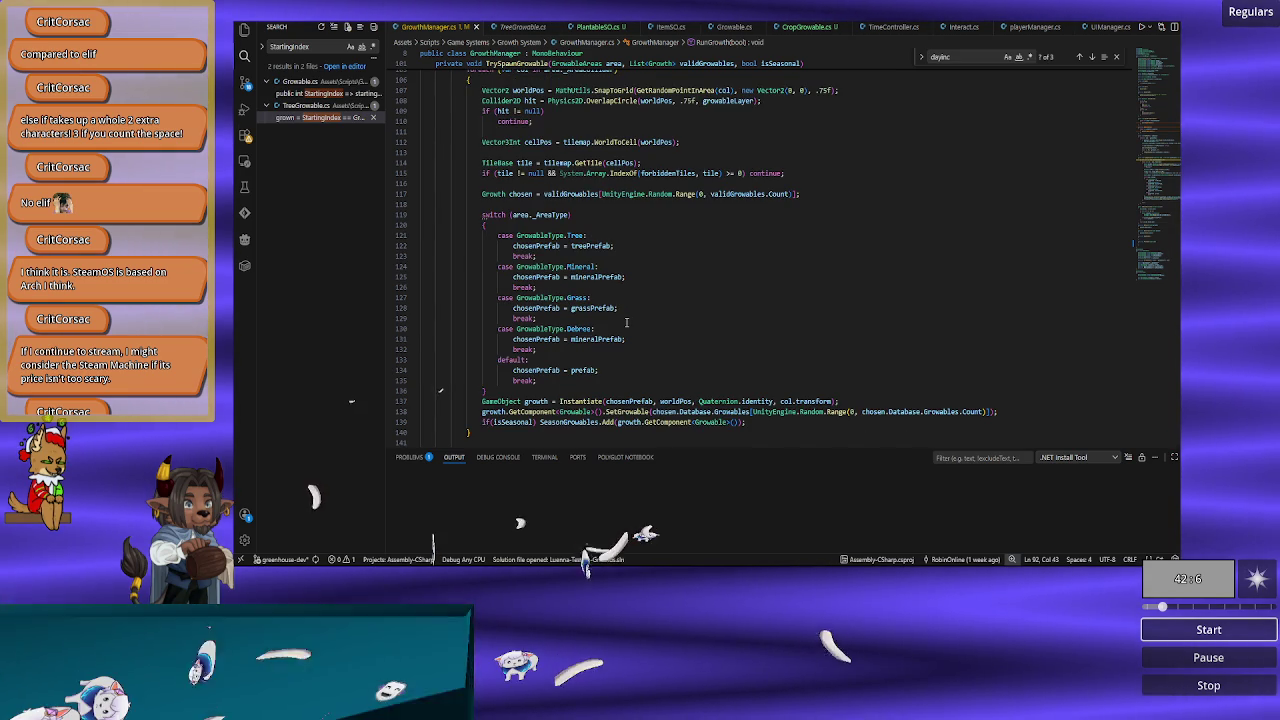
pyautogui.scroll(-1, 626, 322)
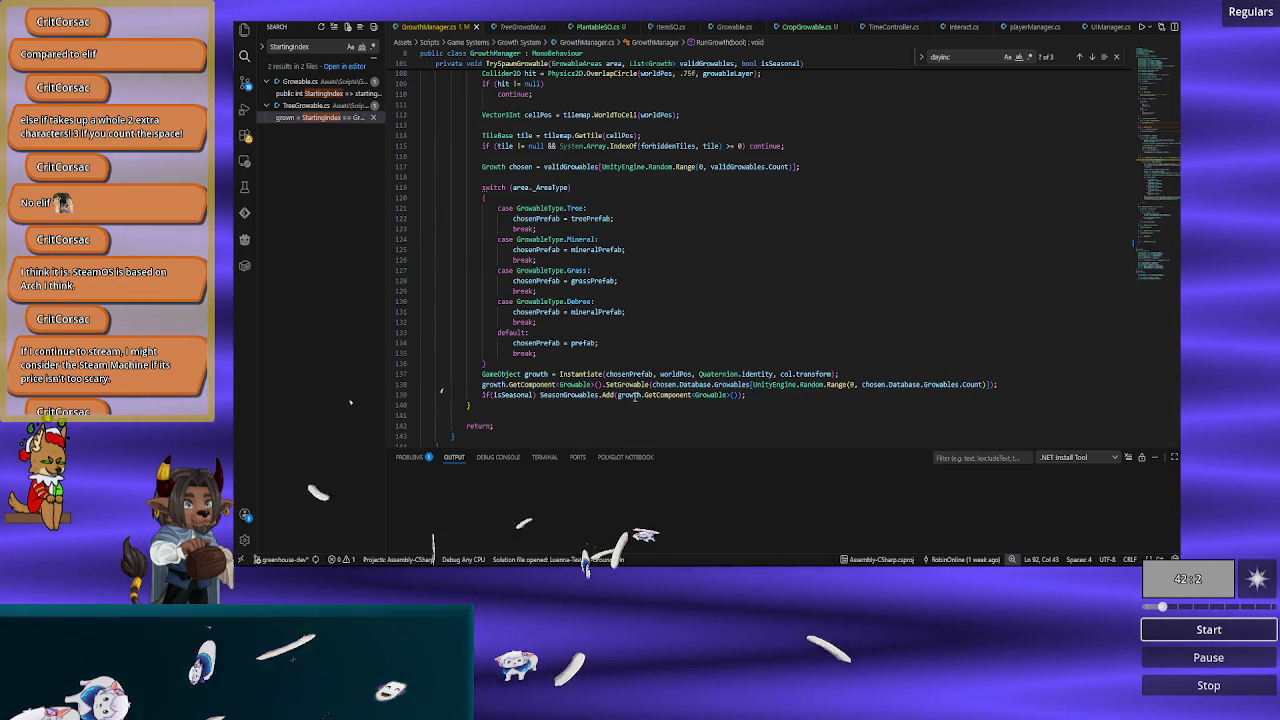
pyautogui.scroll(-5, 636, 397)
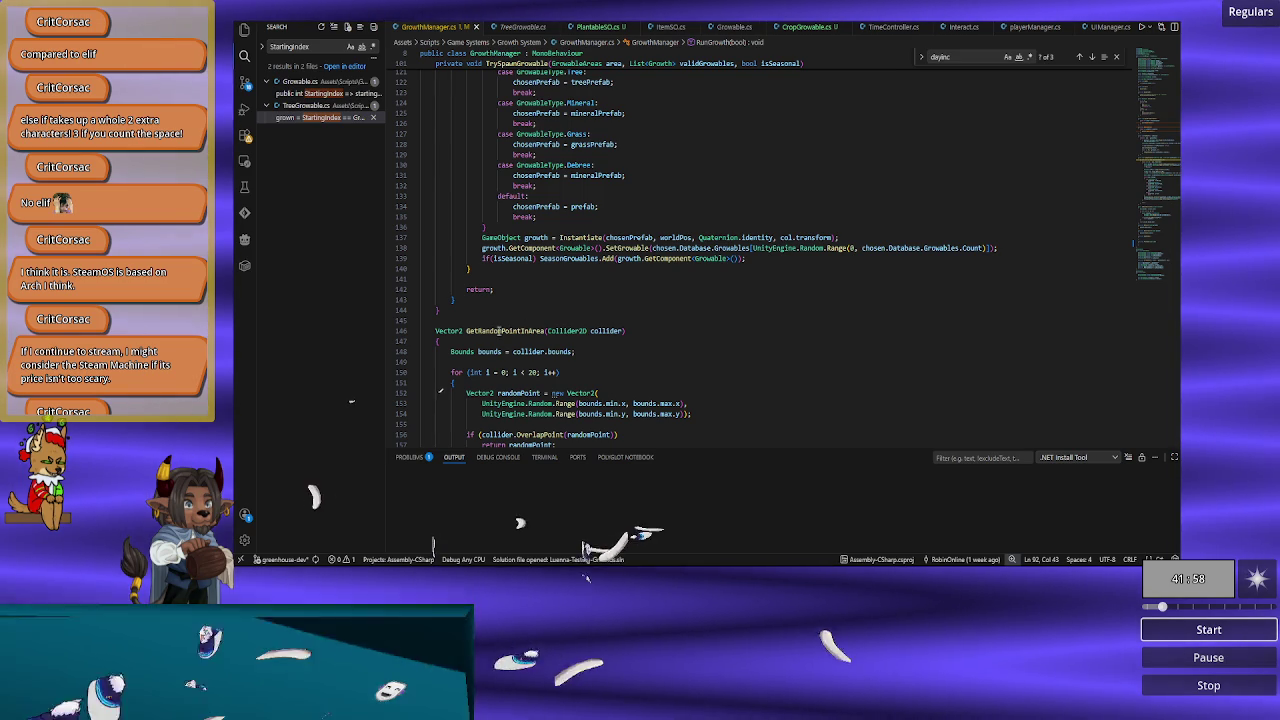
pyautogui.scroll(-10, 498, 330)
pyautogui.scroll(10, 551, 346)
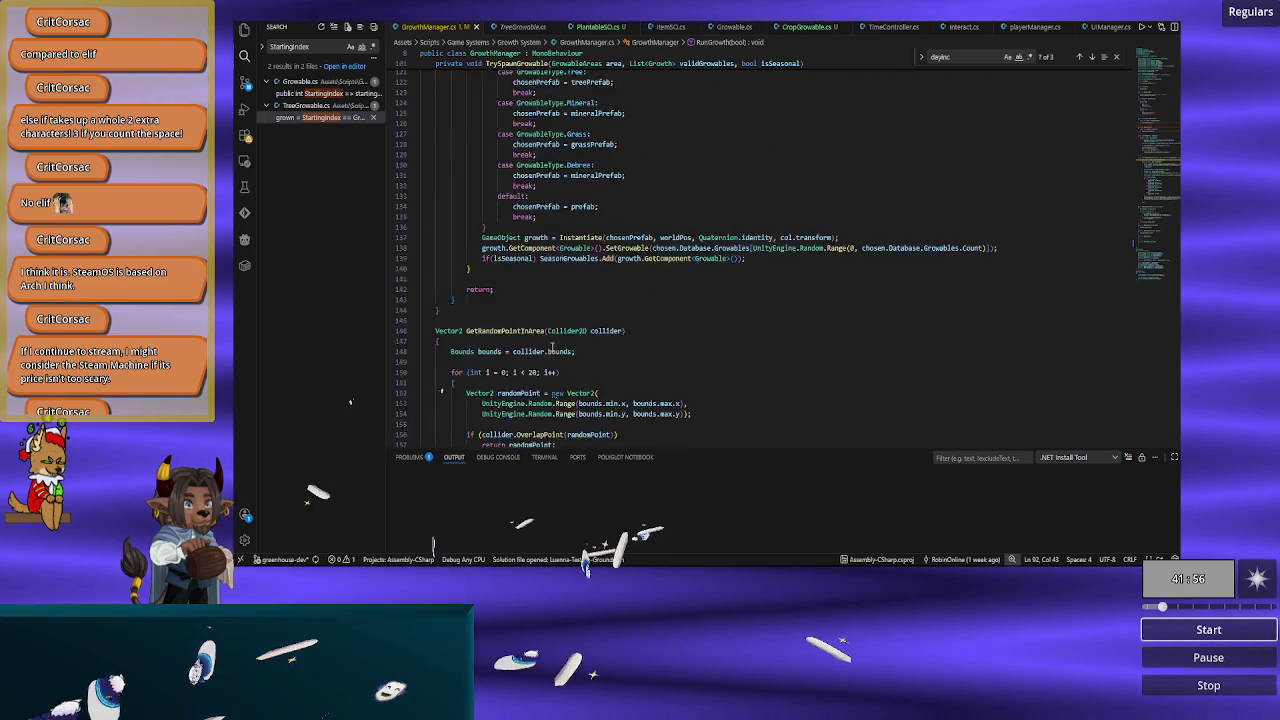
pyautogui.scroll(17, 551, 346)
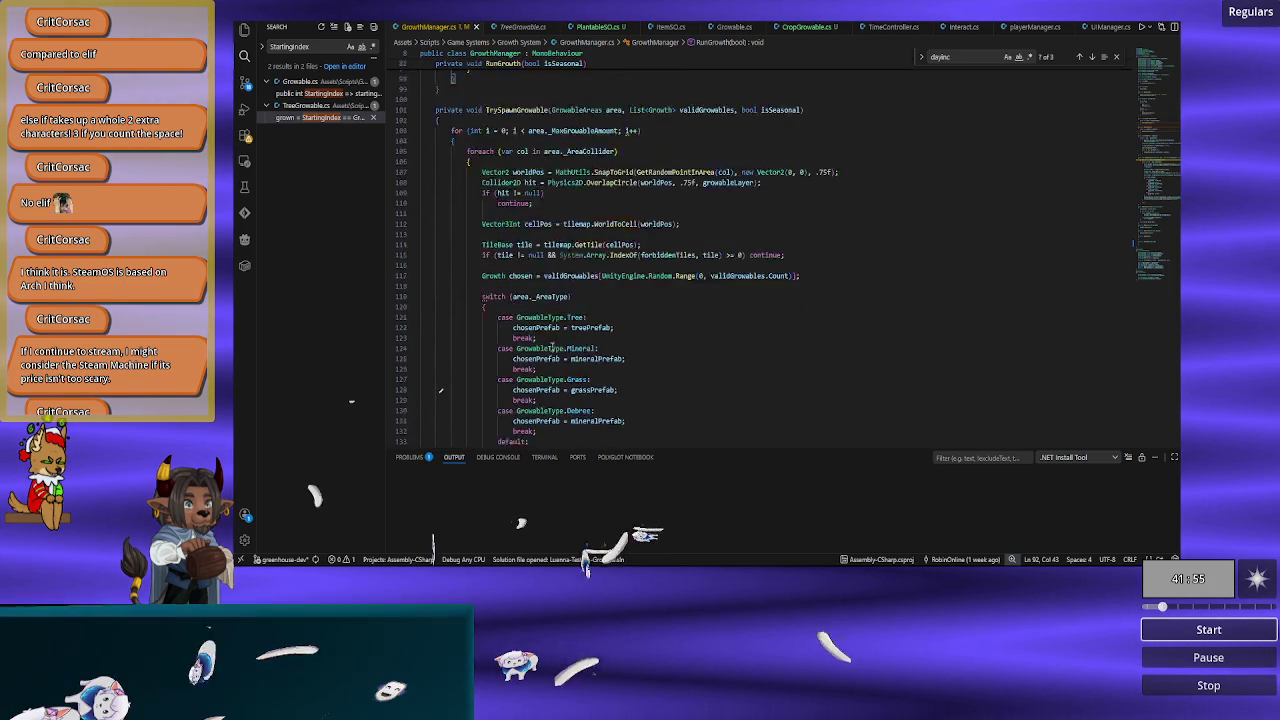
# Step: Scroll TimeController.cs to AdvanceTime and its timeData.AdvanceMinutes(tickMinutesIncrease) call
pyautogui.click(890, 28)
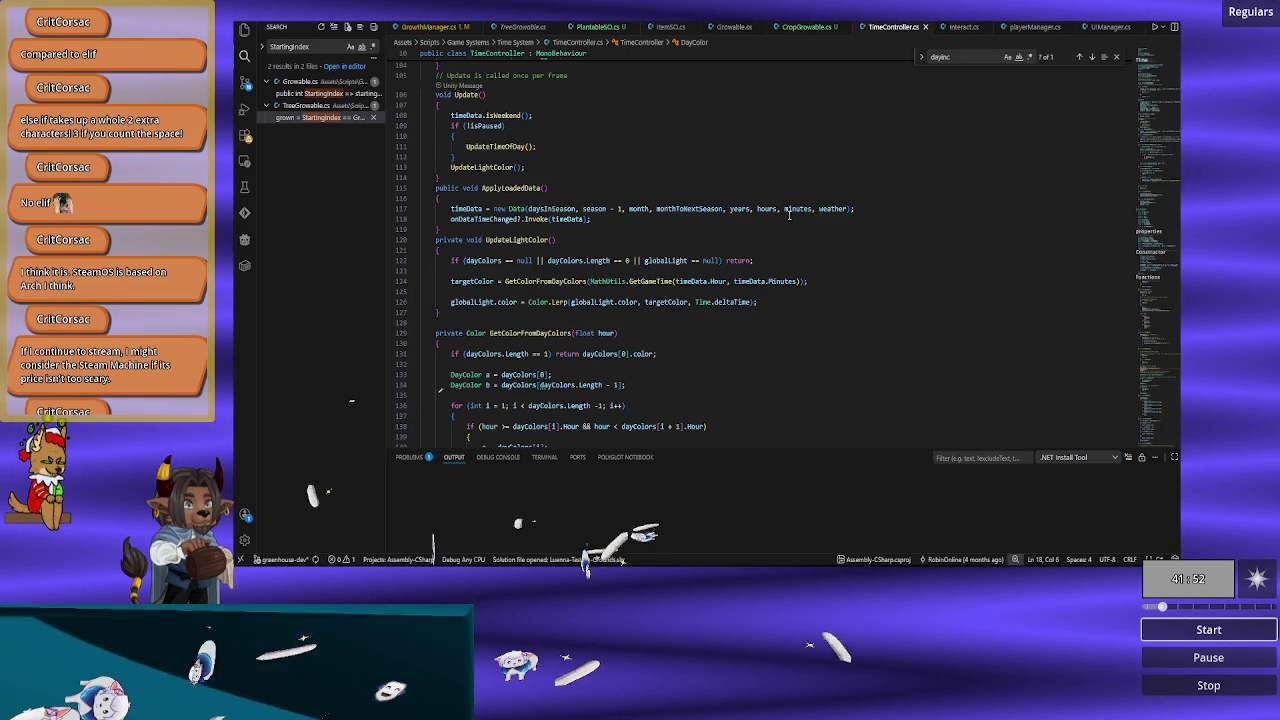
pyautogui.scroll(3, 684, 232)
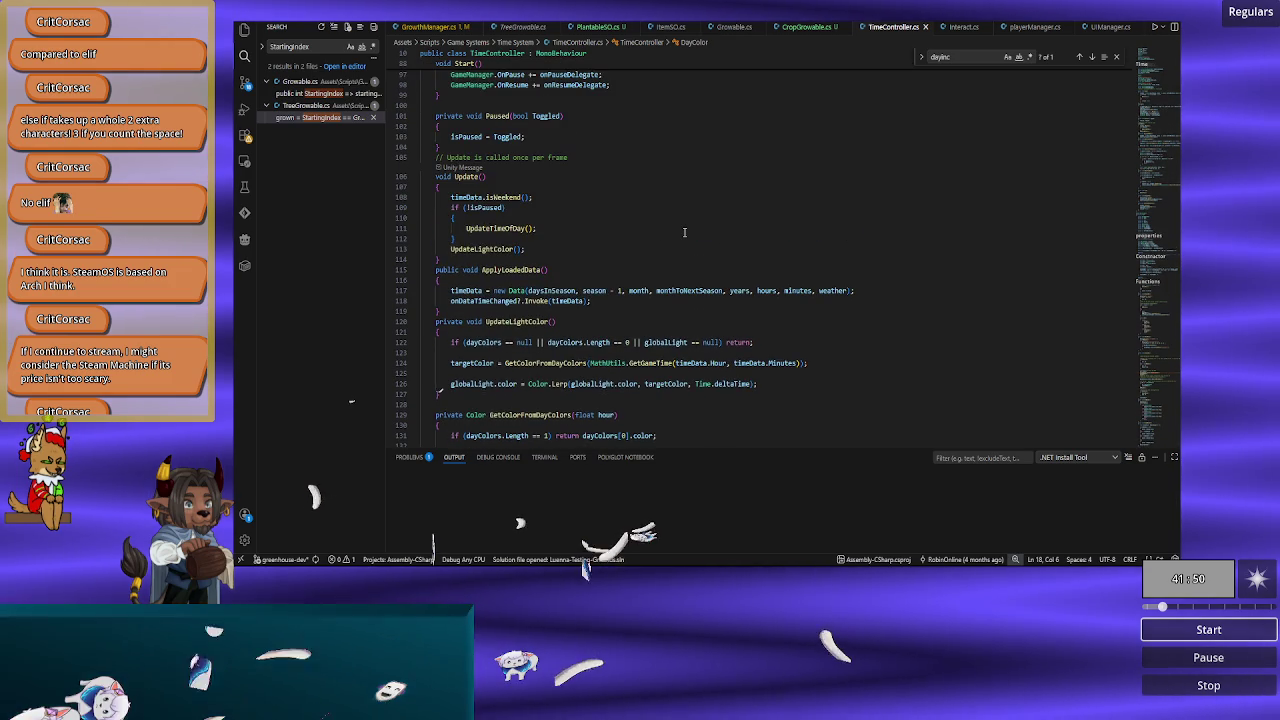
pyautogui.scroll(9, 684, 232)
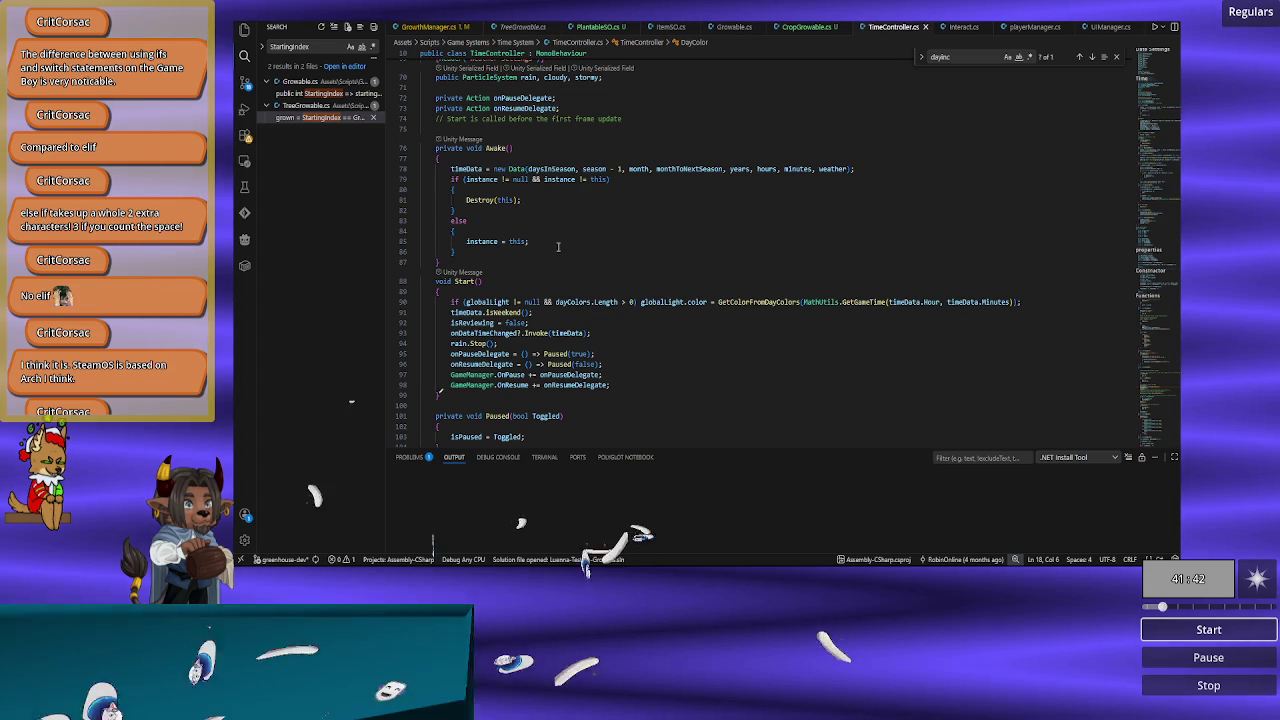
pyautogui.scroll(-3, 557, 248)
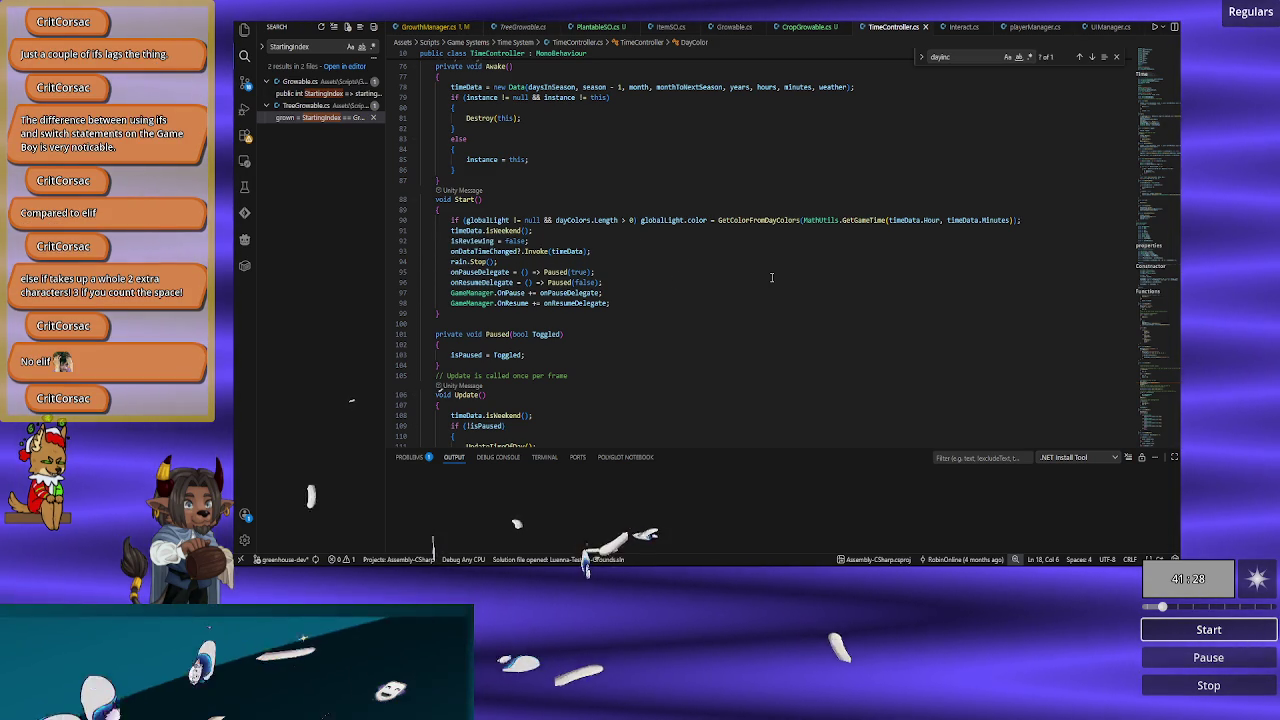
pyautogui.scroll(-4, 771, 277)
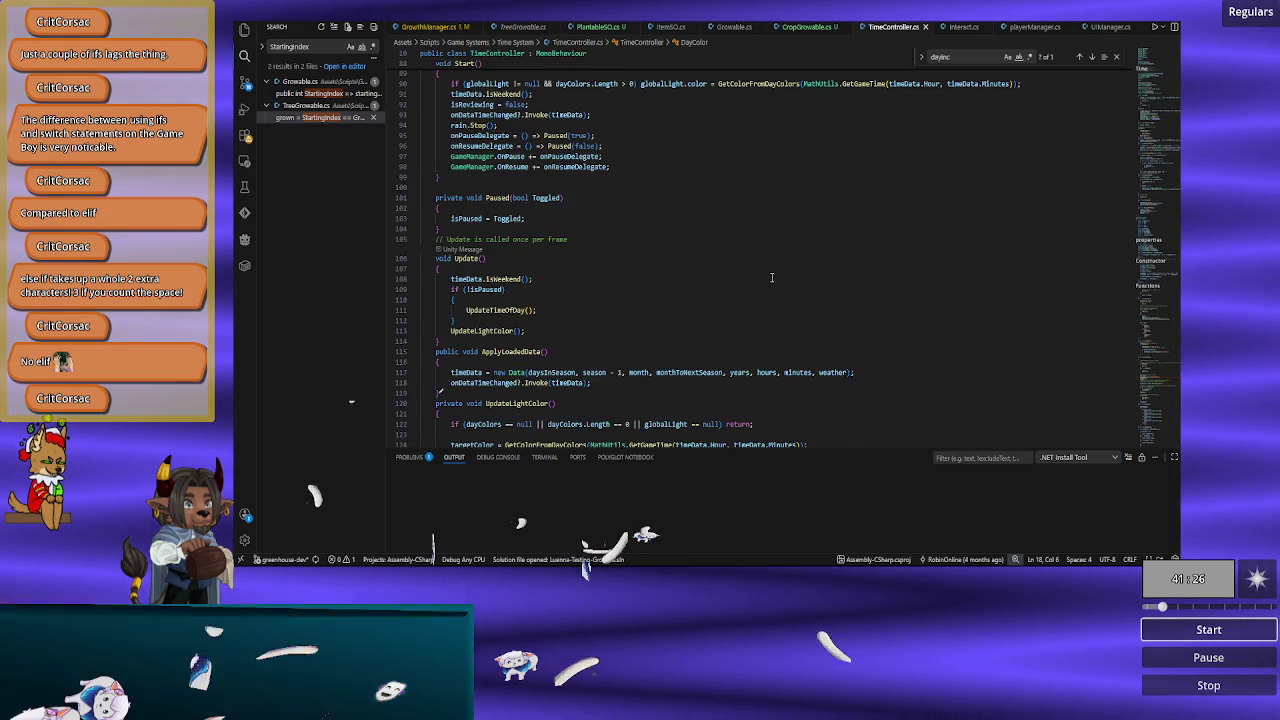
pyautogui.scroll(-2, 771, 277)
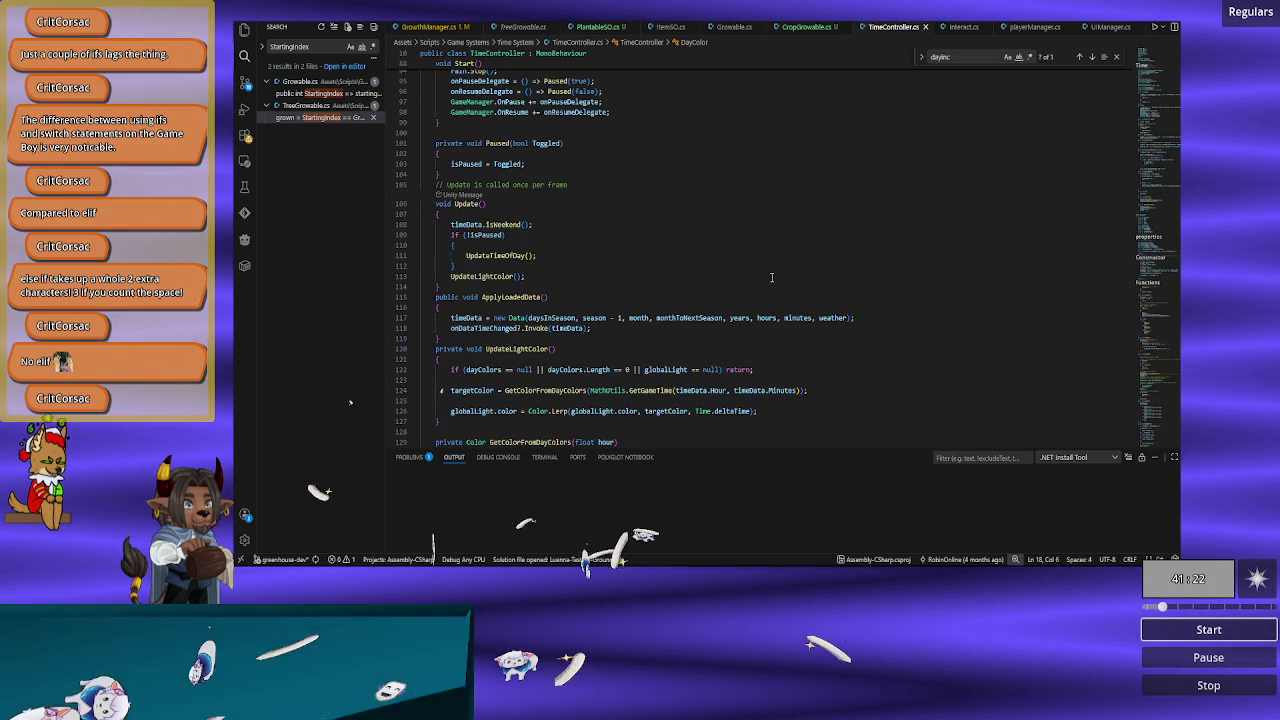
pyautogui.scroll(-1, 771, 277)
pyautogui.scroll(-3, 771, 277)
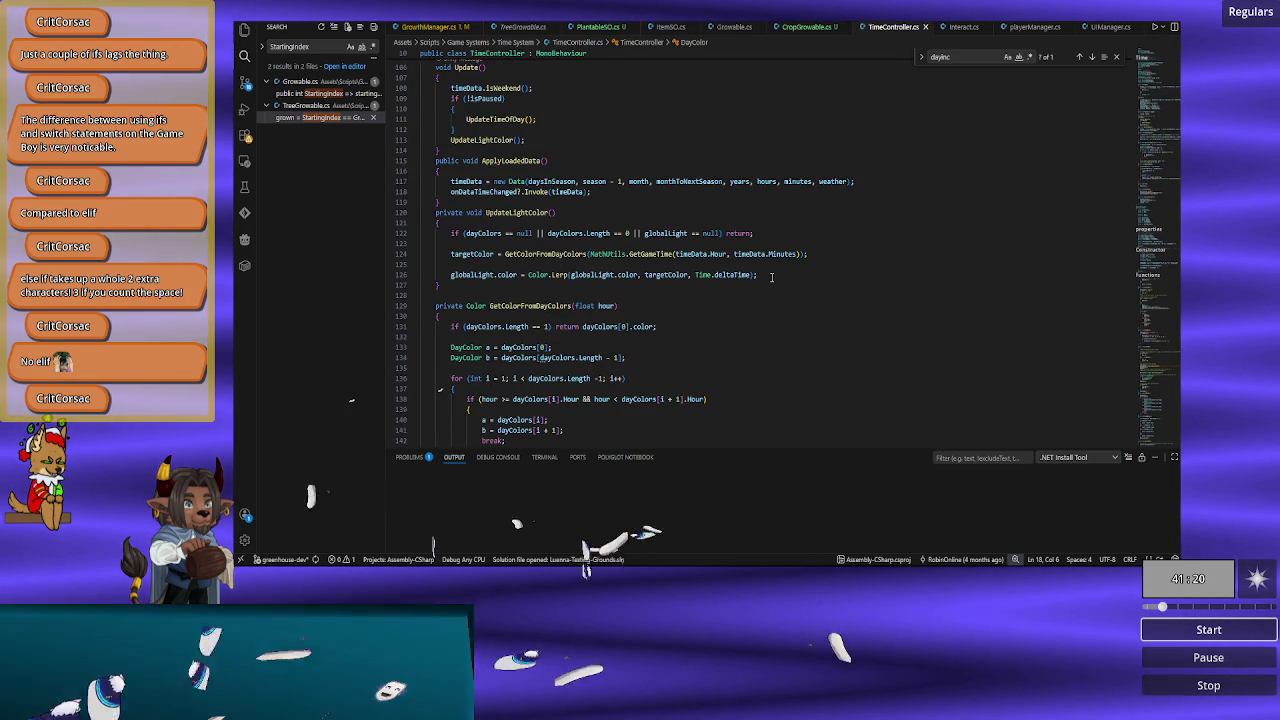
pyautogui.scroll(-7, 771, 277)
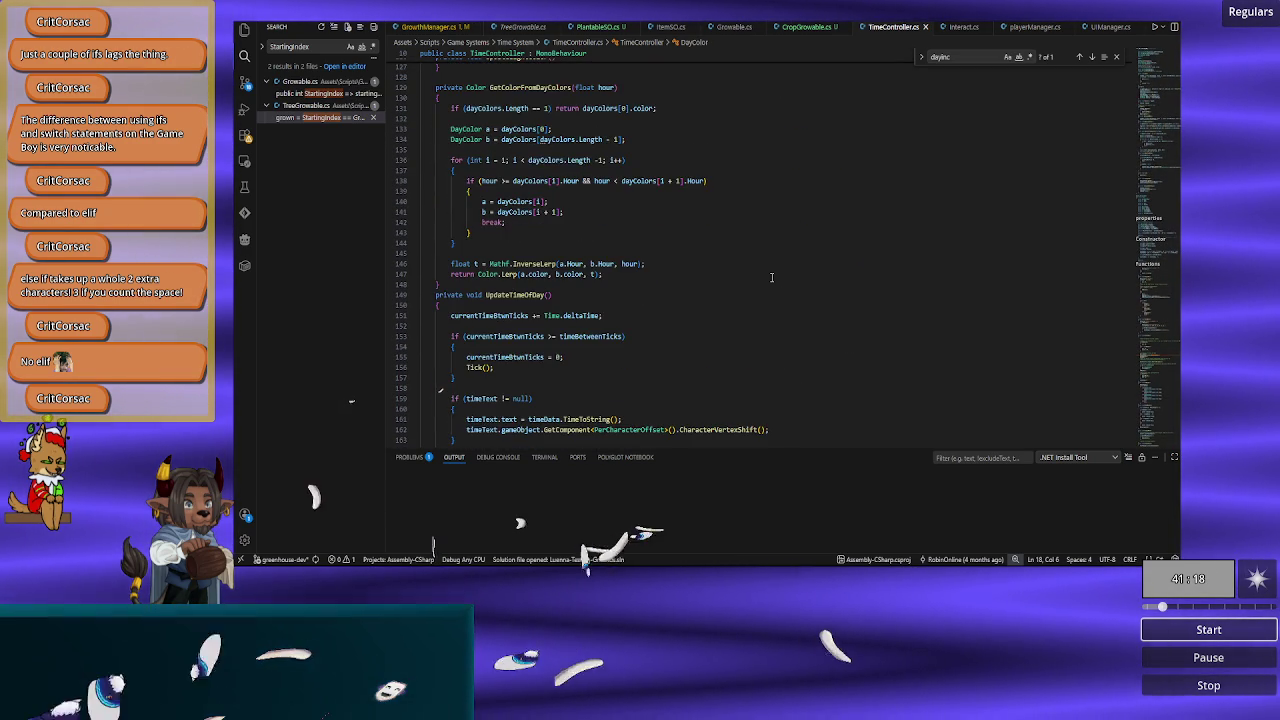
pyautogui.scroll(-4, 771, 277)
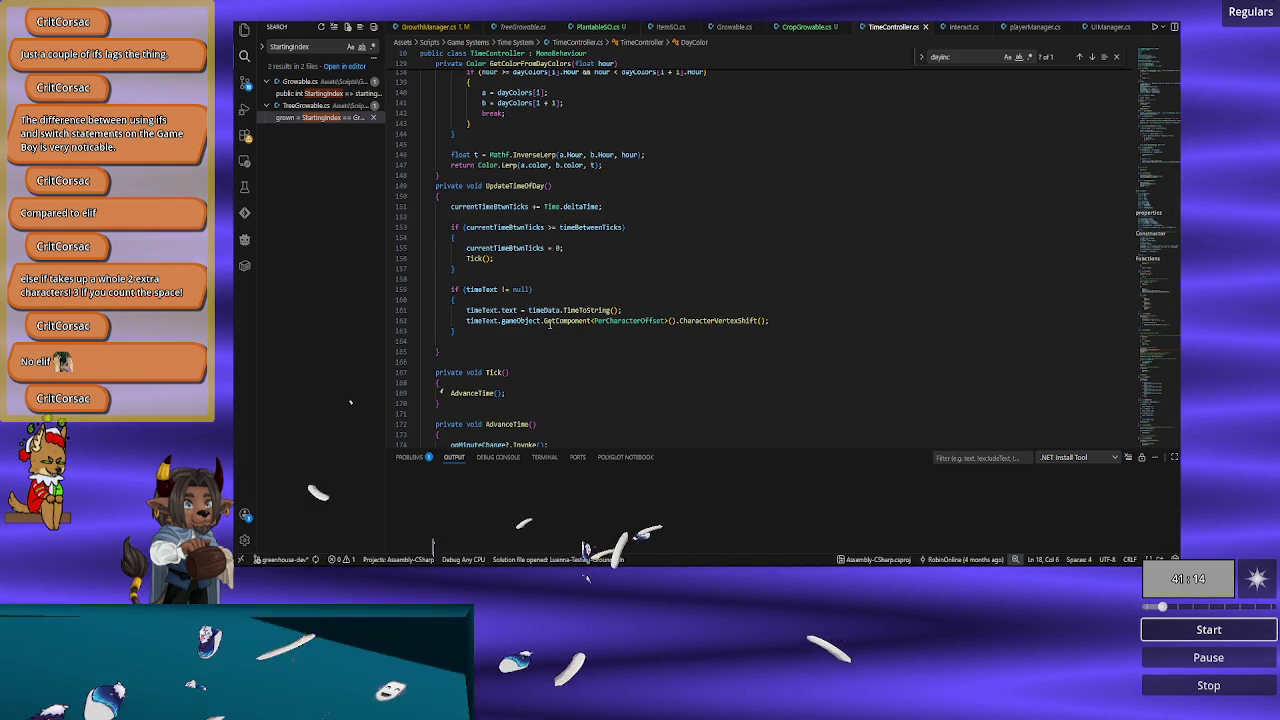
pyautogui.moveTo(549, 322)
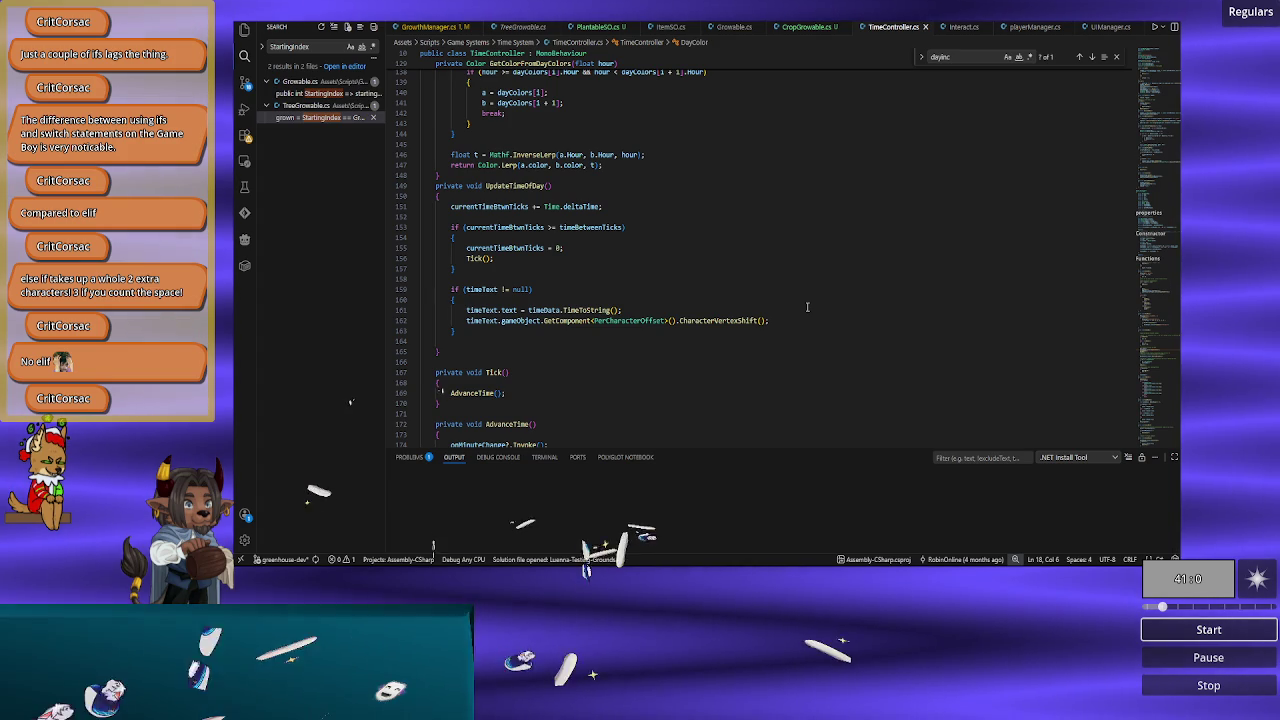
pyautogui.scroll(-4, 806, 307)
pyautogui.scroll(-1, 707, 235)
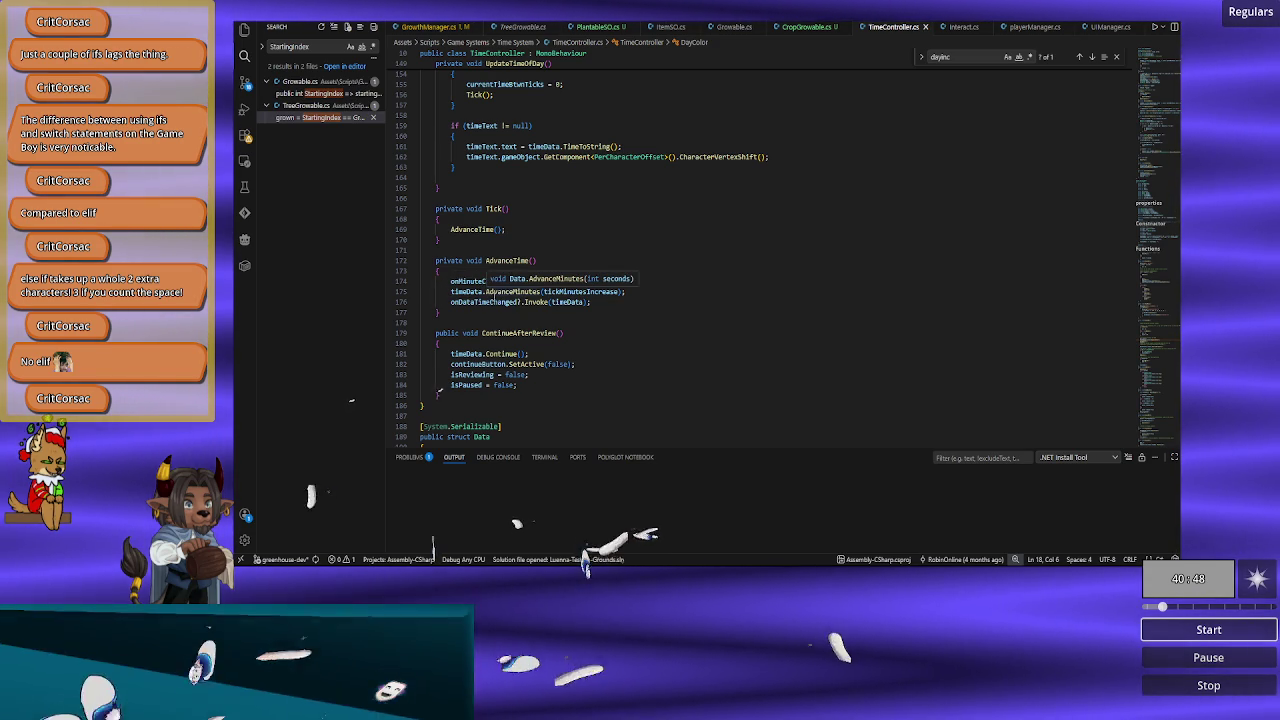
# Step: Find the AdvanceMinutes definition, then return to its call in AdvanceTime
pyautogui.doubleClick(488, 292)
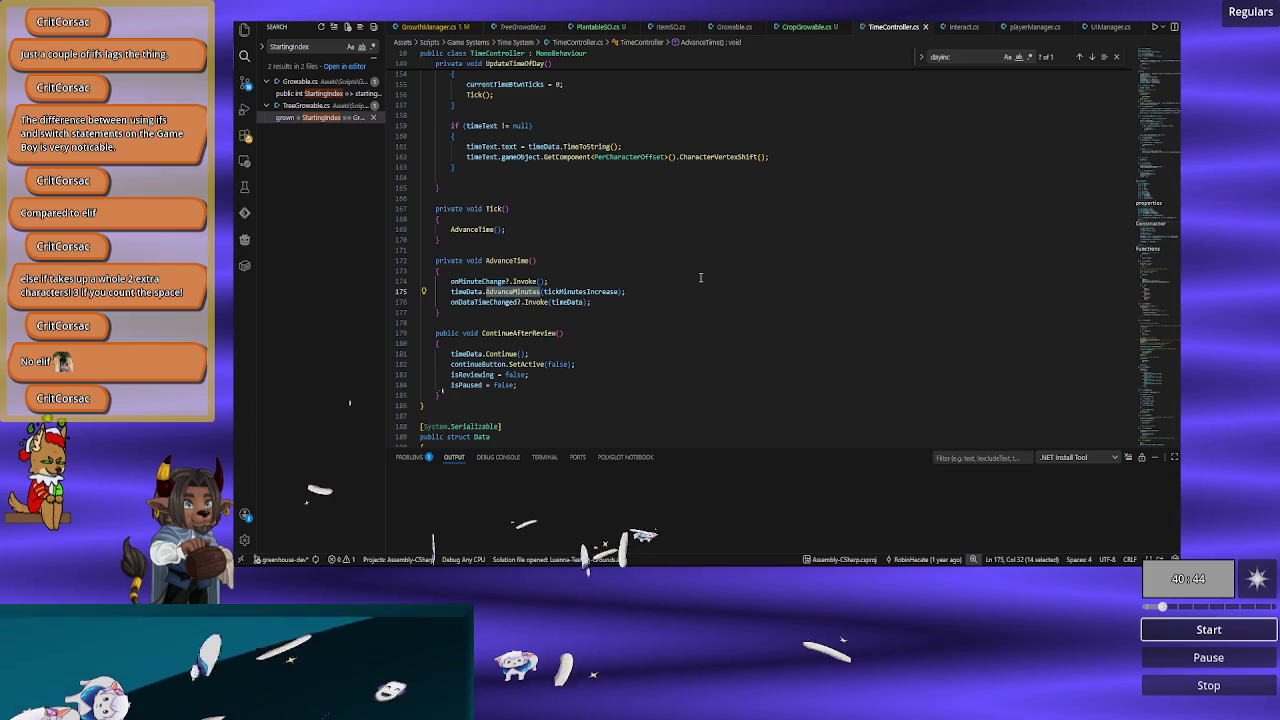
pyautogui.hotkey('ctrl', 'f')
pyautogui.press('Return')
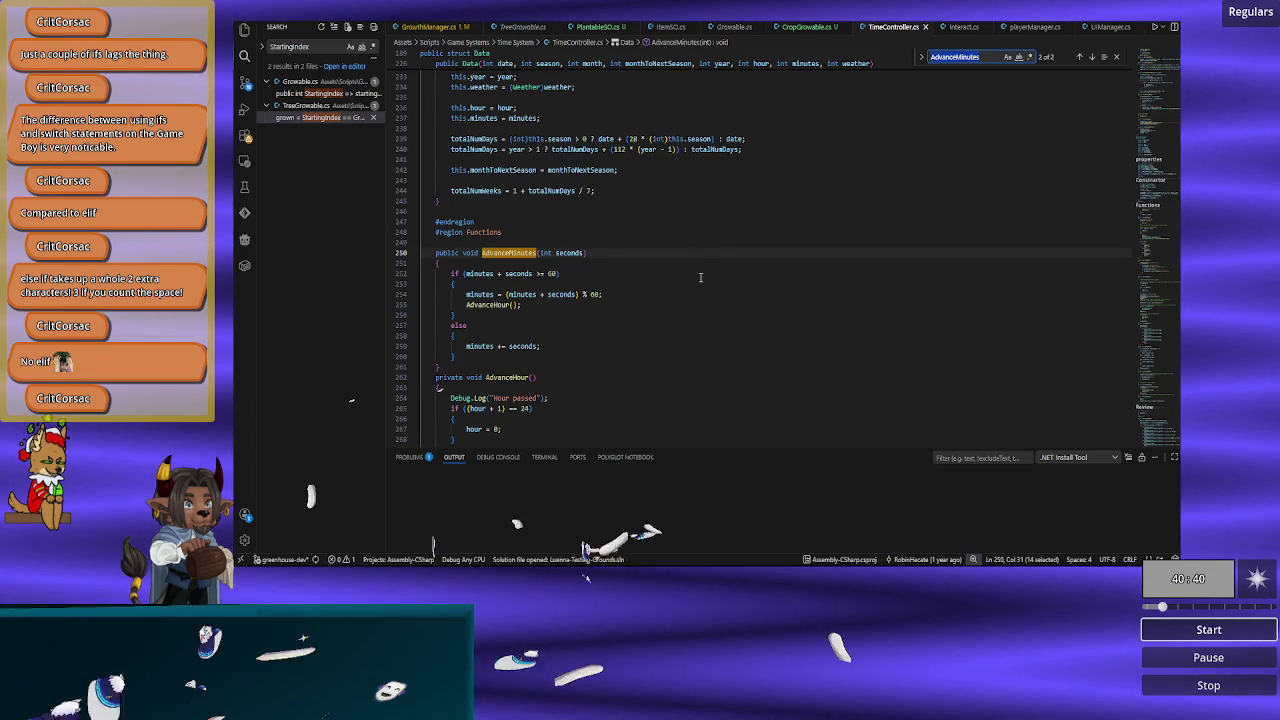
pyautogui.press('Return')
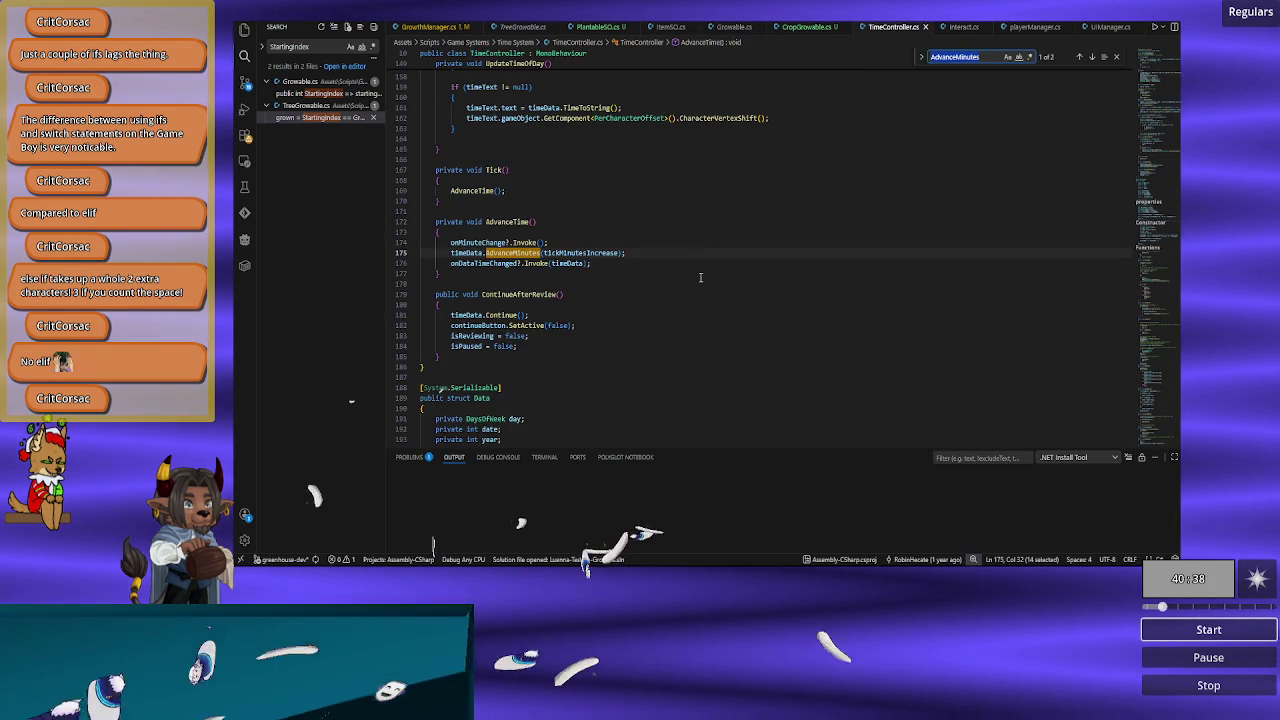
pyautogui.click(594, 273)
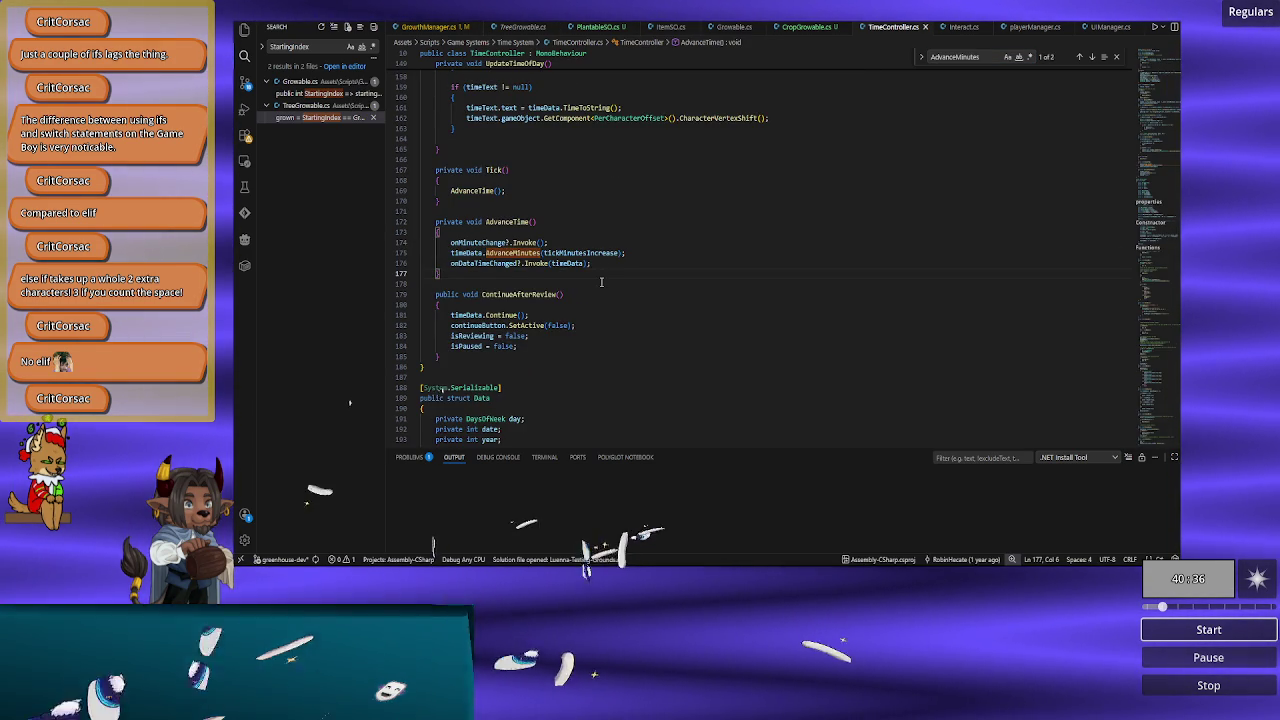
# Step: Scroll down to AdvanceDay, which calls GrowthManager.instance.DayIncremental()
pyautogui.scroll(-5, 601, 282)
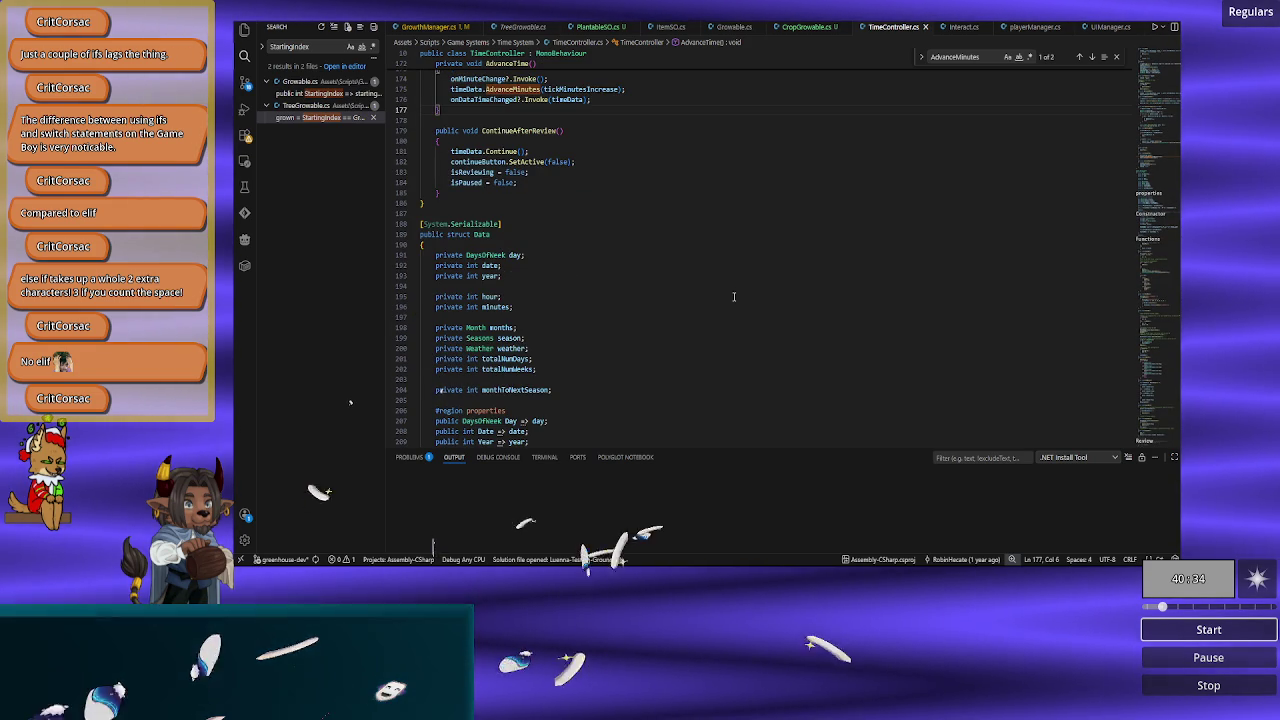
pyautogui.scroll(-4, 733, 296)
pyautogui.scroll(-1, 734, 296)
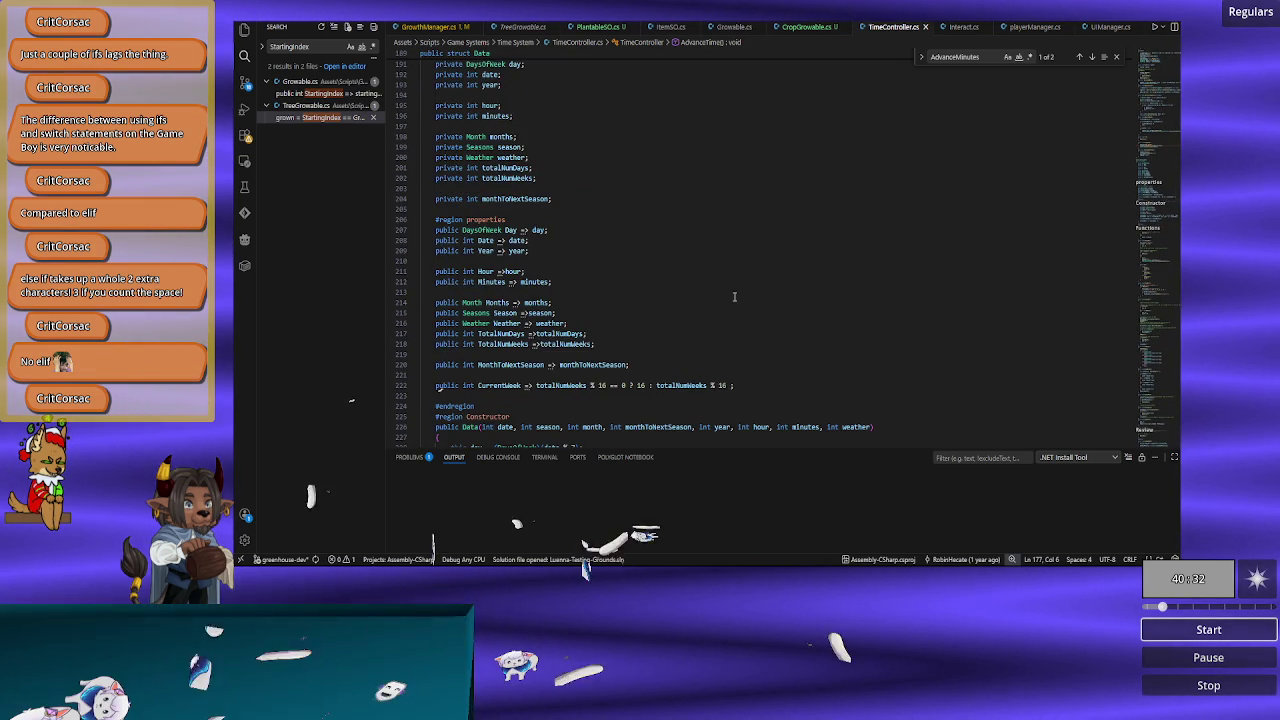
pyautogui.scroll(-13, 734, 296)
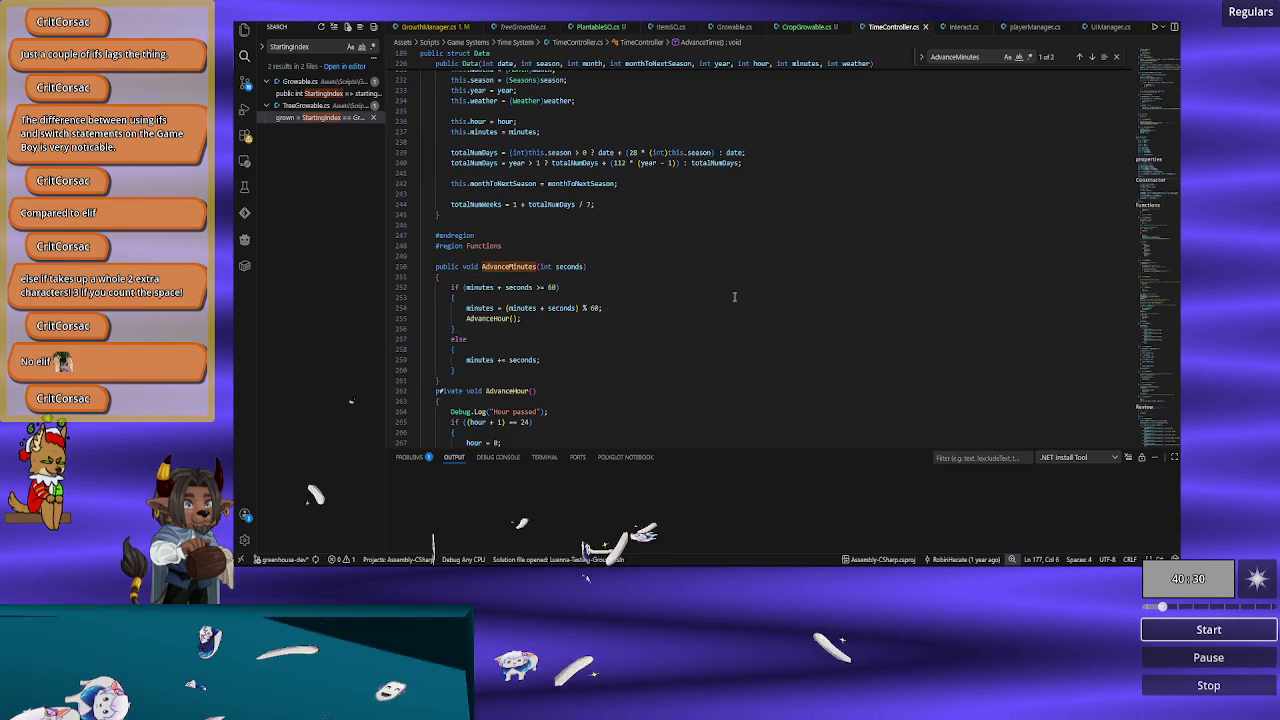
pyautogui.scroll(-4, 734, 296)
pyautogui.scroll(-8, 734, 296)
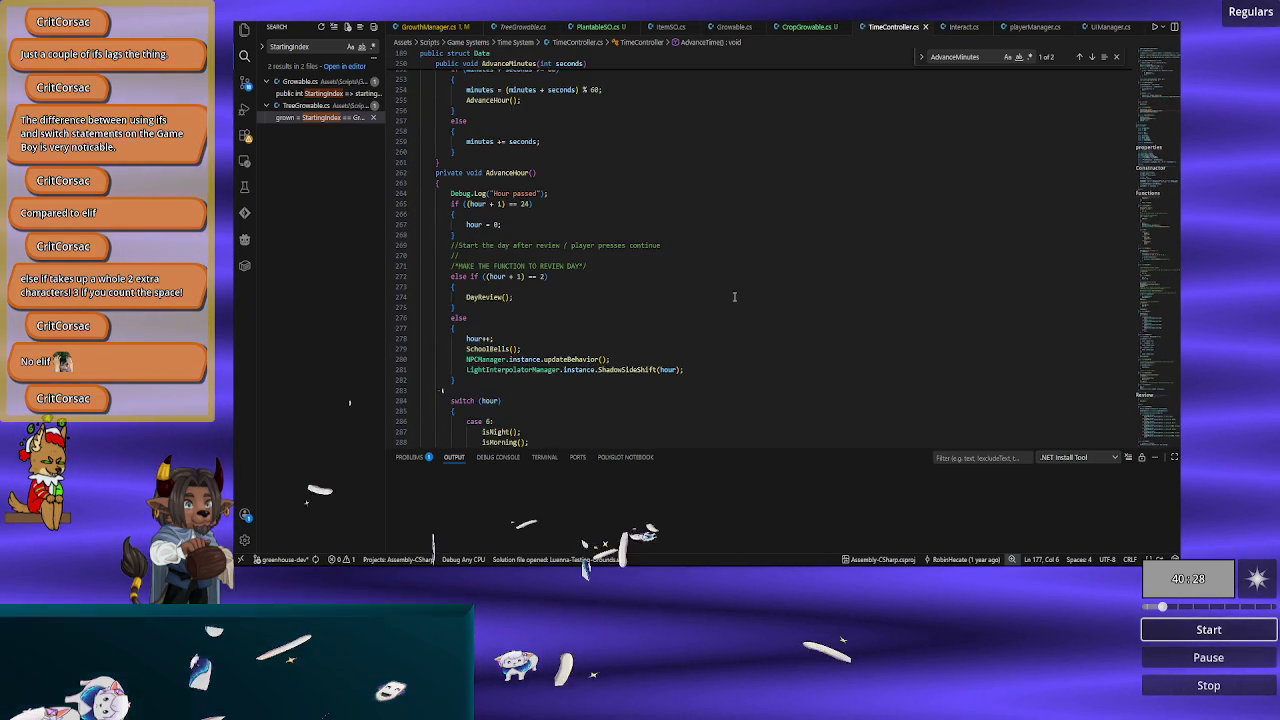
pyautogui.scroll(-10, 734, 296)
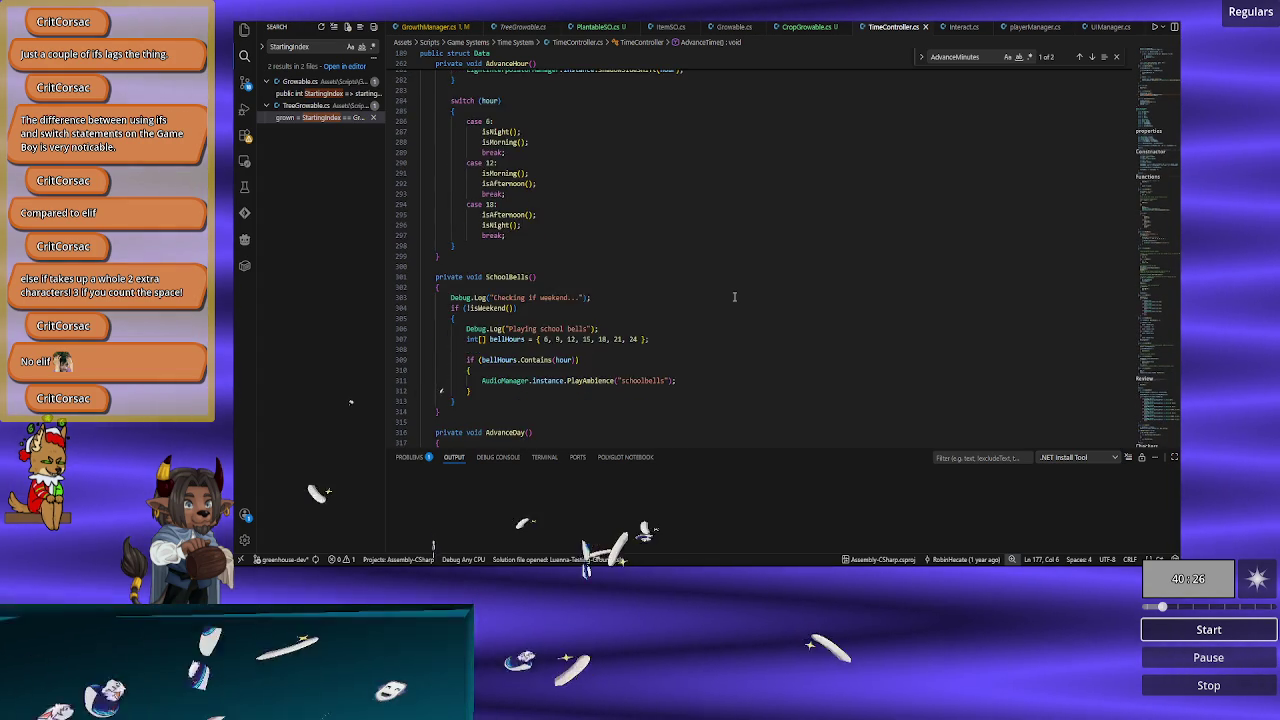
pyautogui.scroll(-4, 734, 296)
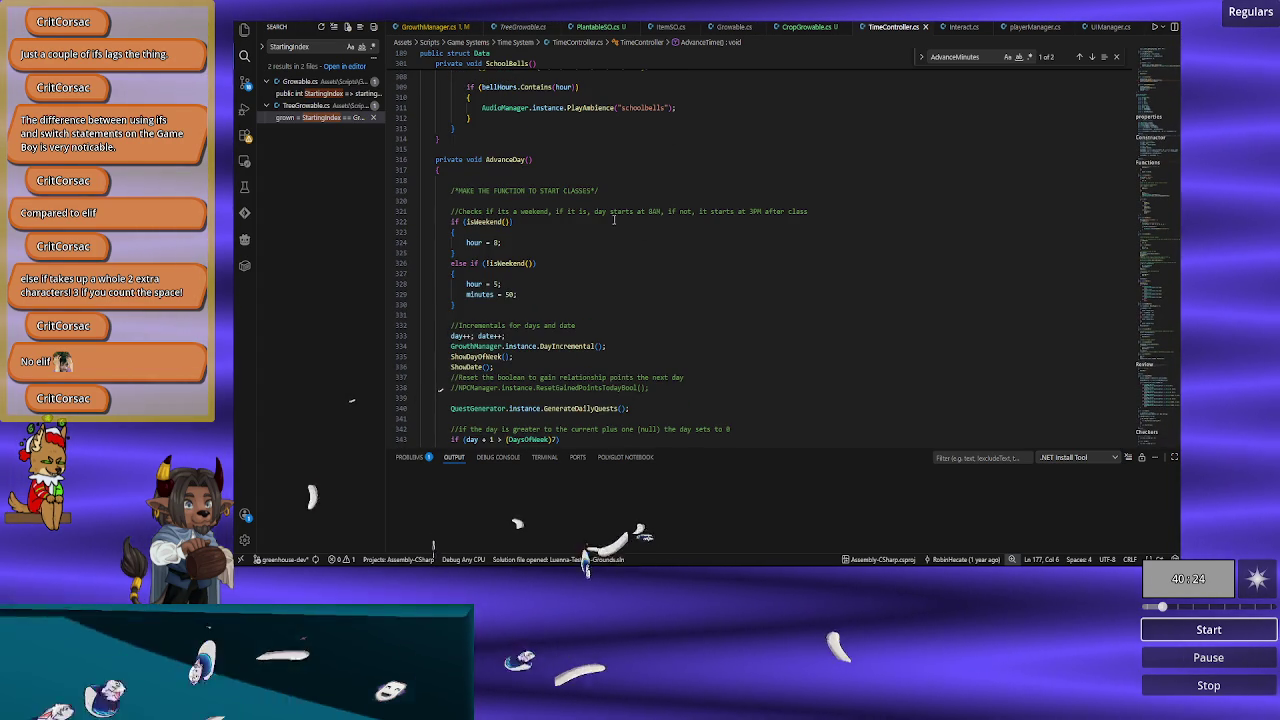
pyautogui.scroll(-3, 668, 240)
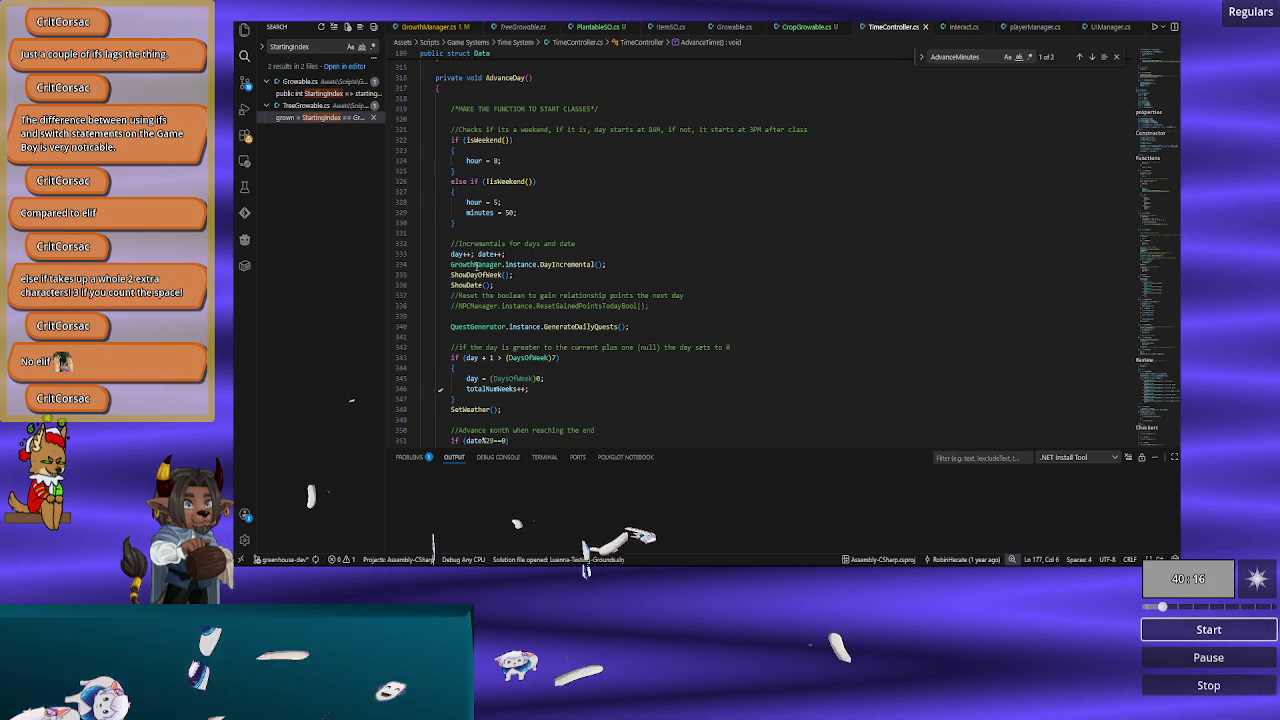
# Step: Select the DayIncremental call in AdvanceDay, then switch to the GrowthManager.cs tab
pyautogui.doubleClick(568, 264)
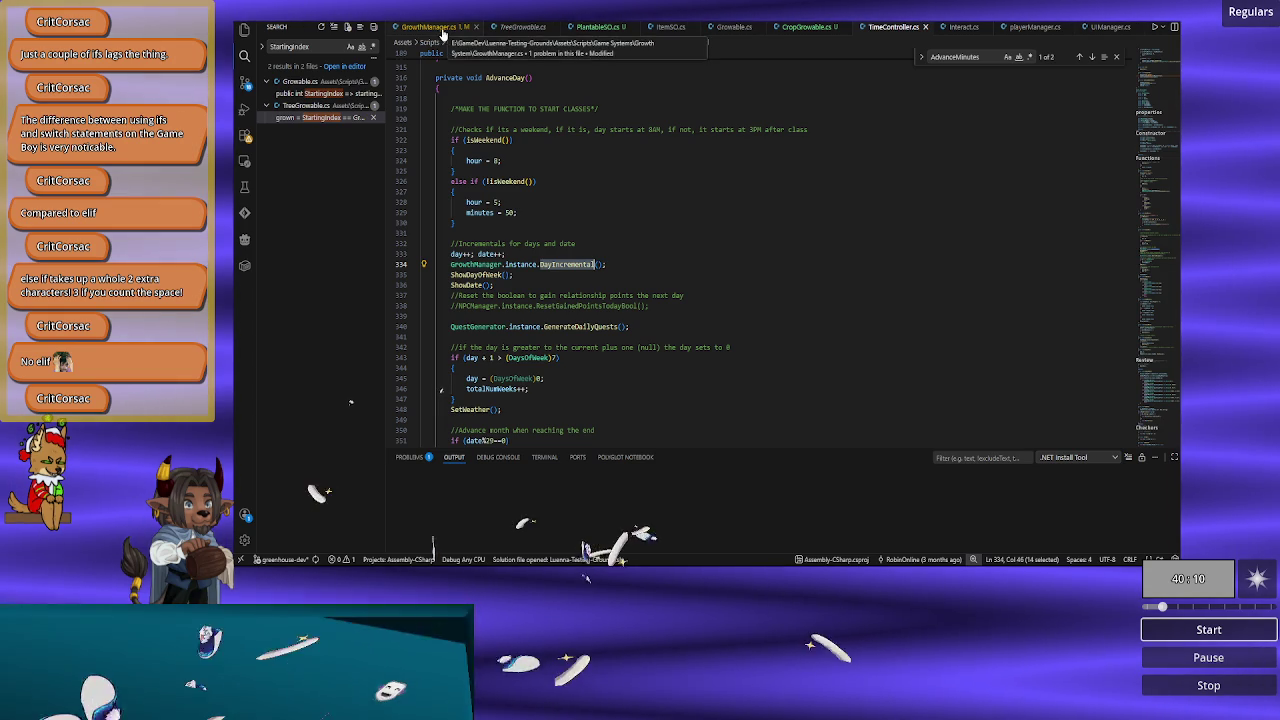
pyautogui.click(443, 28)
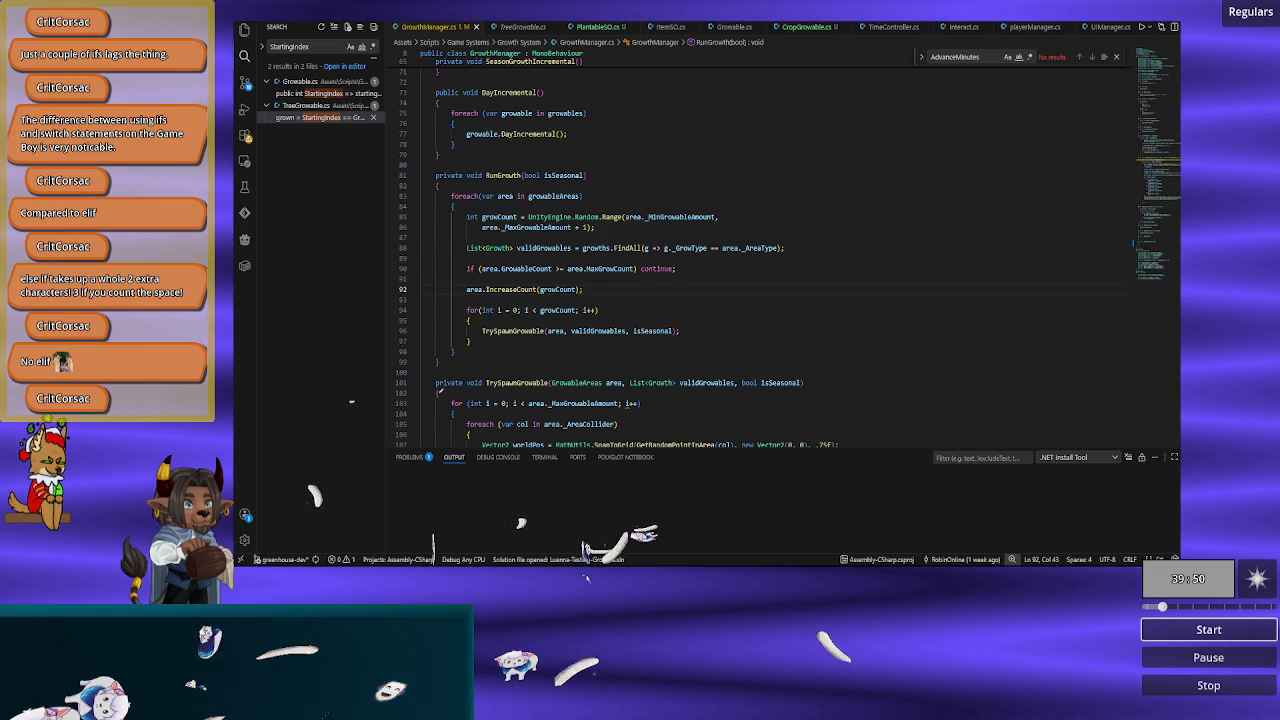
# Step: Switch to the Unity Editor and start the game in Play mode
pyautogui.hotkey('alt', 'Tab')
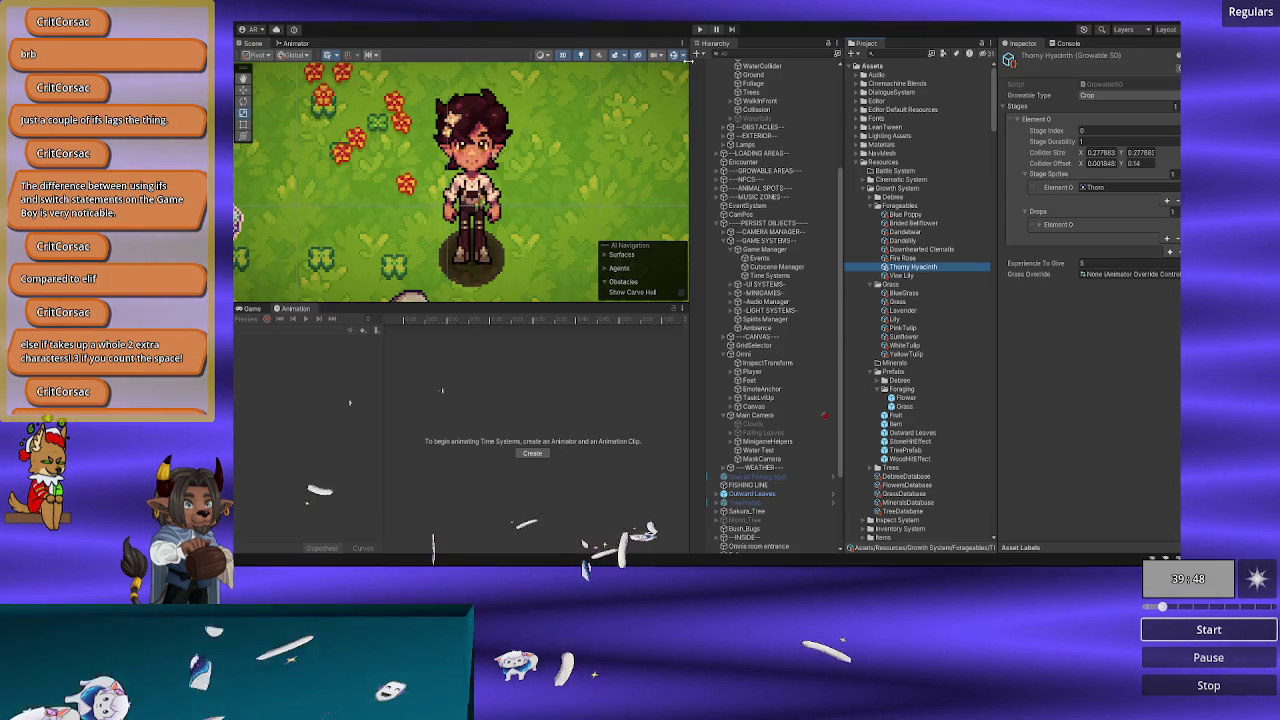
pyautogui.click(699, 30)
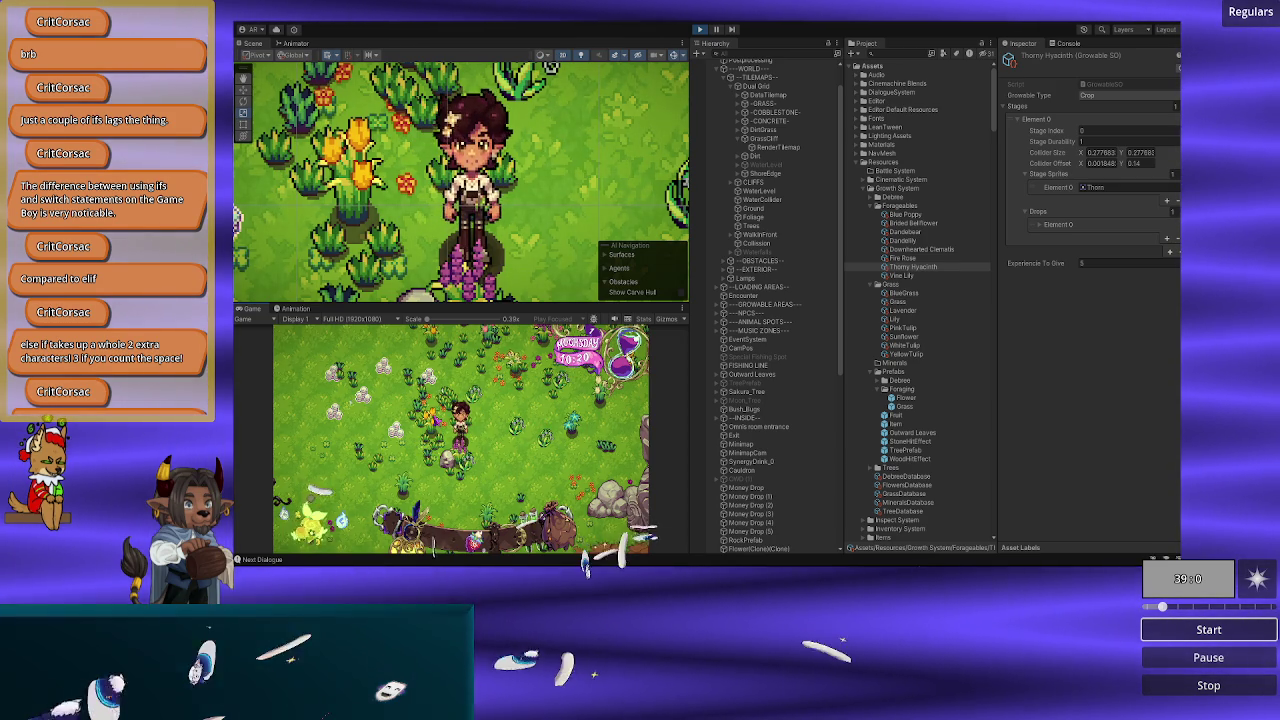
# Step: Select a YellowTulip grass clone and set its Current Stage Starting Stage Index to 0
pyautogui.click(352, 197)
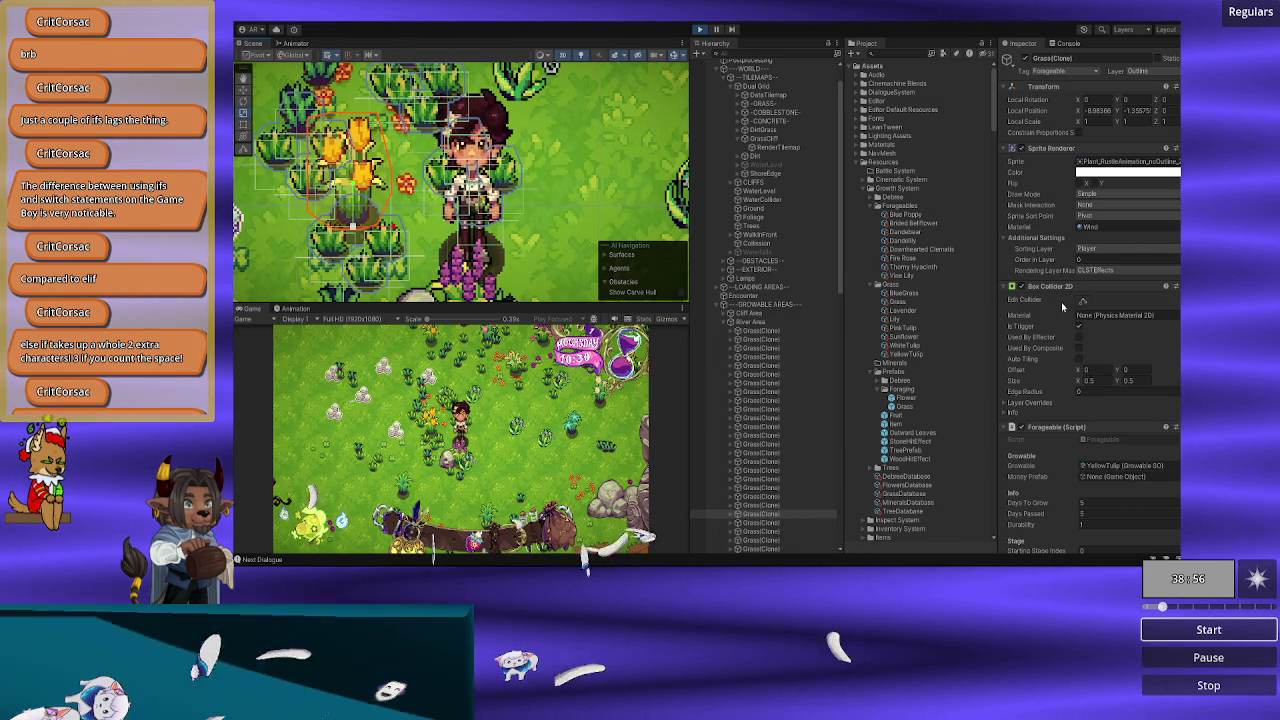
pyautogui.scroll(-4, 1067, 307)
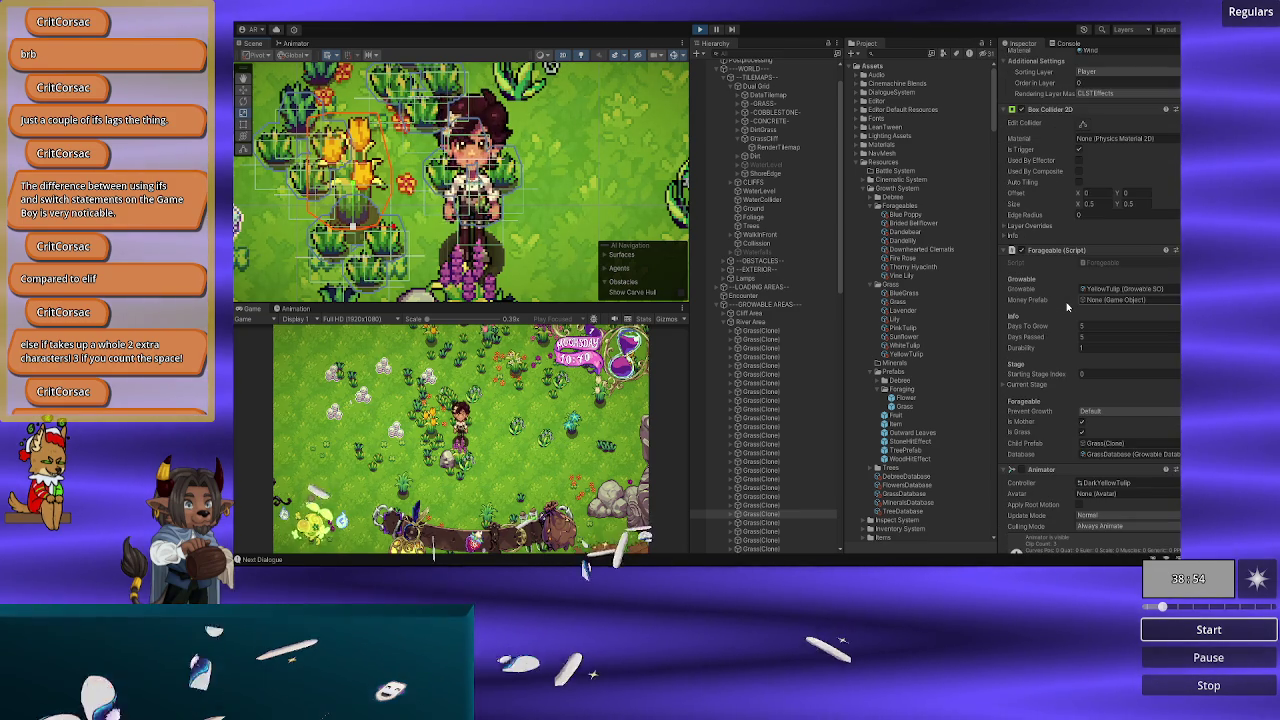
pyautogui.scroll(-2, 1067, 307)
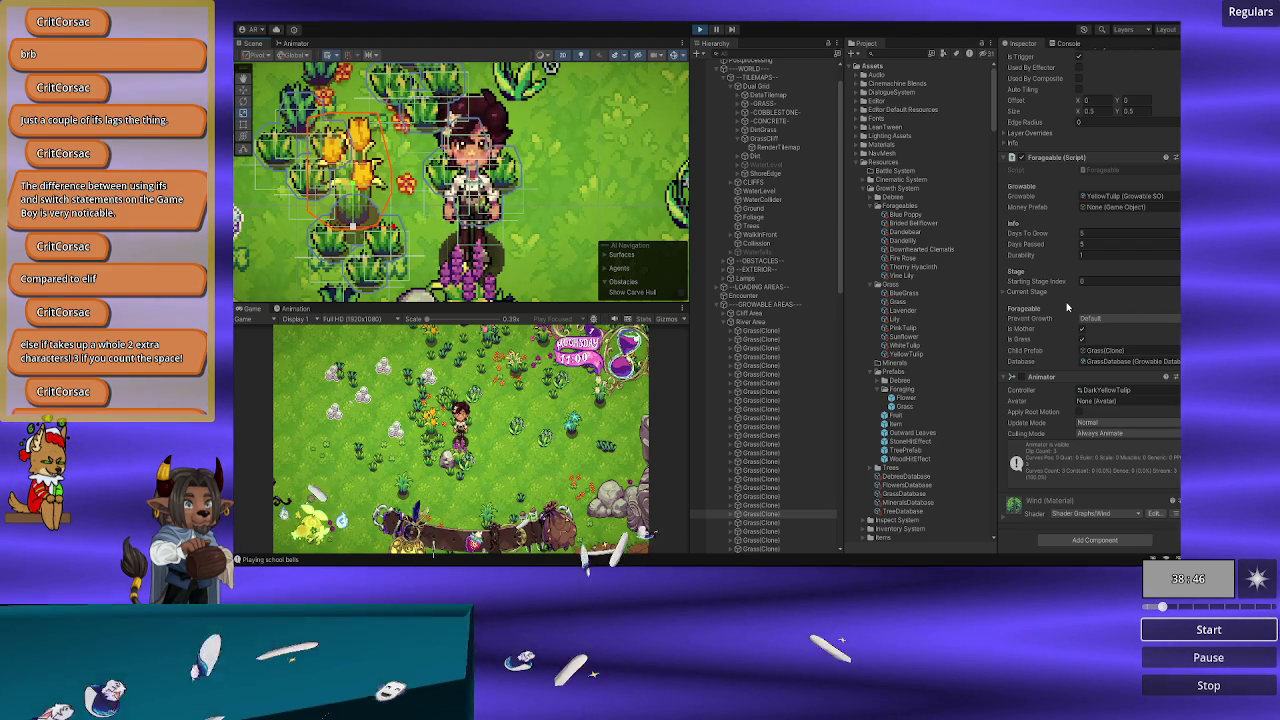
pyautogui.click(1032, 292)
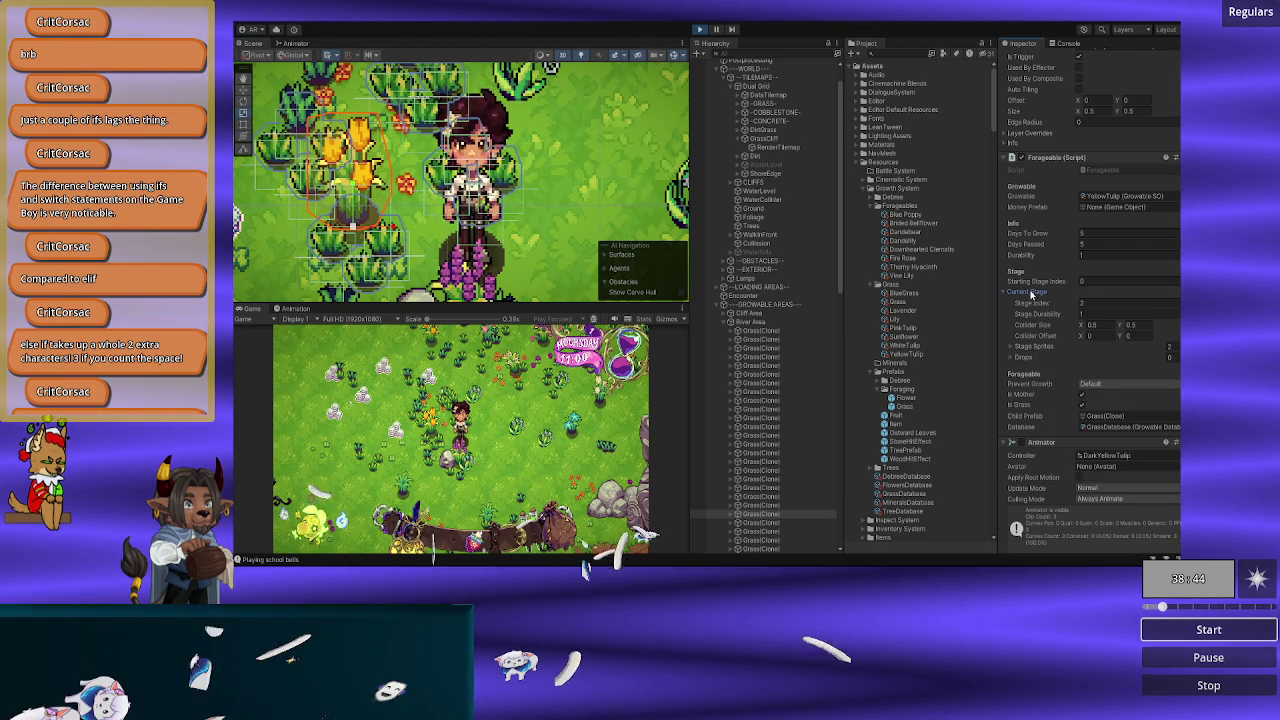
pyautogui.click(1083, 282)
pyautogui.write('0')
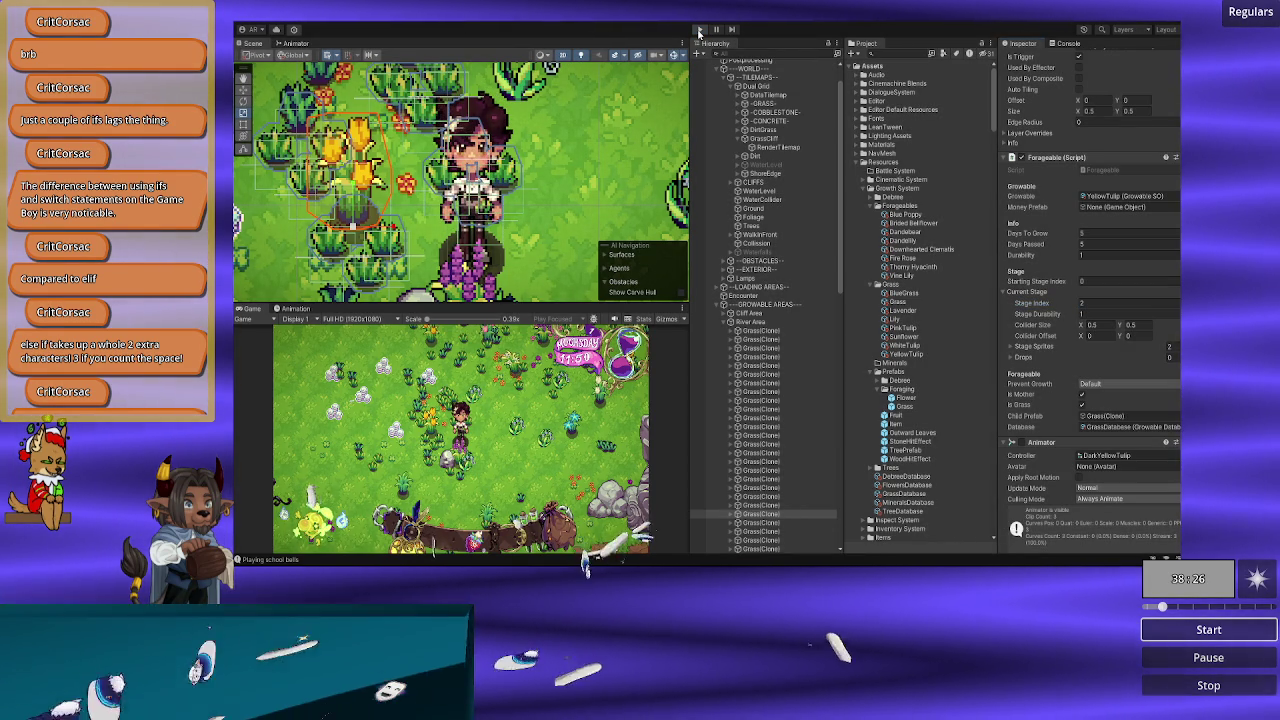
# Step: Exit Play mode and restart the game in a fresh Play session
pyautogui.click(699, 30)
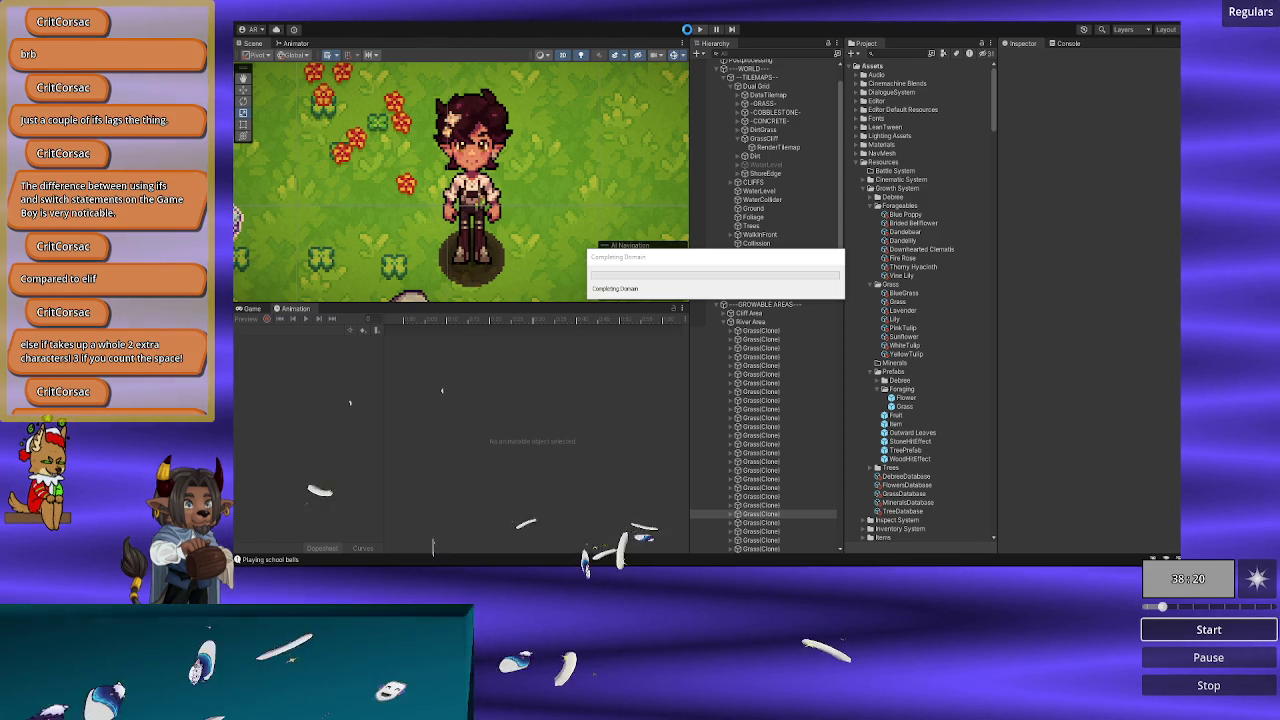
pyautogui.click(688, 30)
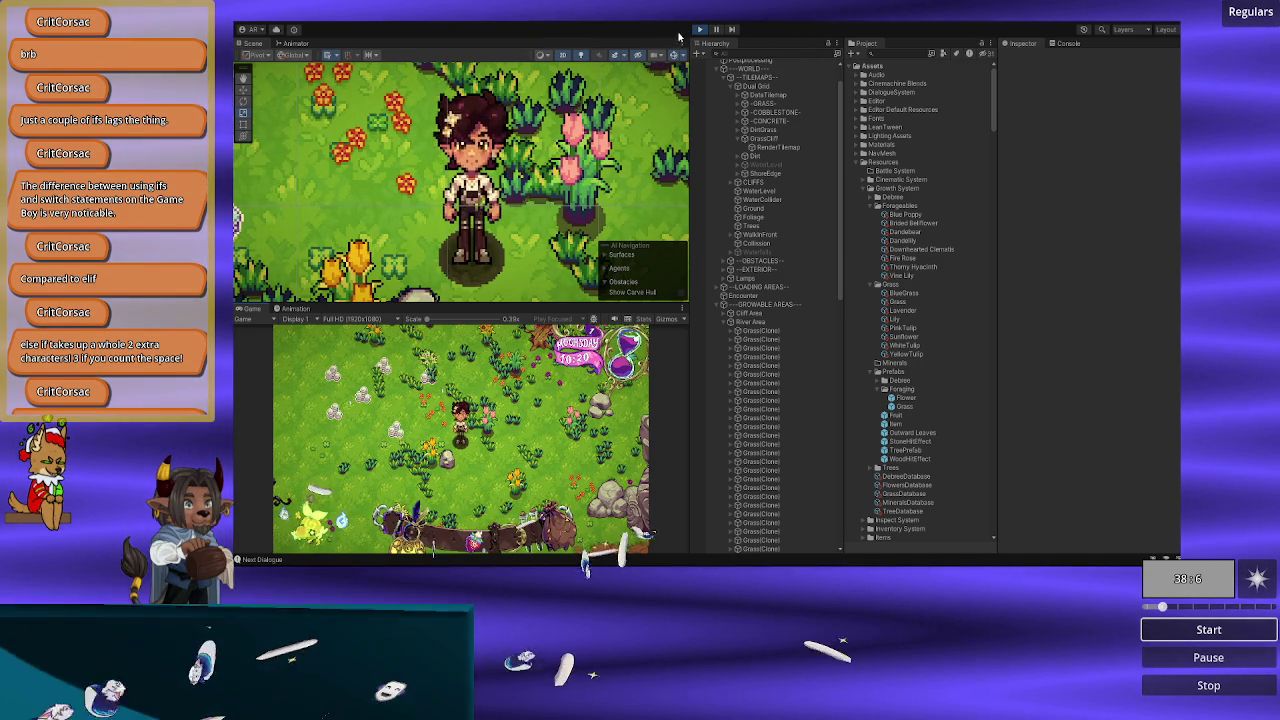
# Step: Select grass, pink tulip and BlueGrass clones in the scene to inspect them
pyautogui.click(681, 173)
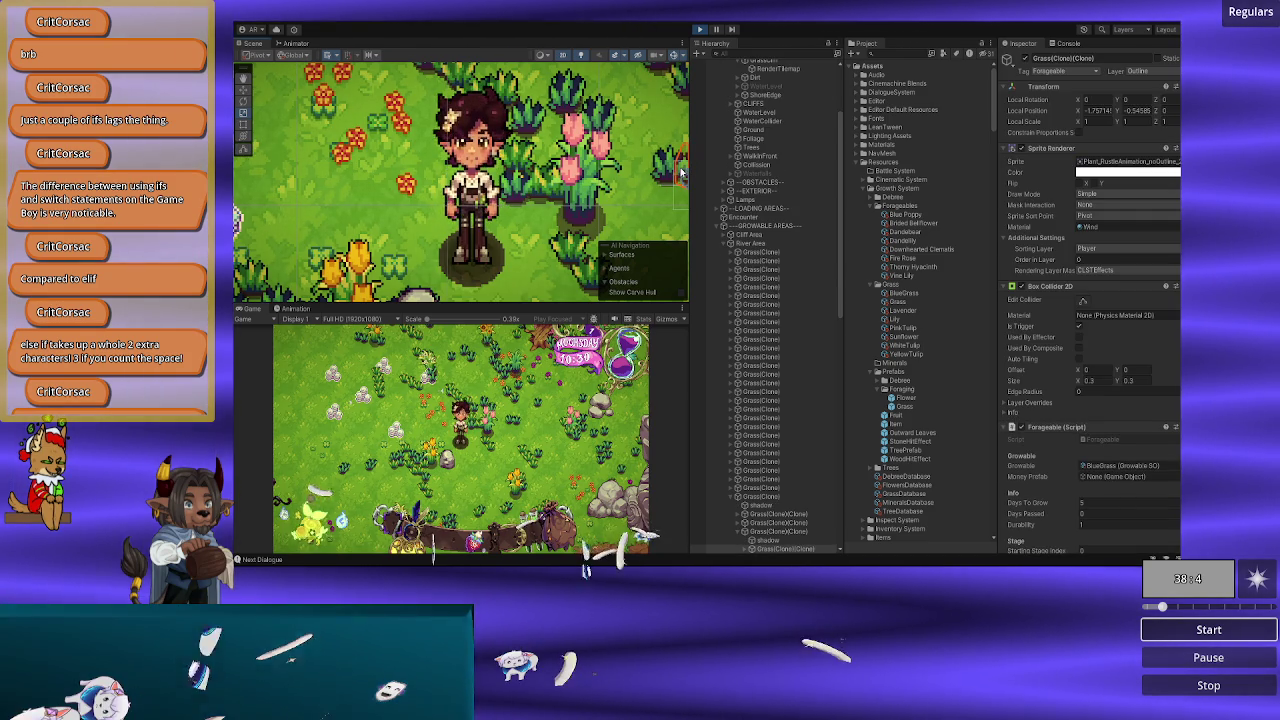
pyautogui.click(663, 163)
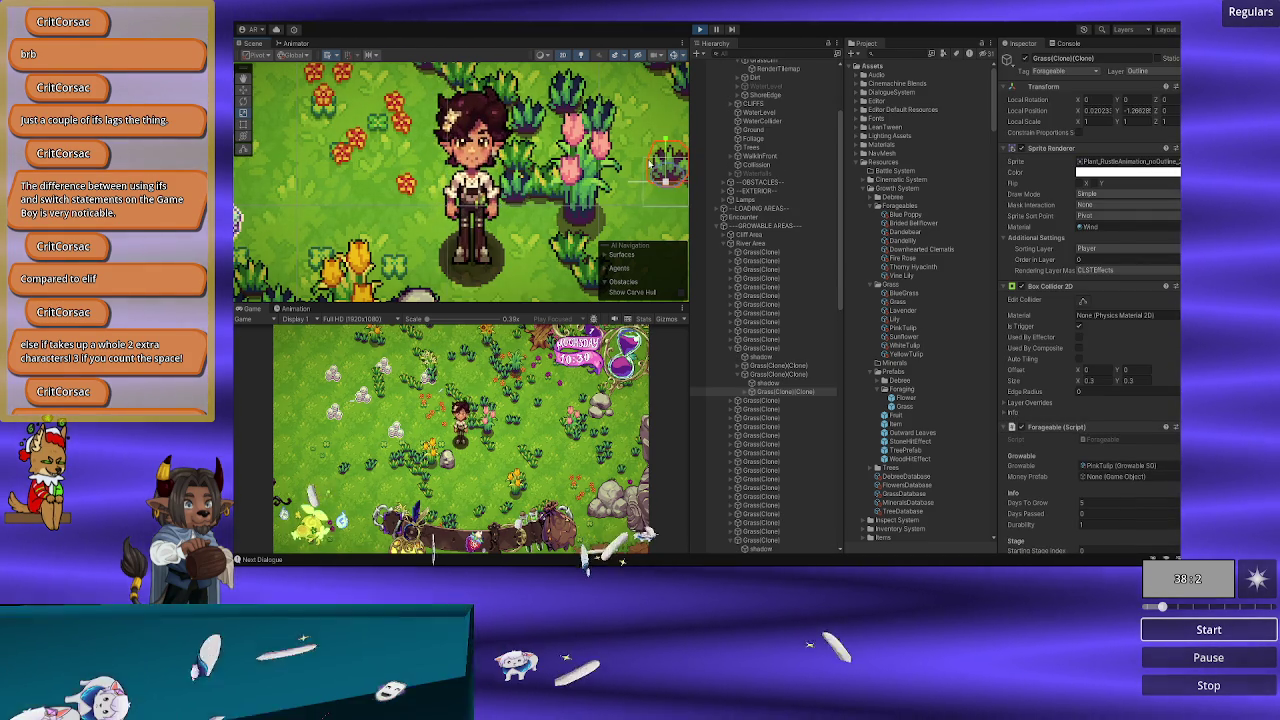
pyautogui.click(537, 193)
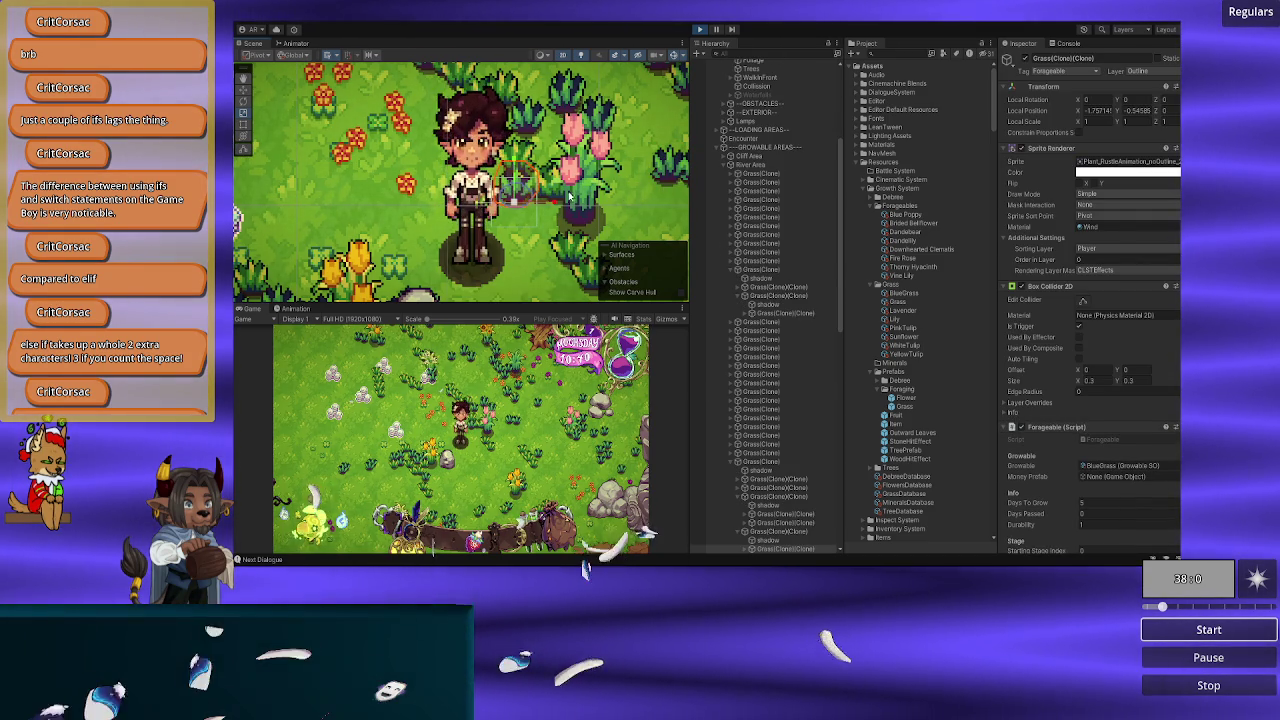
pyautogui.click(577, 198)
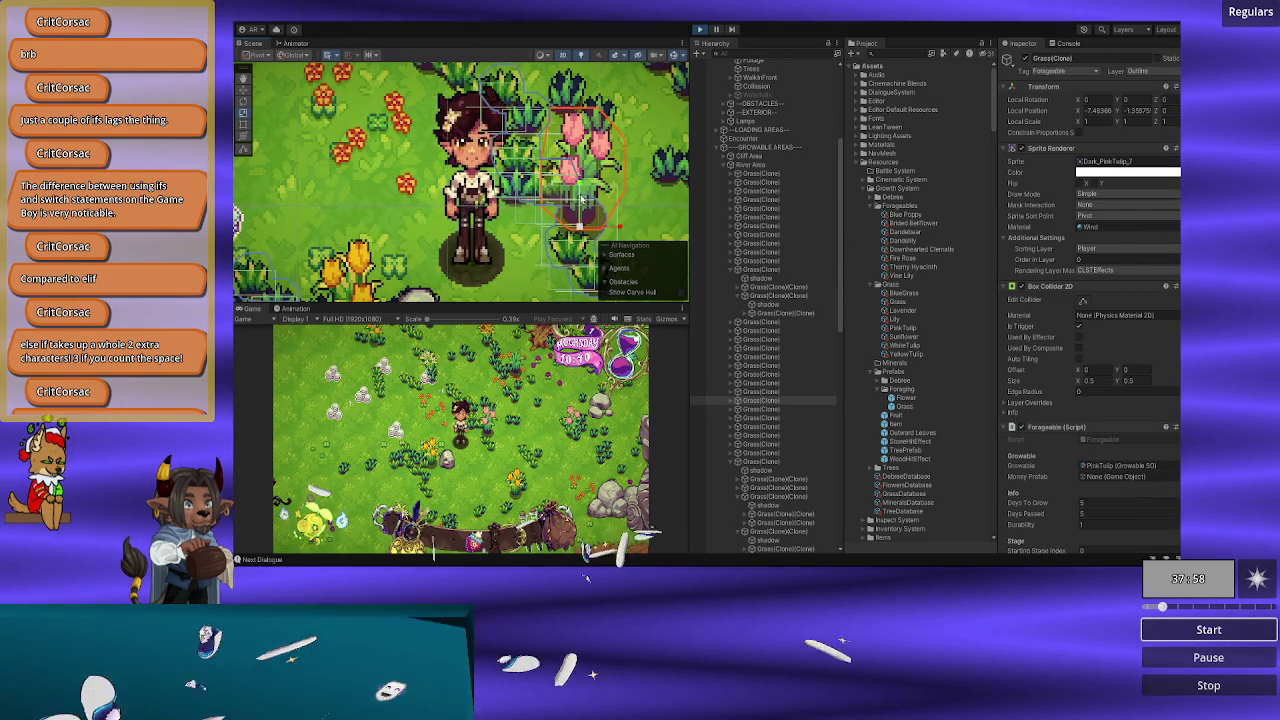
pyautogui.click(665, 165)
# Step: Review a pink tulip's Stage Sprites list and Drops section in the Foragable component
pyautogui.scroll(-3, 1148, 229)
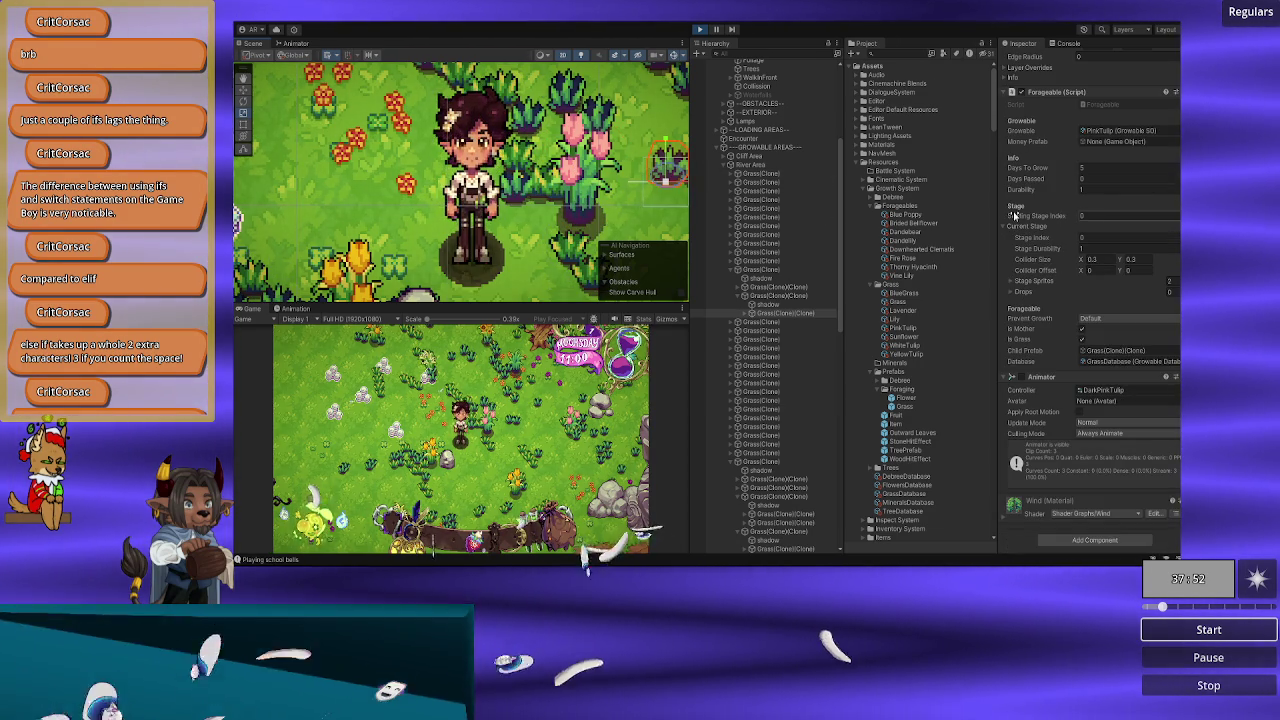
pyautogui.click(1040, 281)
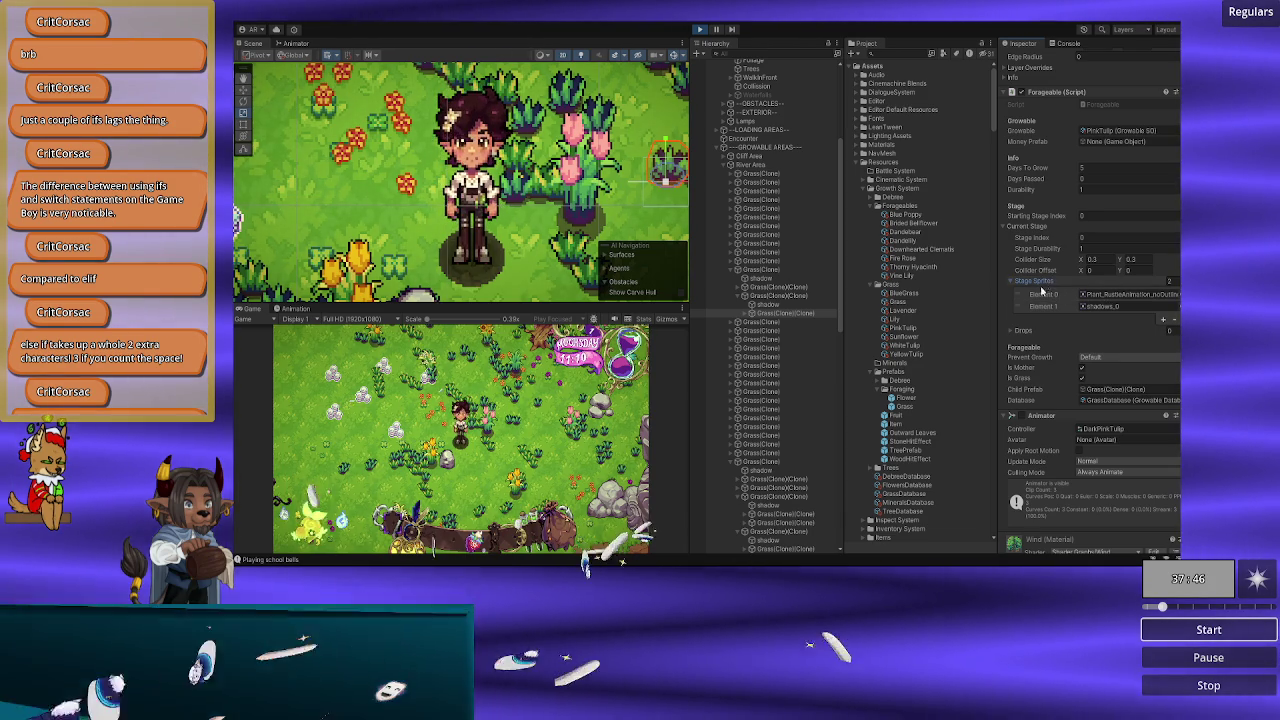
pyautogui.click(1018, 284)
pyautogui.click(1013, 285)
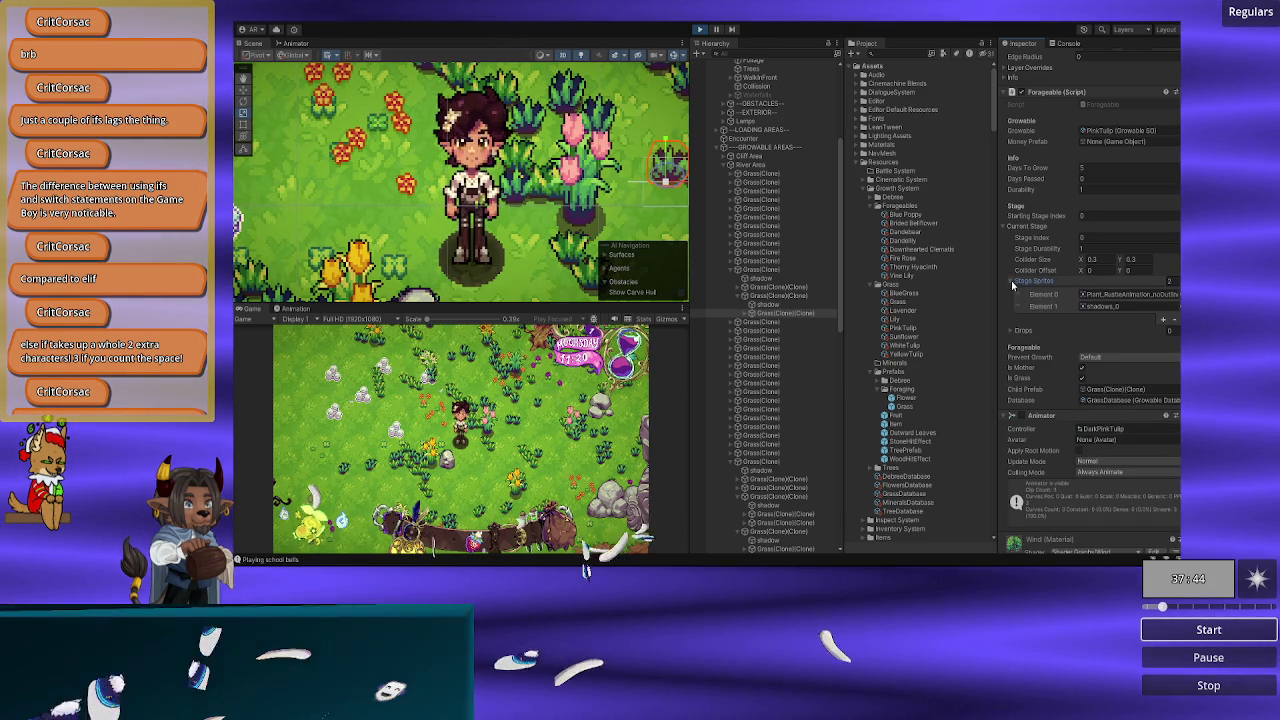
pyautogui.click(1013, 285)
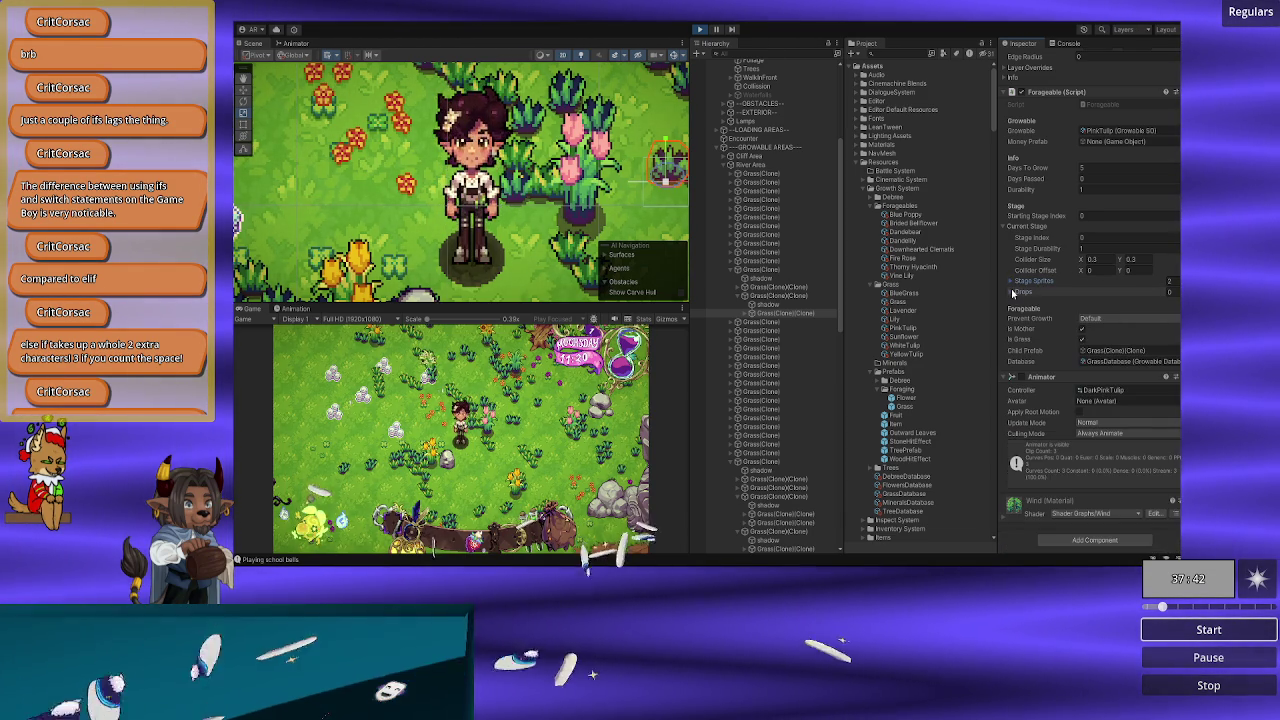
pyautogui.click(1013, 293)
pyautogui.click(1013, 293)
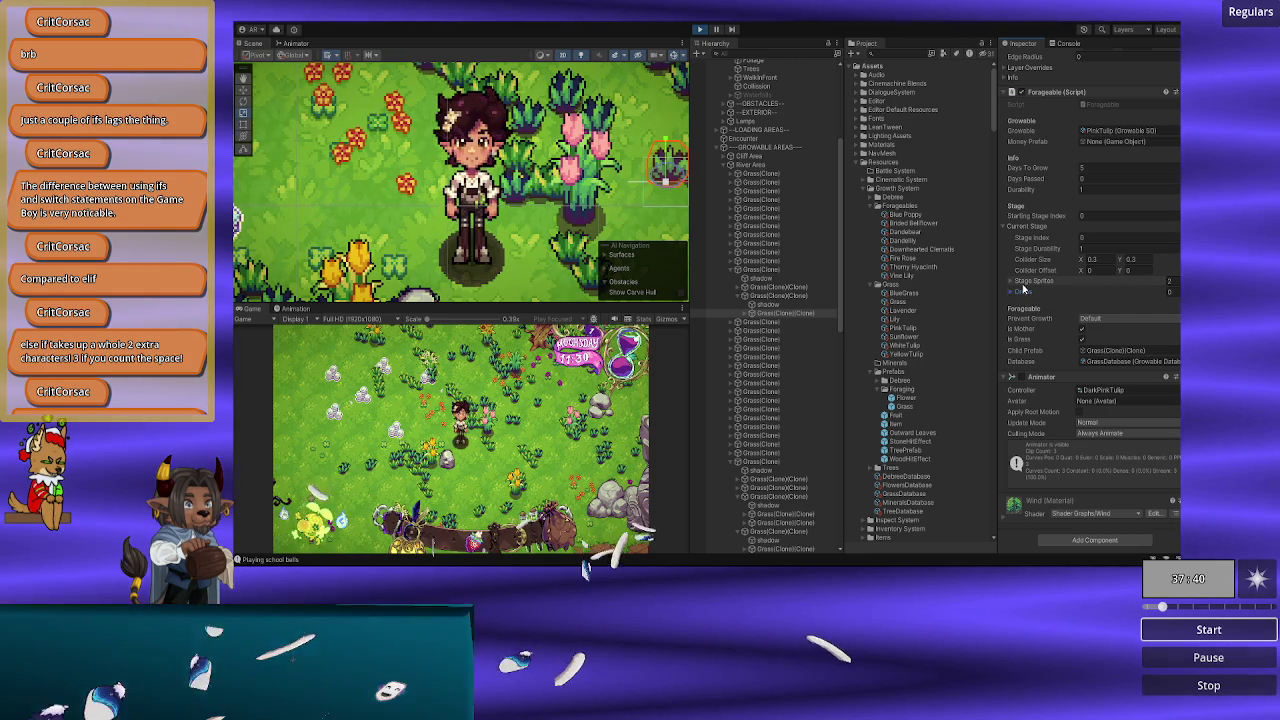
pyautogui.click(1021, 283)
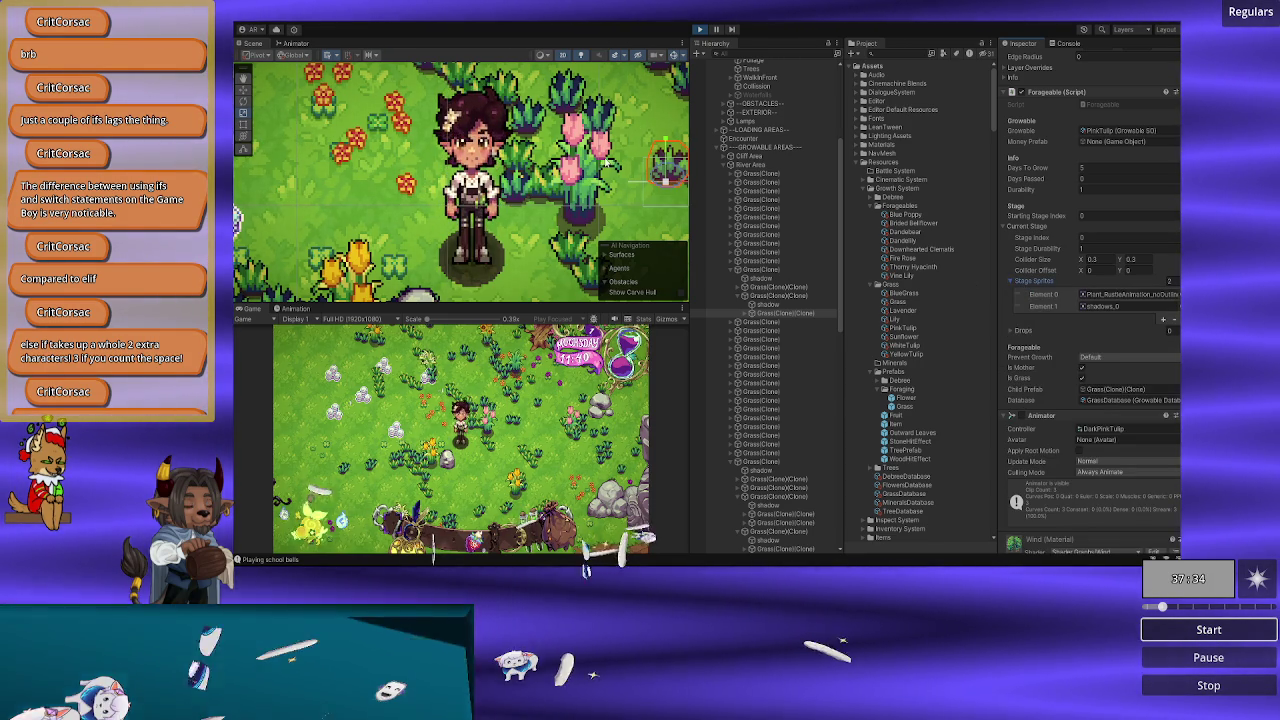
# Step: Compare the Foragable settings of other grass plants, the pink tulip, lily and BlueGrass
pyautogui.click(606, 160)
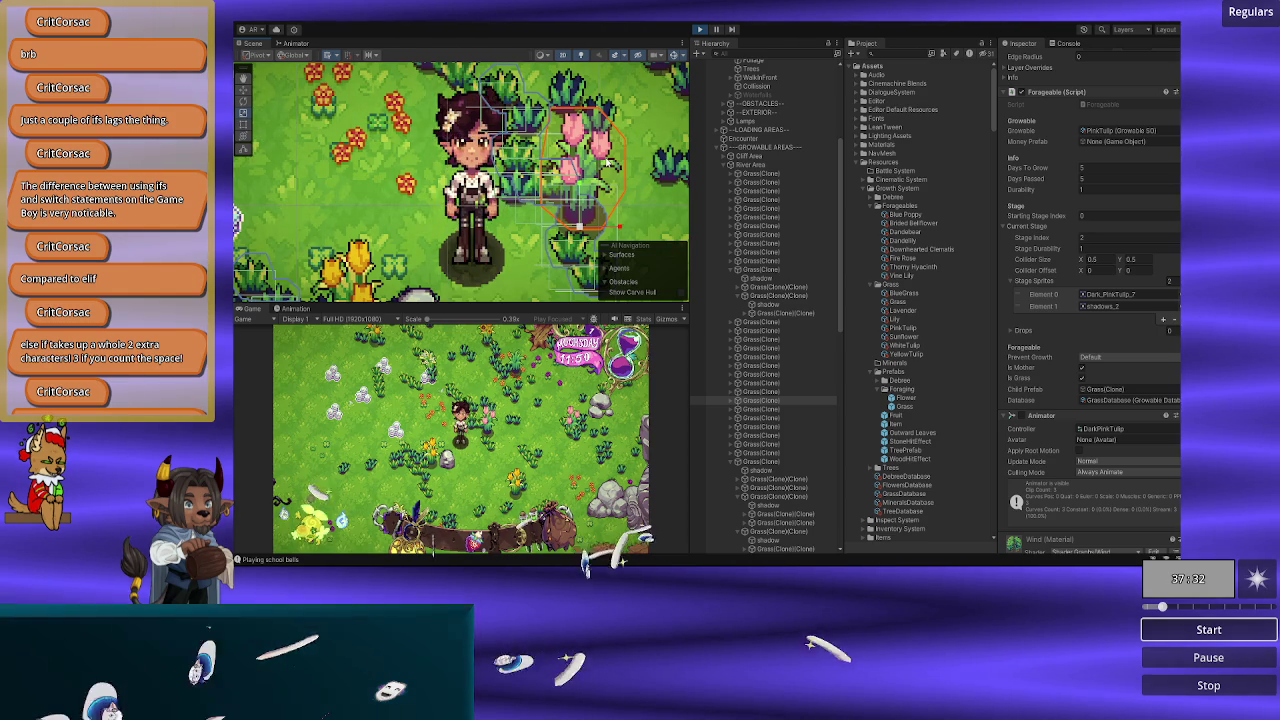
pyautogui.click(660, 161)
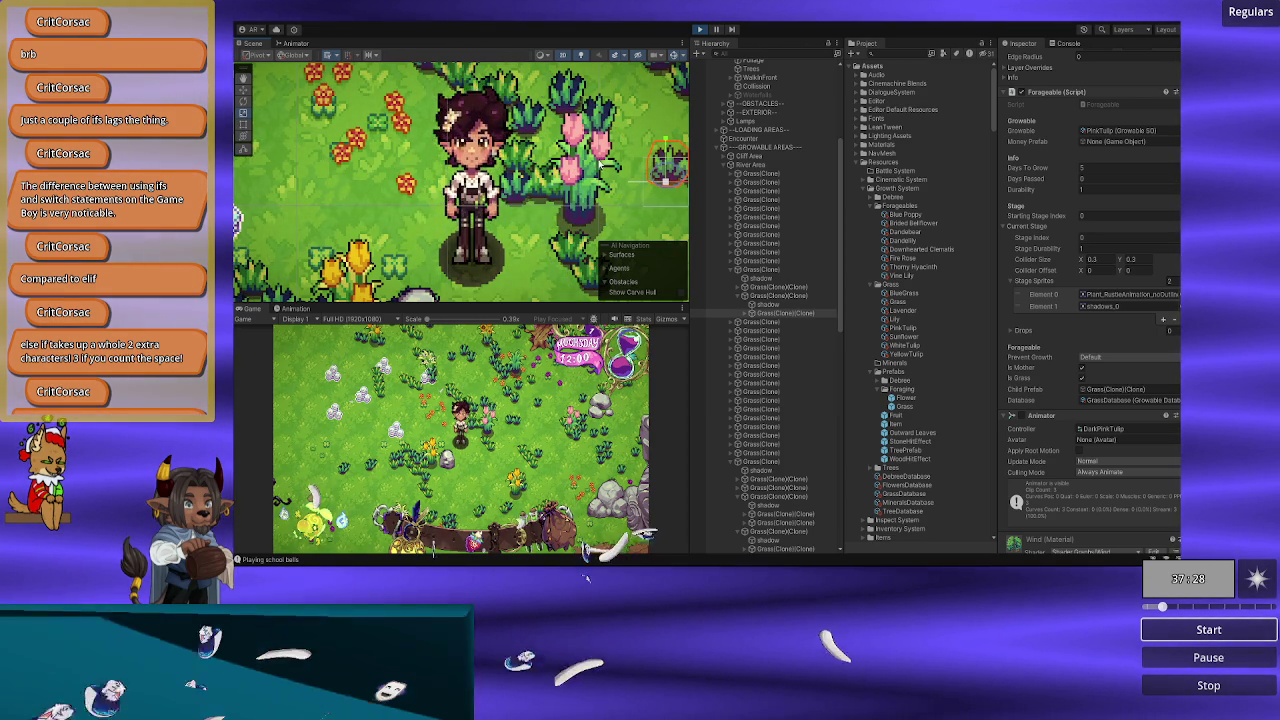
pyautogui.click(590, 168)
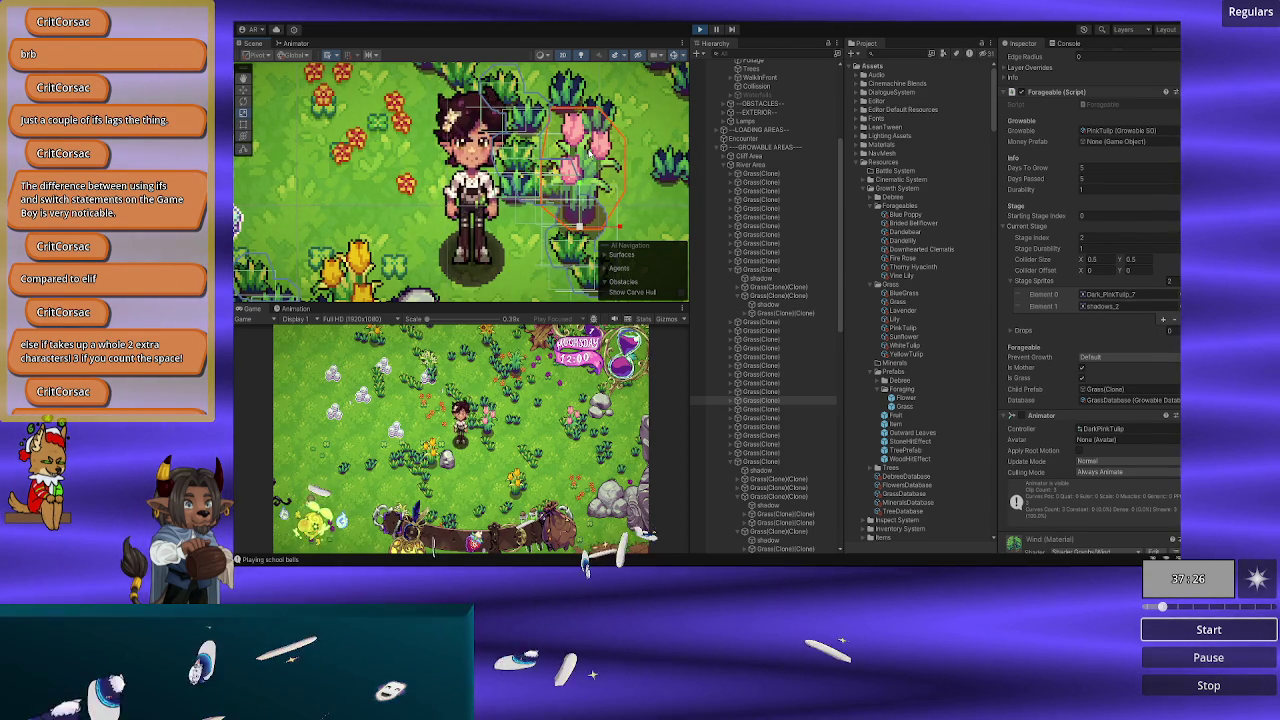
pyautogui.click(566, 175)
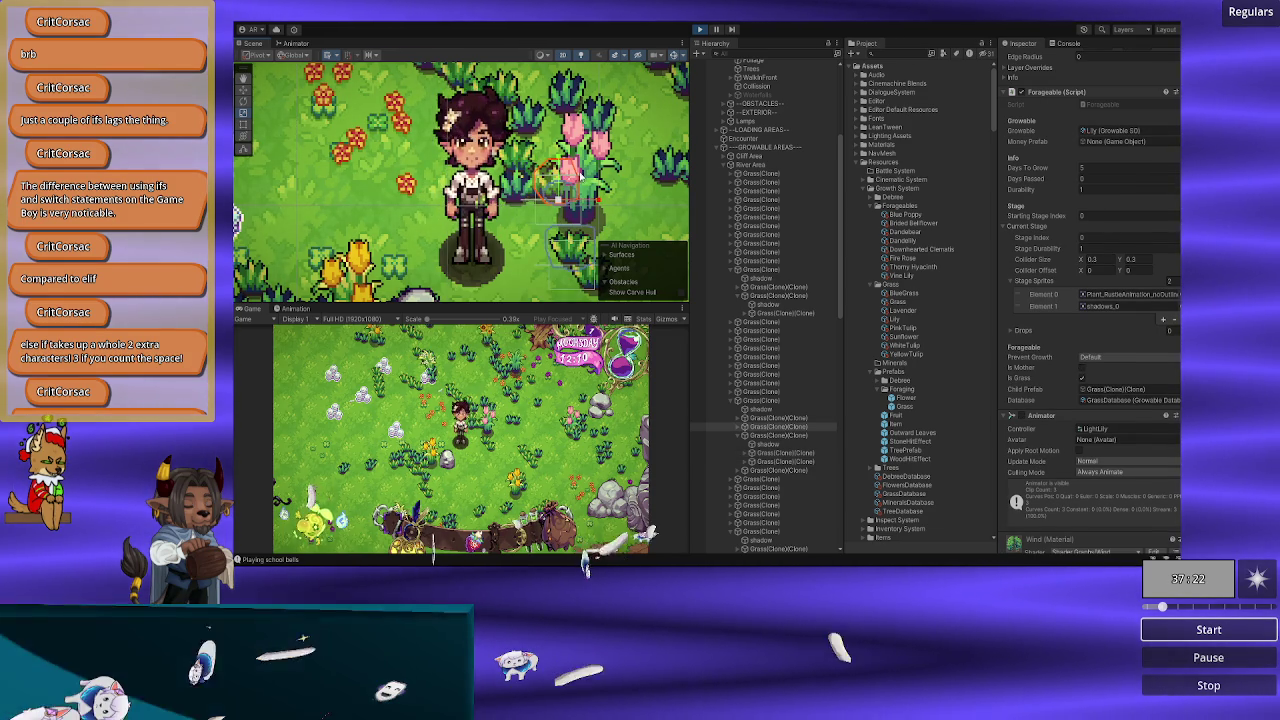
pyautogui.click(584, 177)
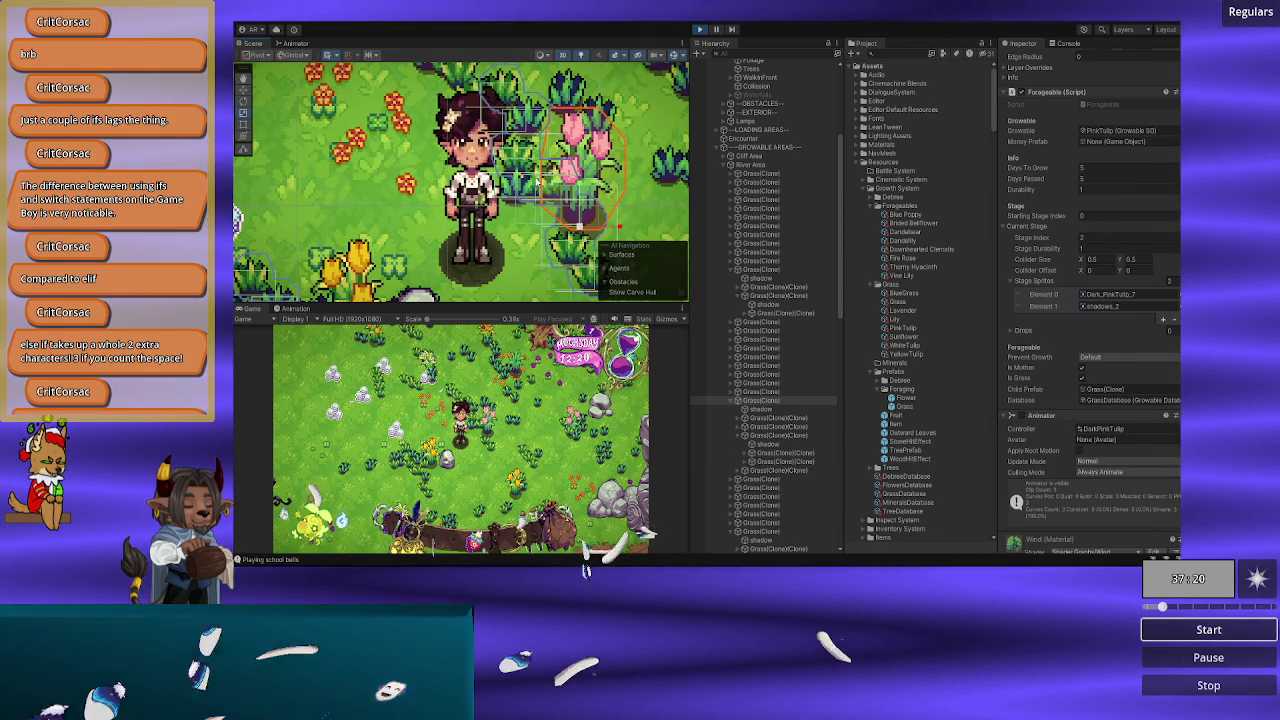
pyautogui.click(535, 182)
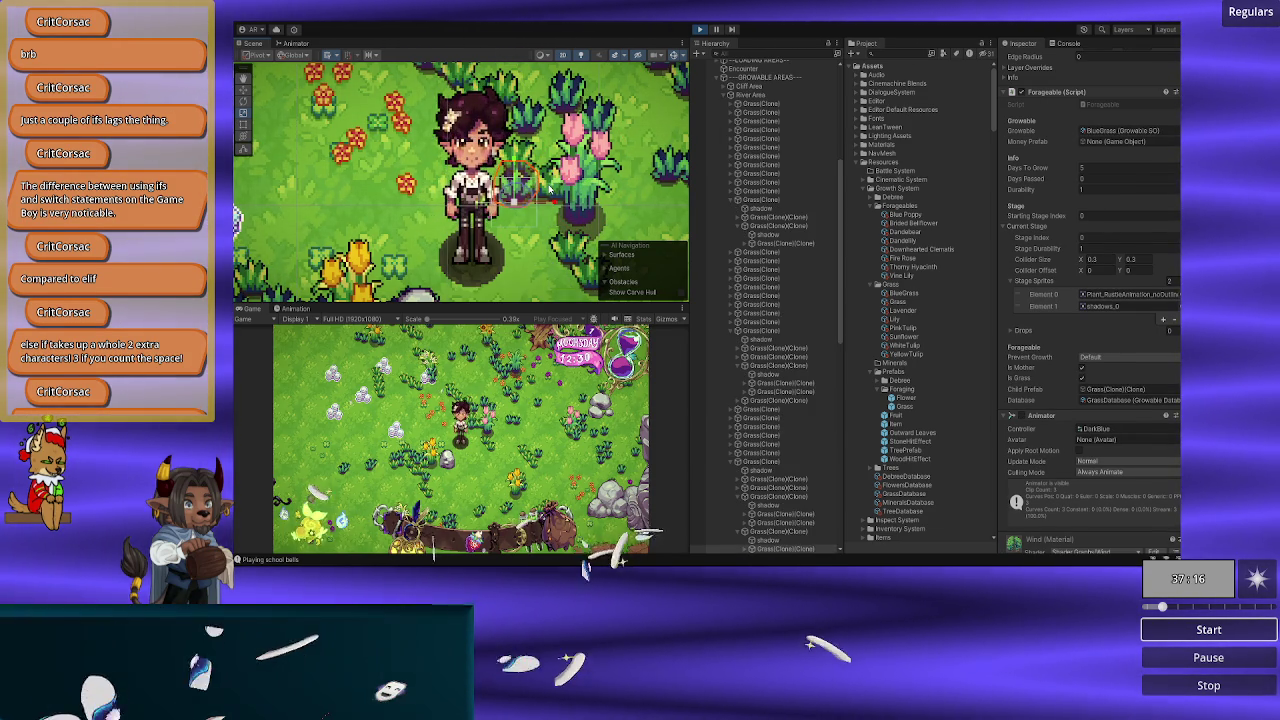
pyautogui.click(600, 181)
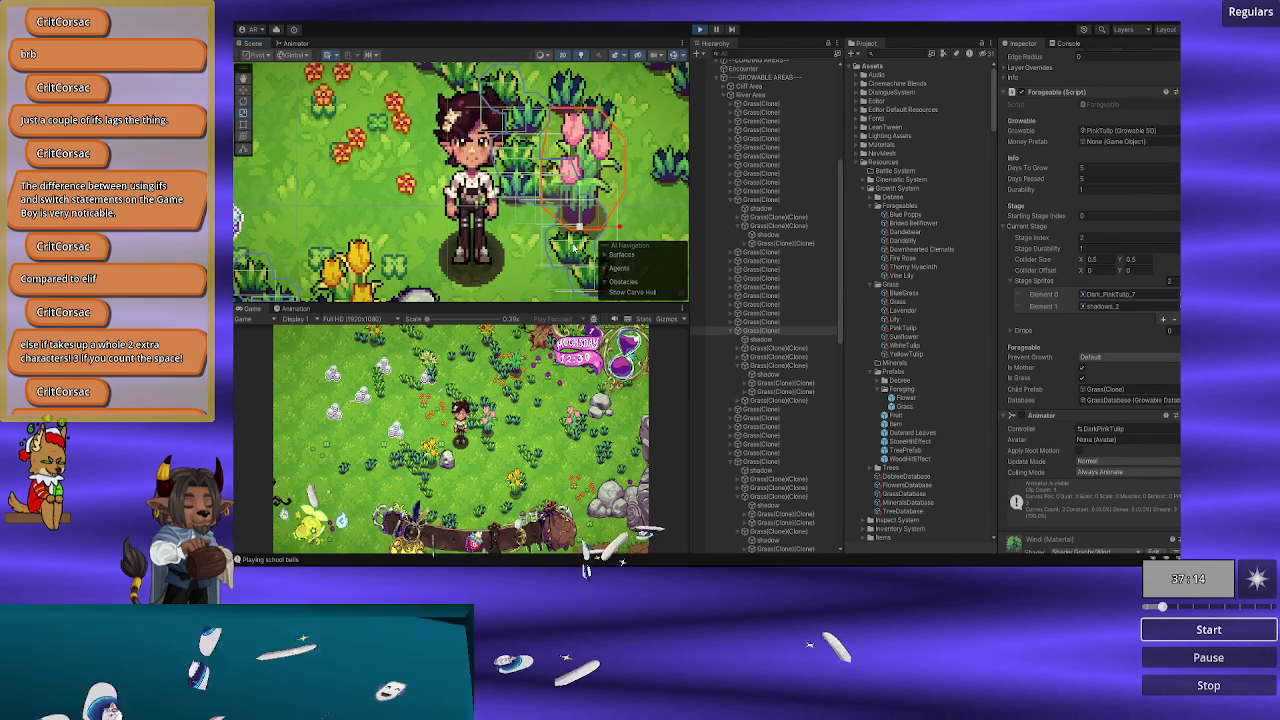
# Step: Inspect the sunflower and the plant's child objects, ending on the Sunflower grass clone
pyautogui.click(574, 252)
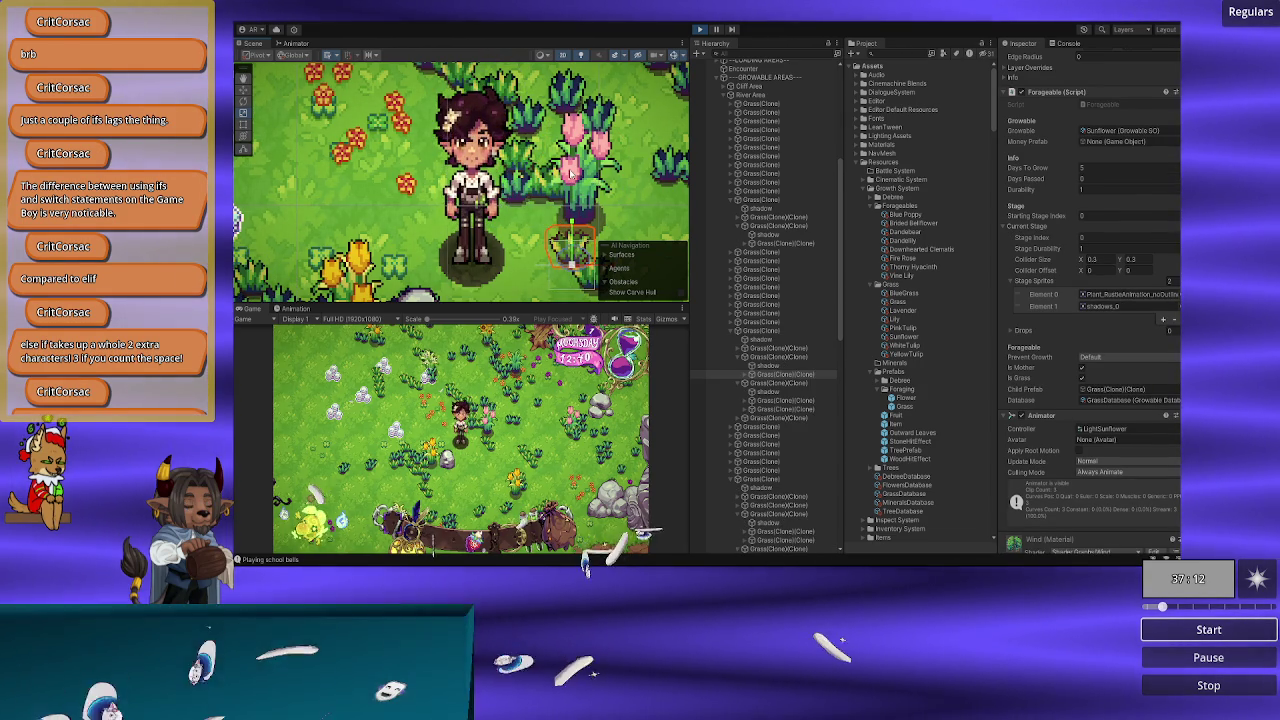
pyautogui.click(752, 331)
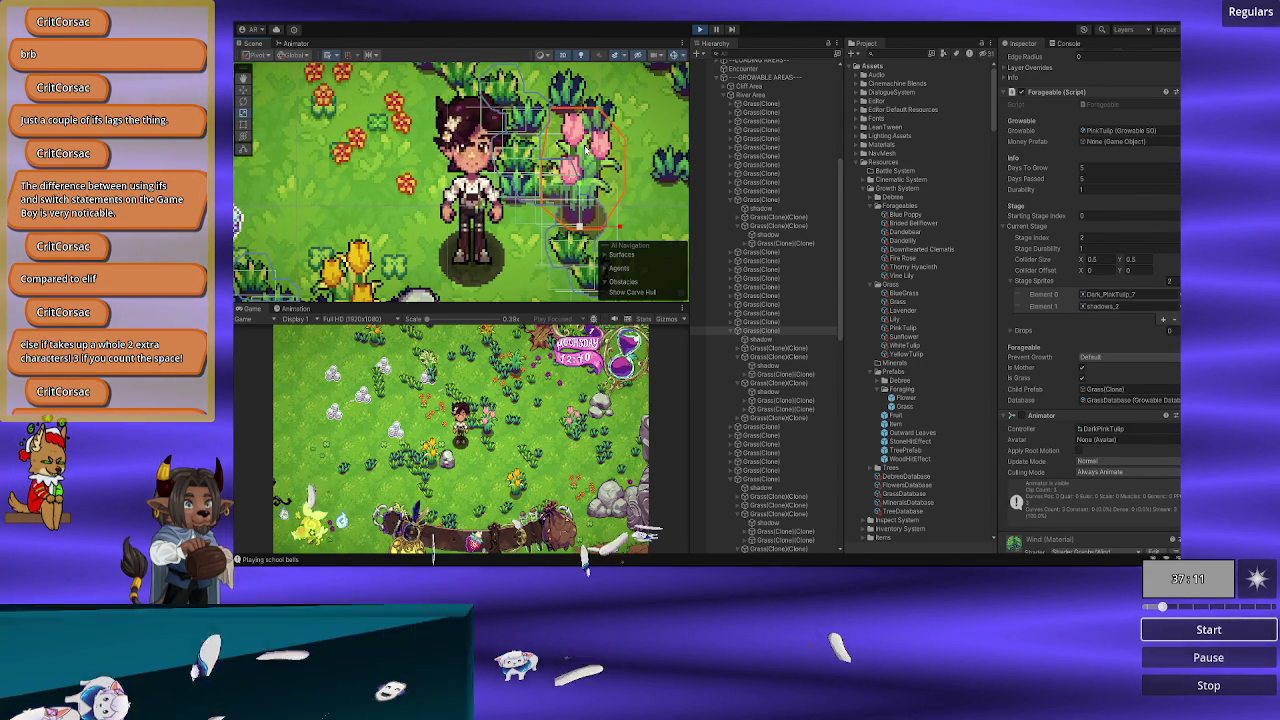
pyautogui.click(731, 333)
pyautogui.click(731, 333)
pyautogui.click(758, 340)
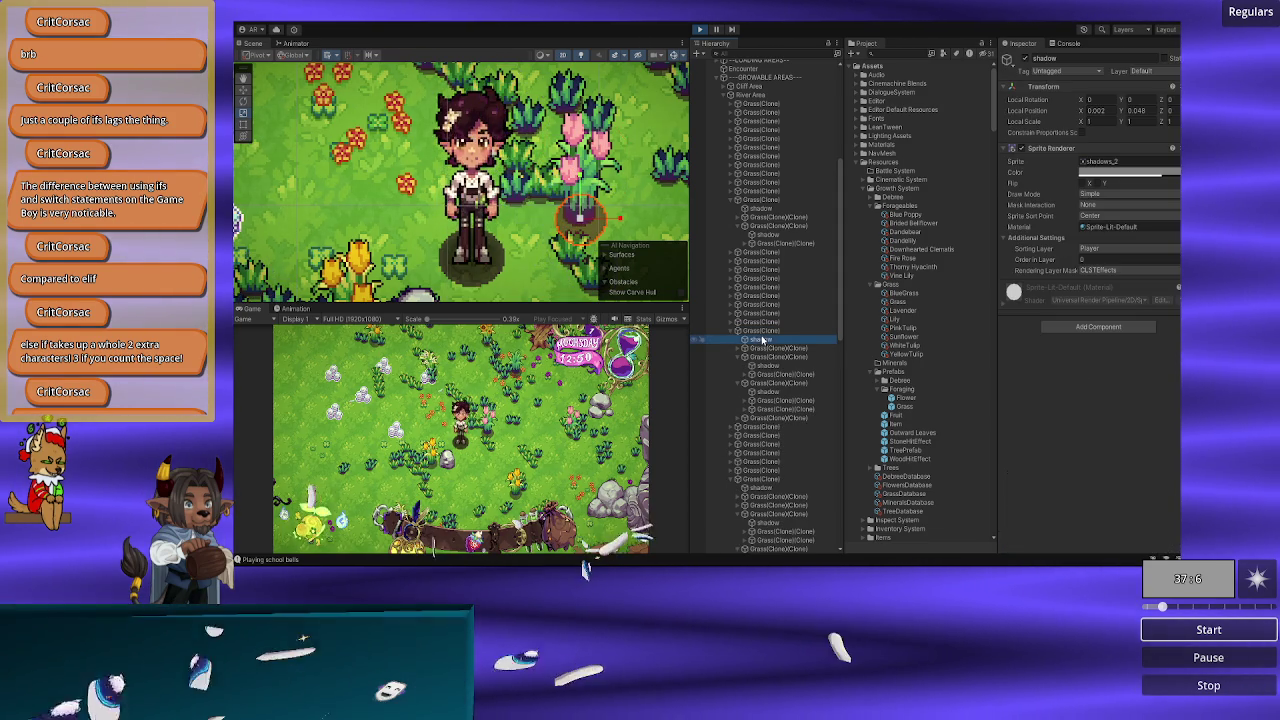
pyautogui.click(766, 348)
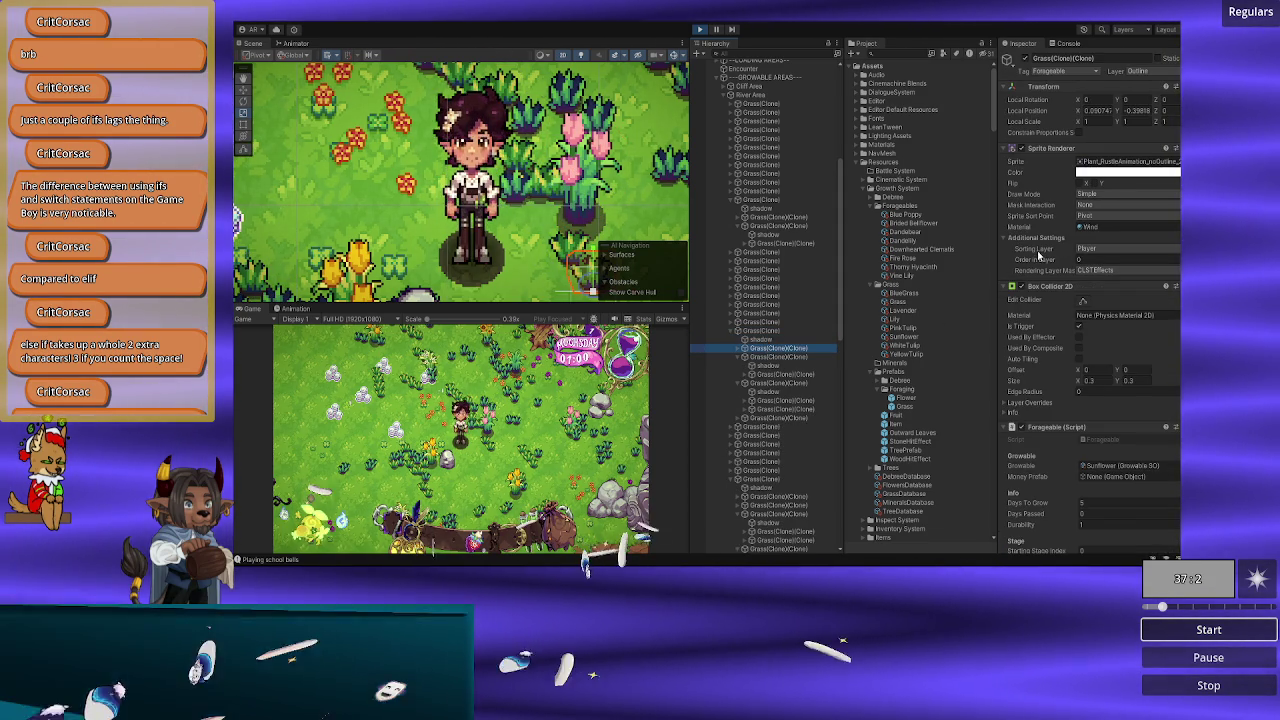
pyautogui.scroll(-10, 1038, 256)
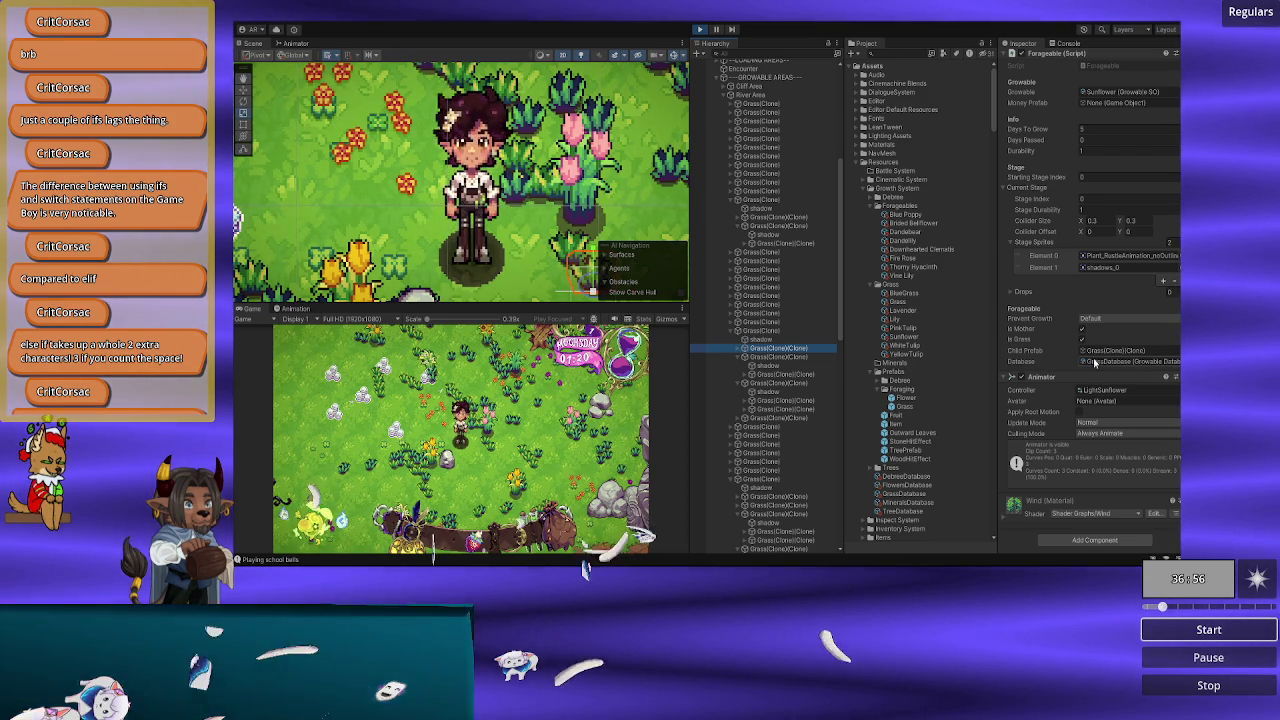
# Step: Open the GrassDatabase list and the BlueGrass asset's stage settings
pyautogui.click(1095, 362)
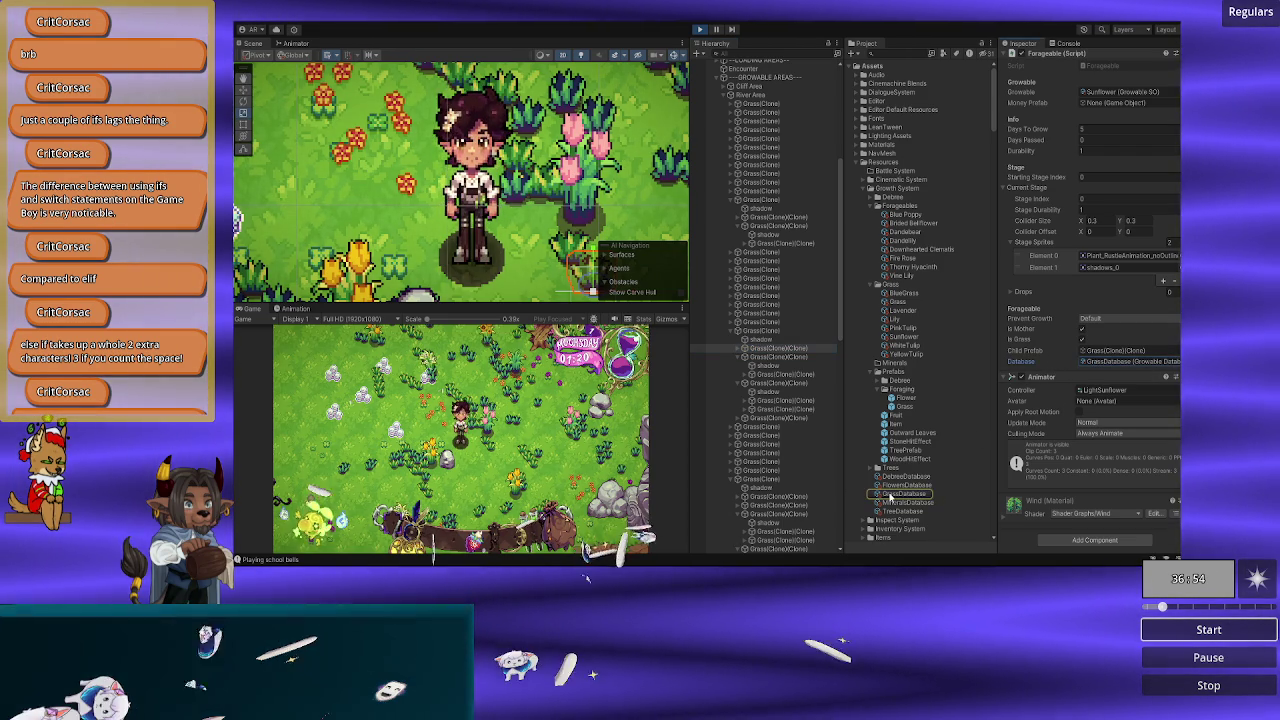
pyautogui.click(888, 495)
pyautogui.click(1097, 110)
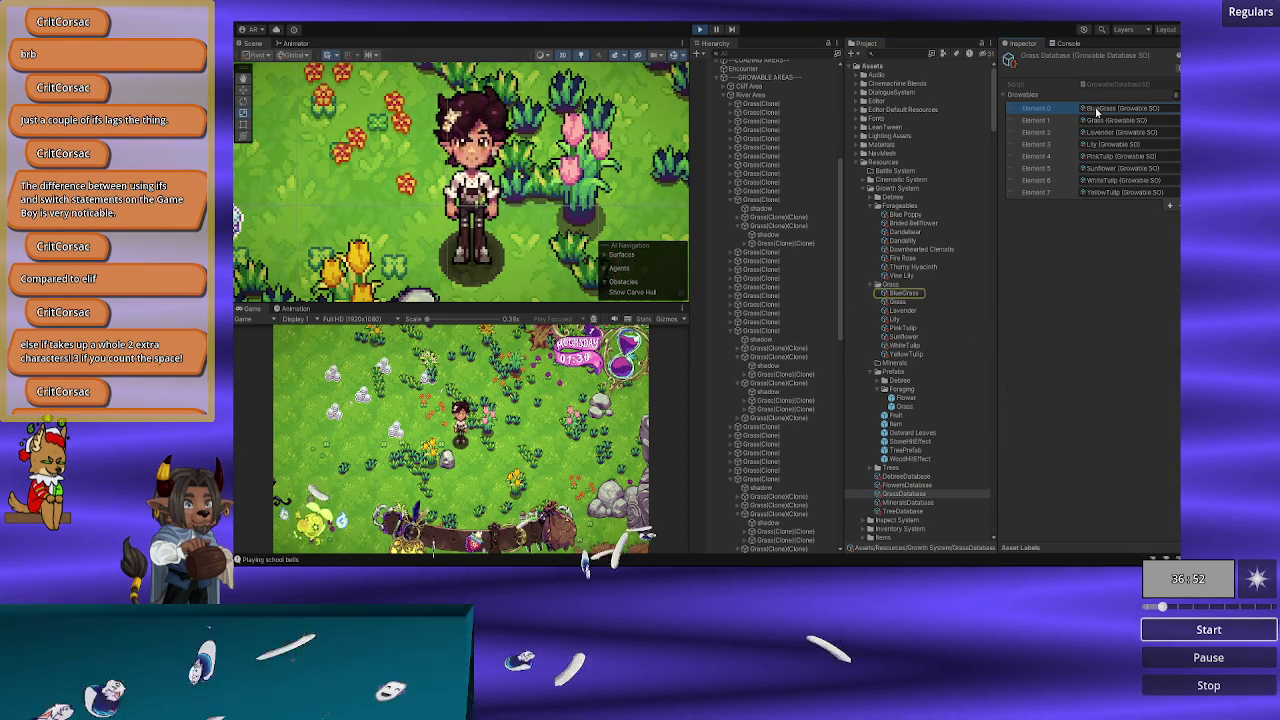
pyautogui.doubleClick(1097, 110)
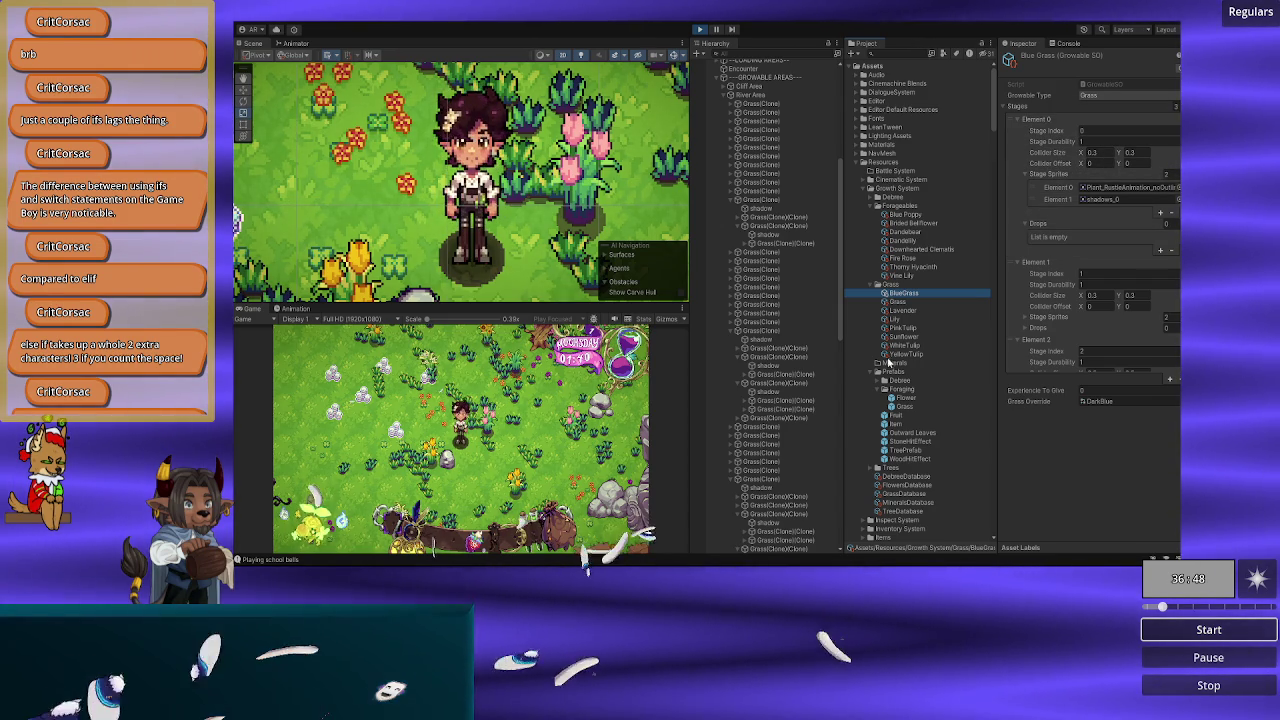
# Step: Review the Blue Poppy, Bristled Bellflower, Dandelion, Sunflower and Yellow Tulip assets
pyautogui.click(906, 215)
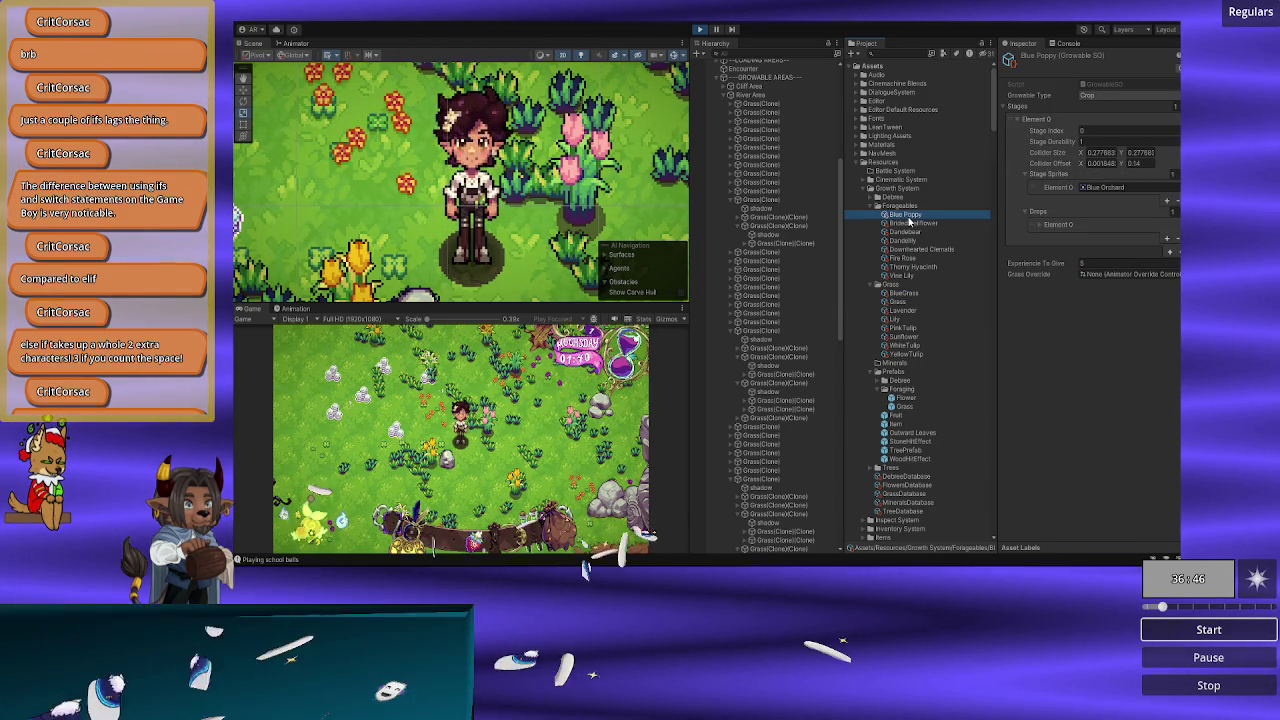
pyautogui.click(909, 224)
pyautogui.click(905, 232)
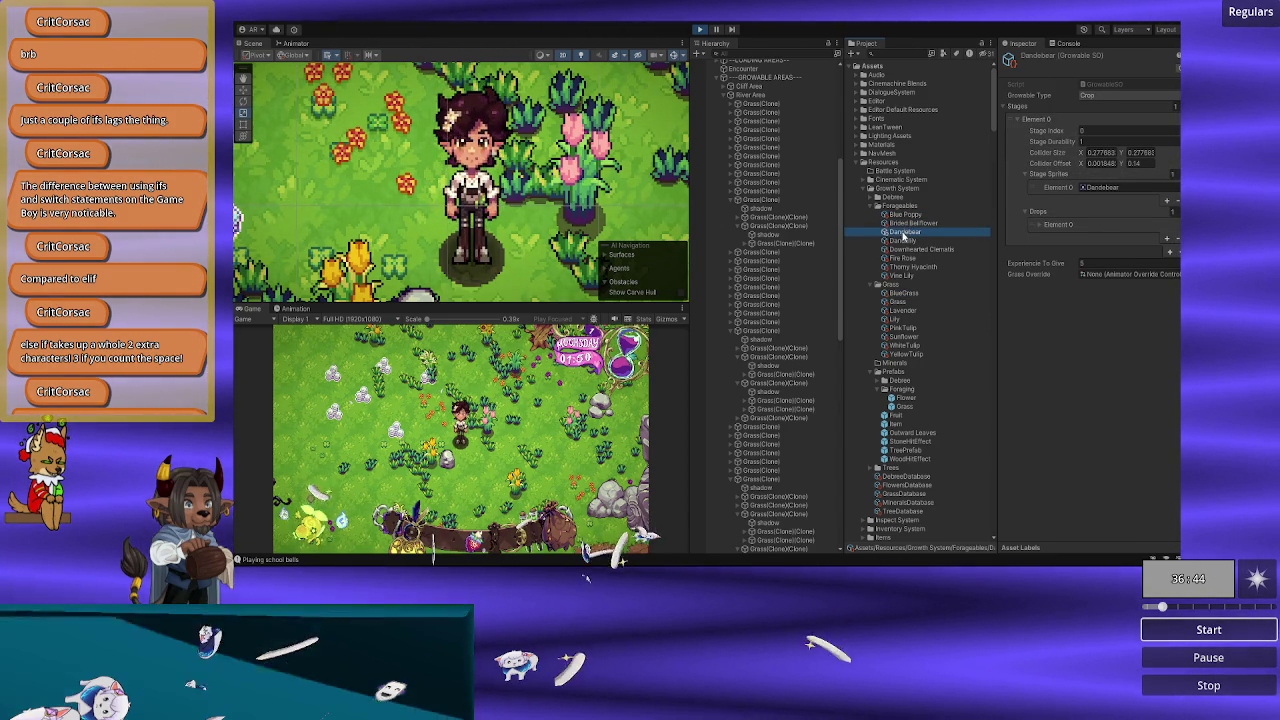
pyautogui.press('Down')
pyautogui.press('Down')
pyautogui.press('Down')
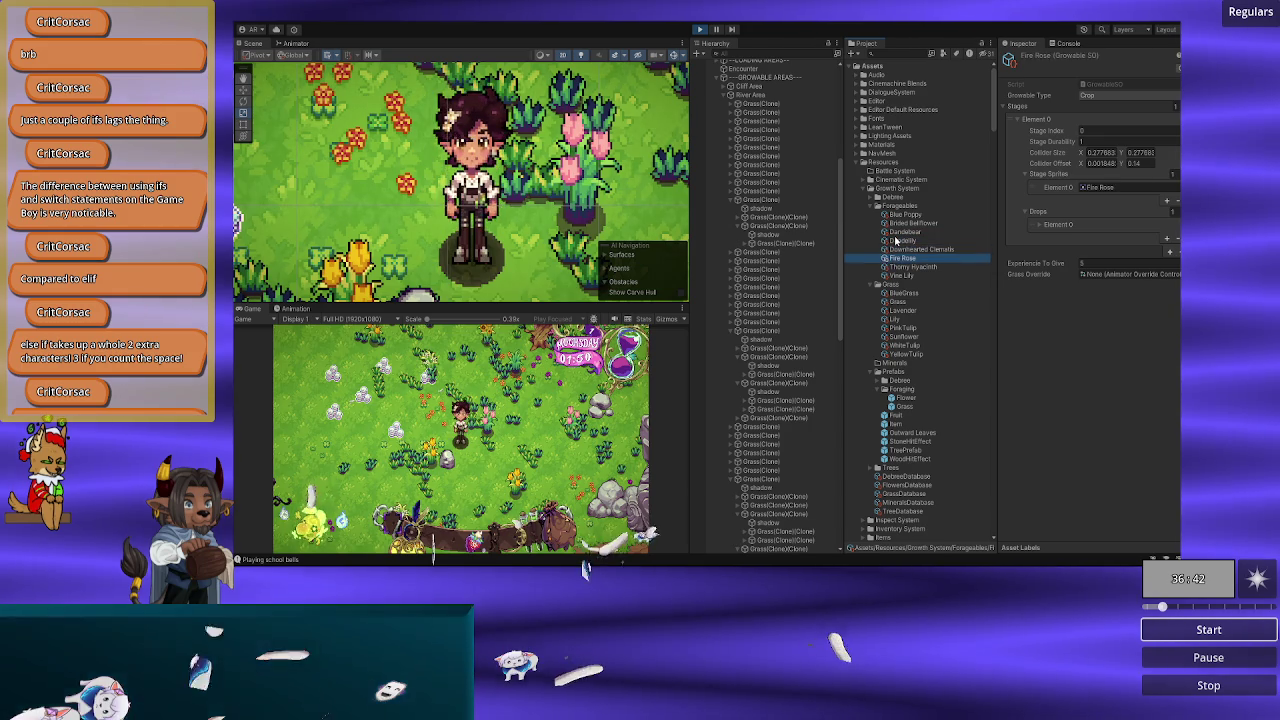
pyautogui.press('Down')
pyautogui.press('Down')
pyautogui.press('Down')
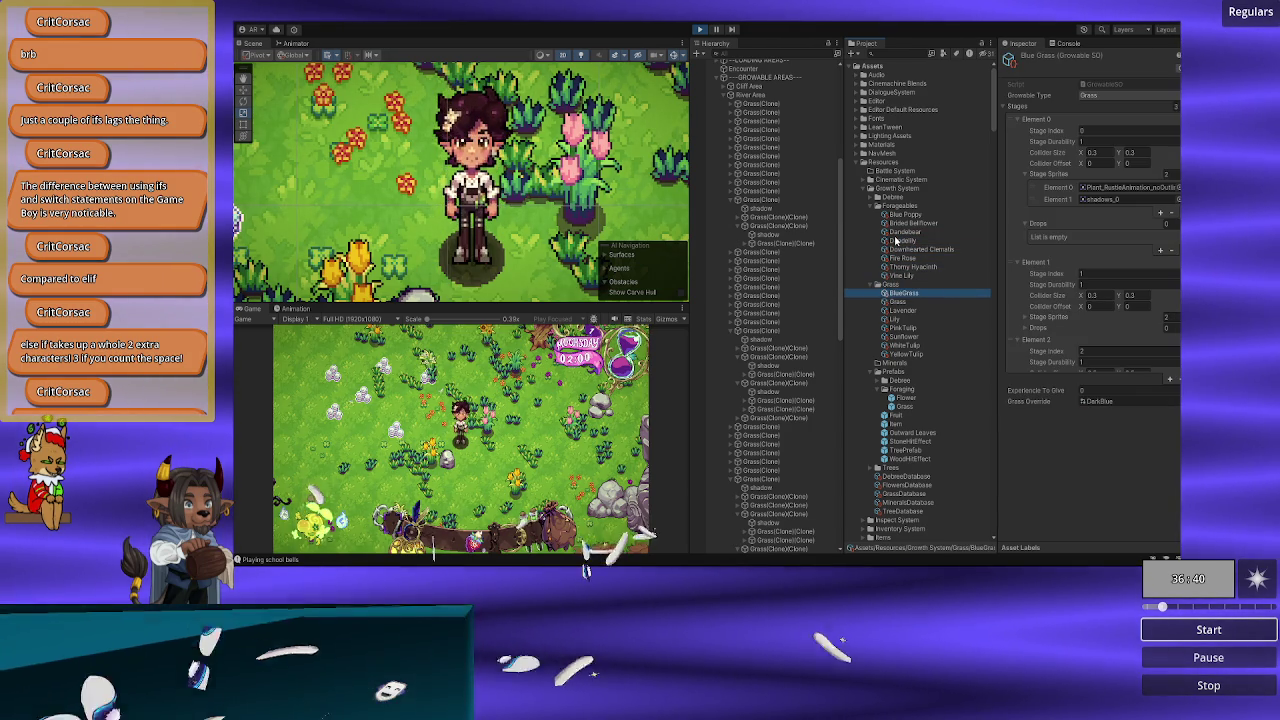
pyautogui.press('Down')
pyautogui.press('Down')
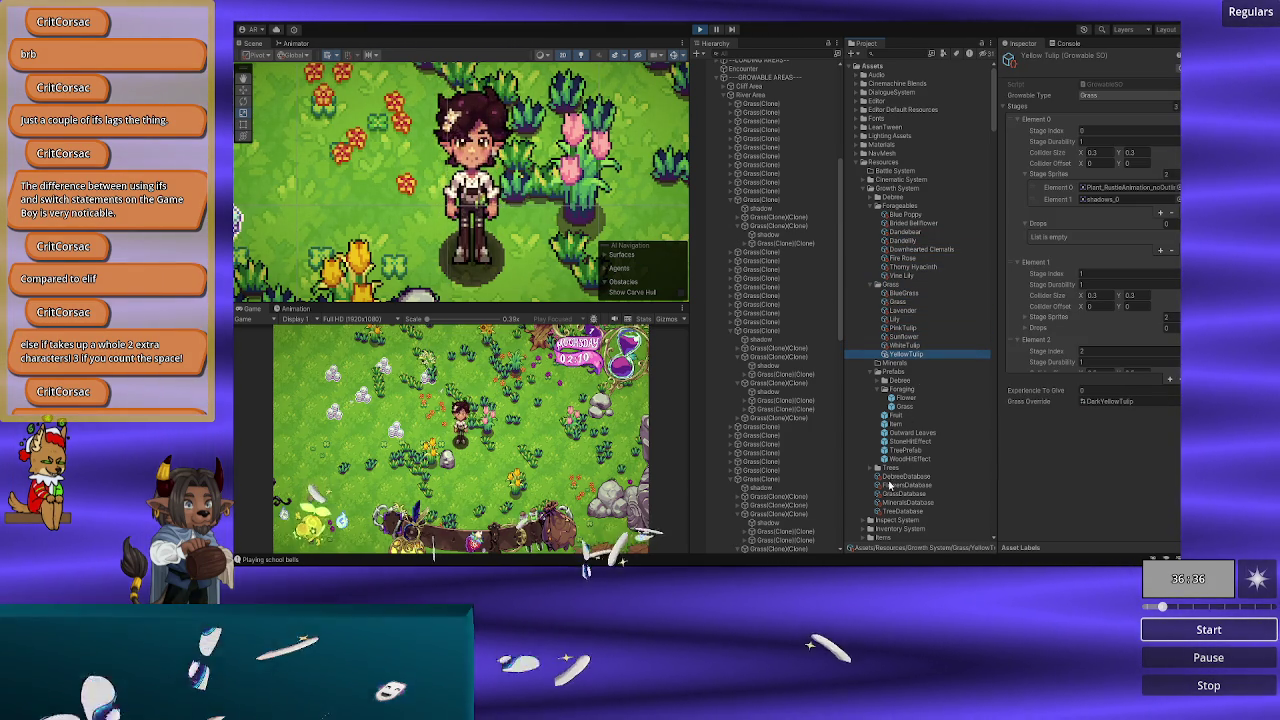
# Step: Check the Flowers, Grass and Debris Database lists, ending on seven Stone and three Wood entries
pyautogui.click(895, 486)
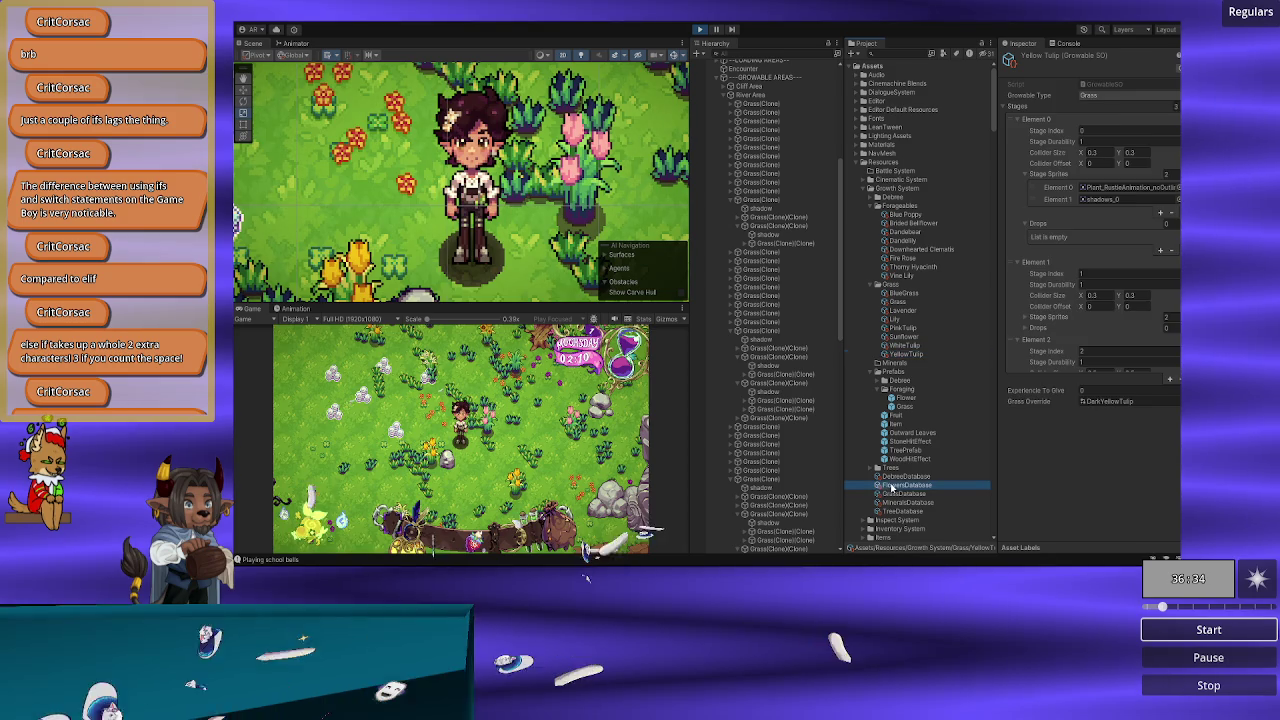
pyautogui.click(889, 494)
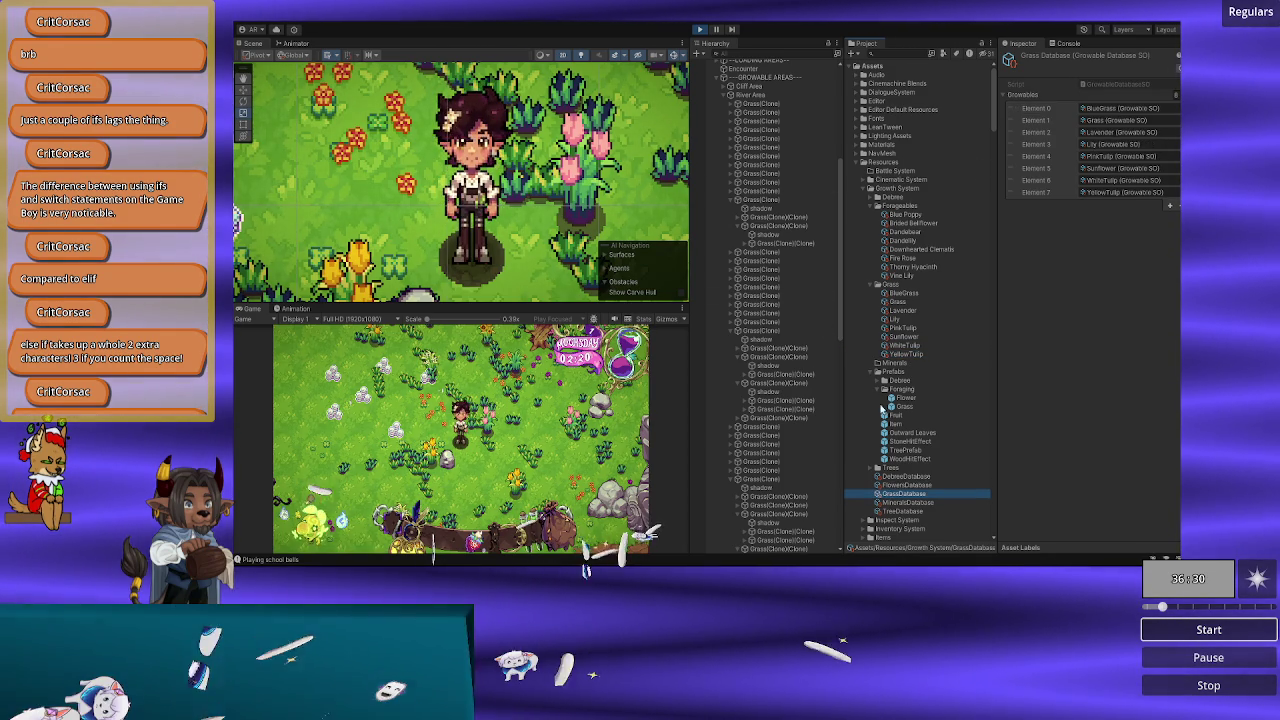
pyautogui.click(898, 478)
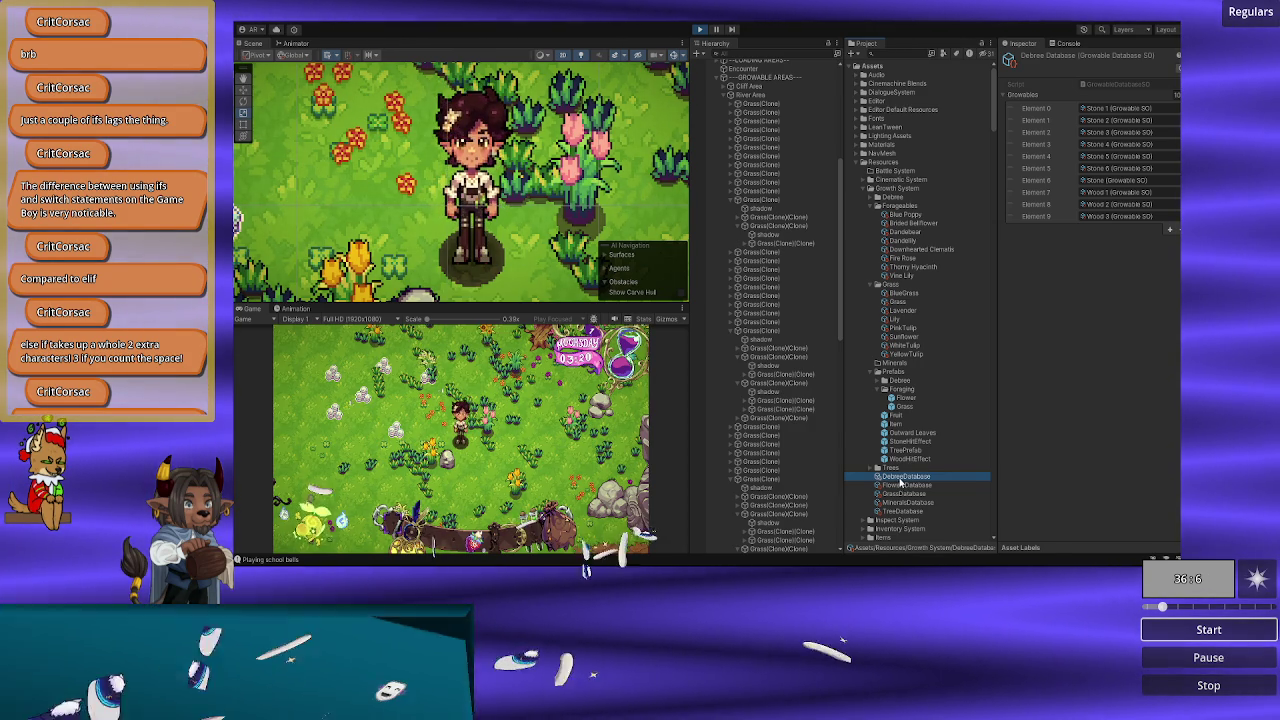
# Step: Exit Play mode to return the scene to editing
pyautogui.click(701, 29)
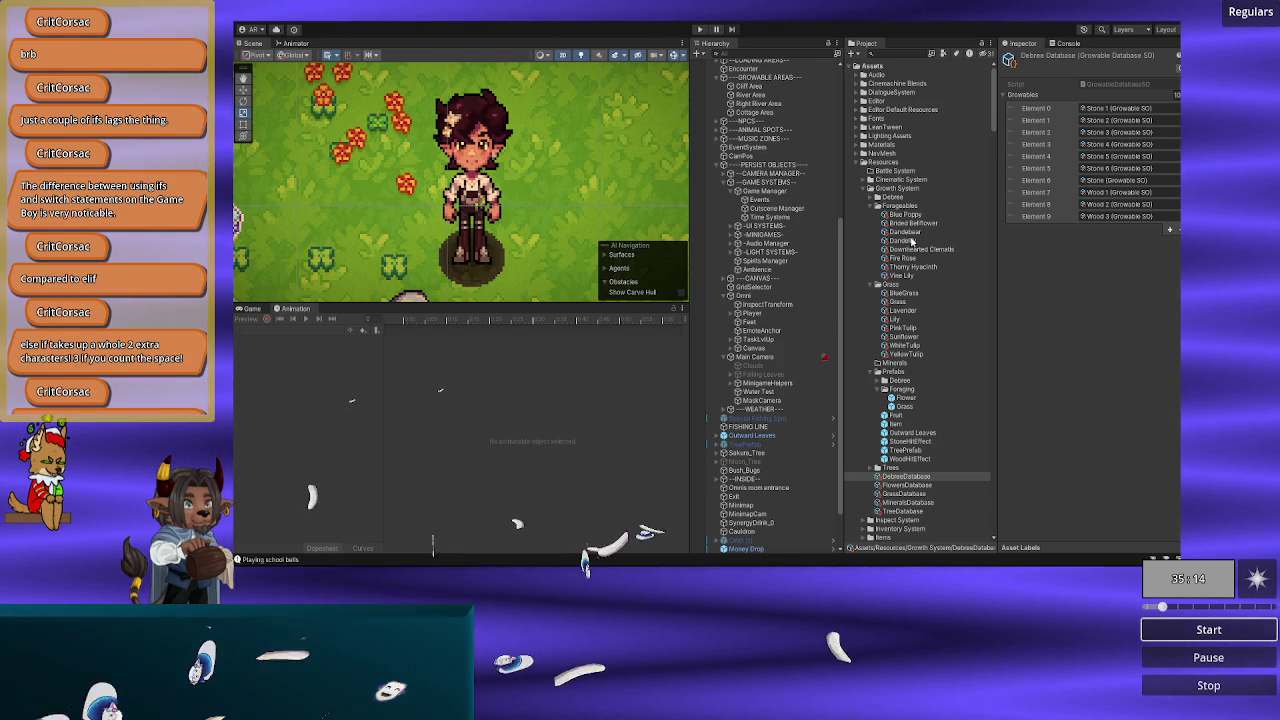
# Step: Reveal the Assets folder in the system file browser via Show in Explorer
pyautogui.rightClick(877, 66)
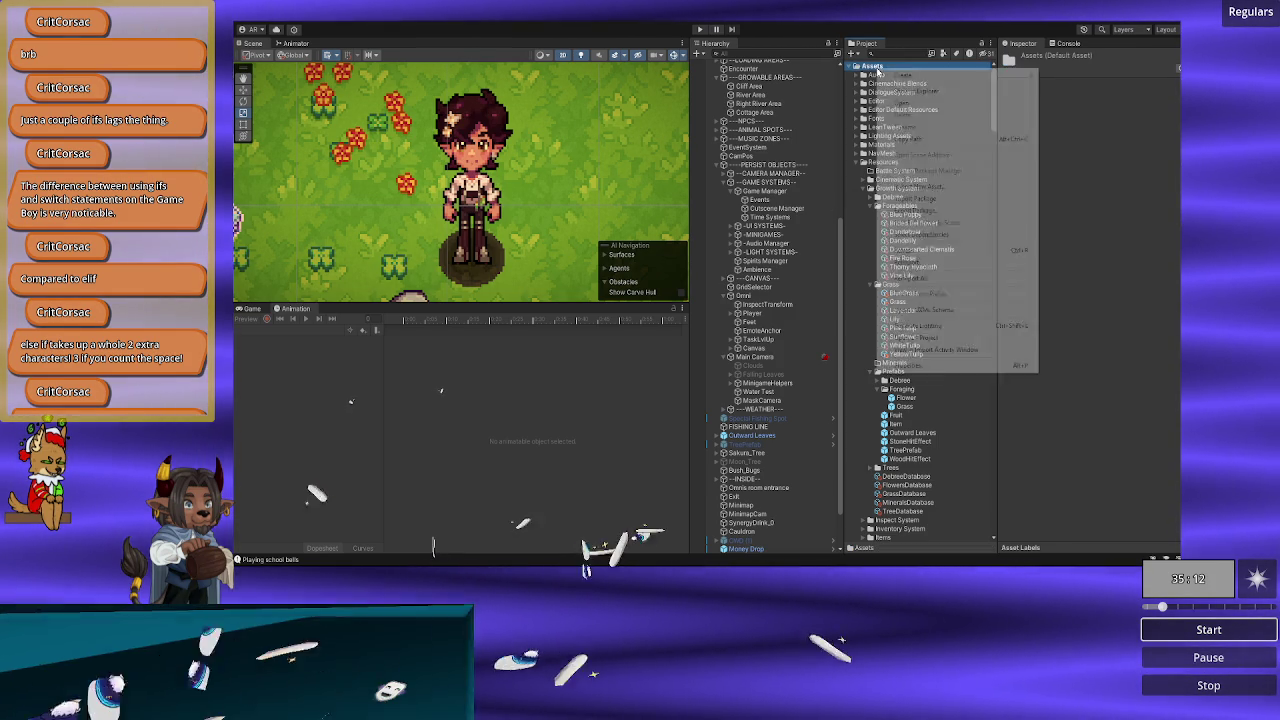
pyautogui.click(898, 91)
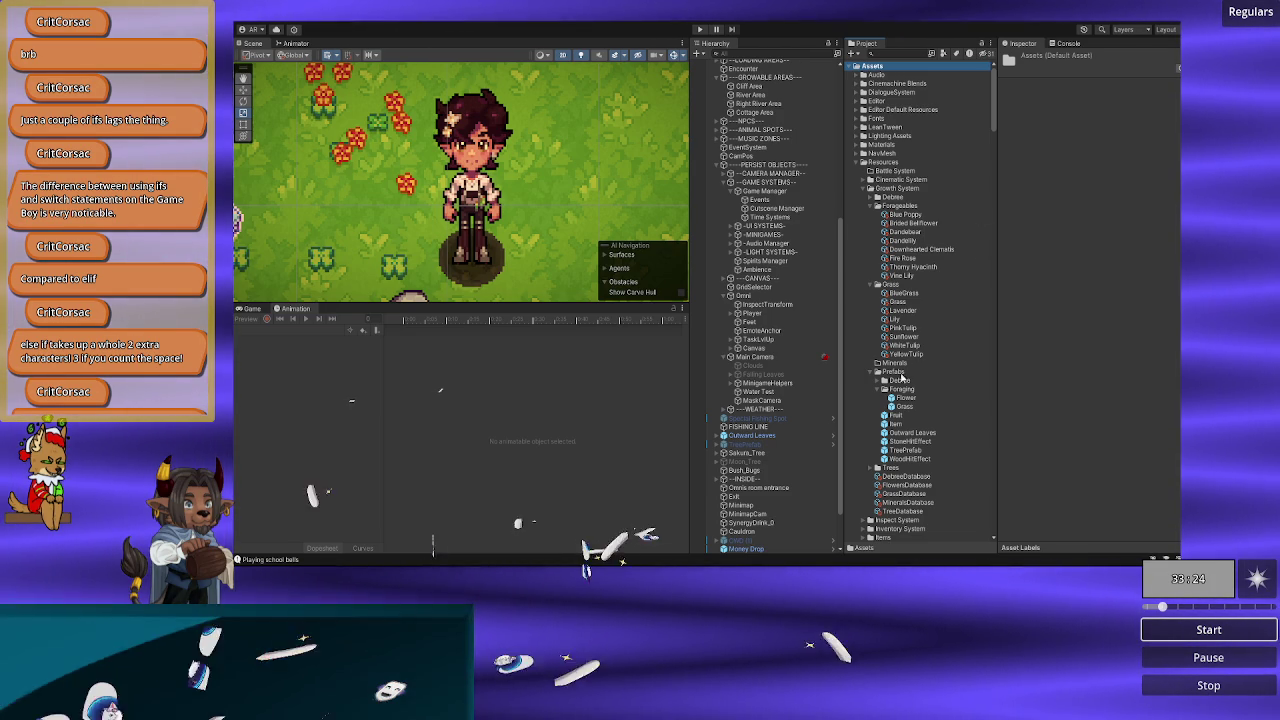
# Step: Ping Blue Orchard, collapse Flower_Stumps and select the Rocktato_stages sprite sheet
pyautogui.click(906, 215)
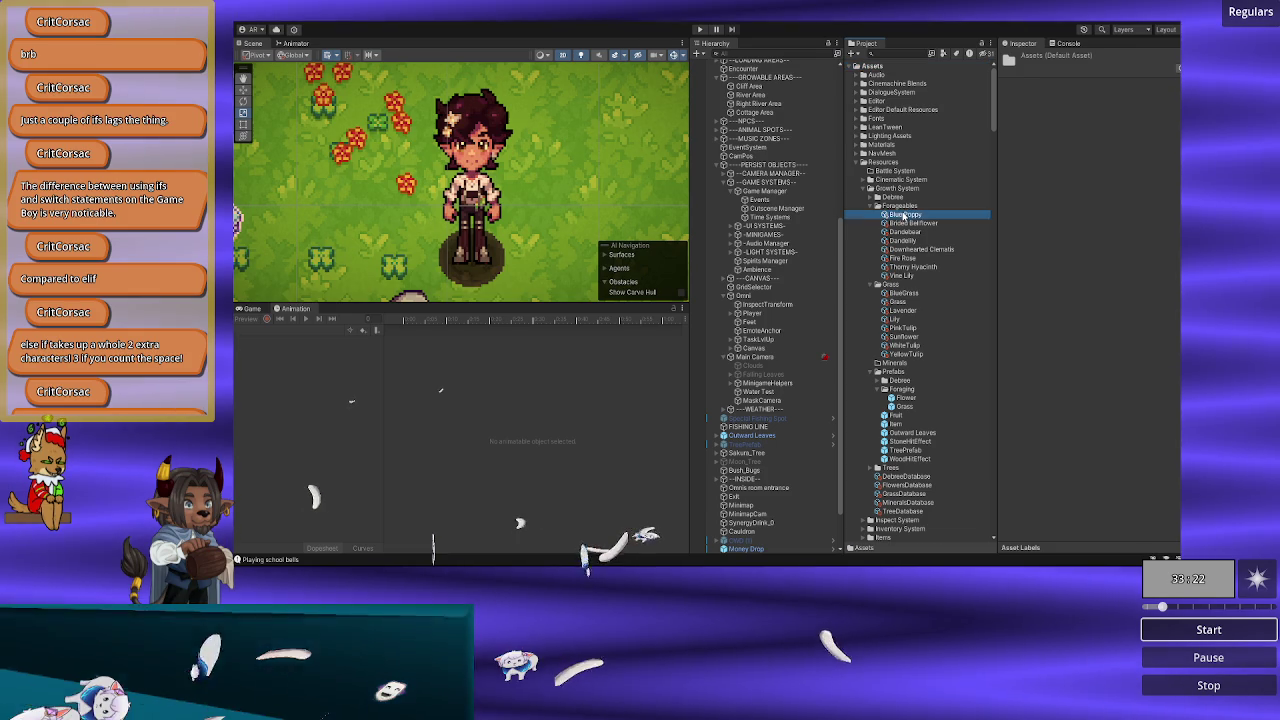
pyautogui.click(1093, 188)
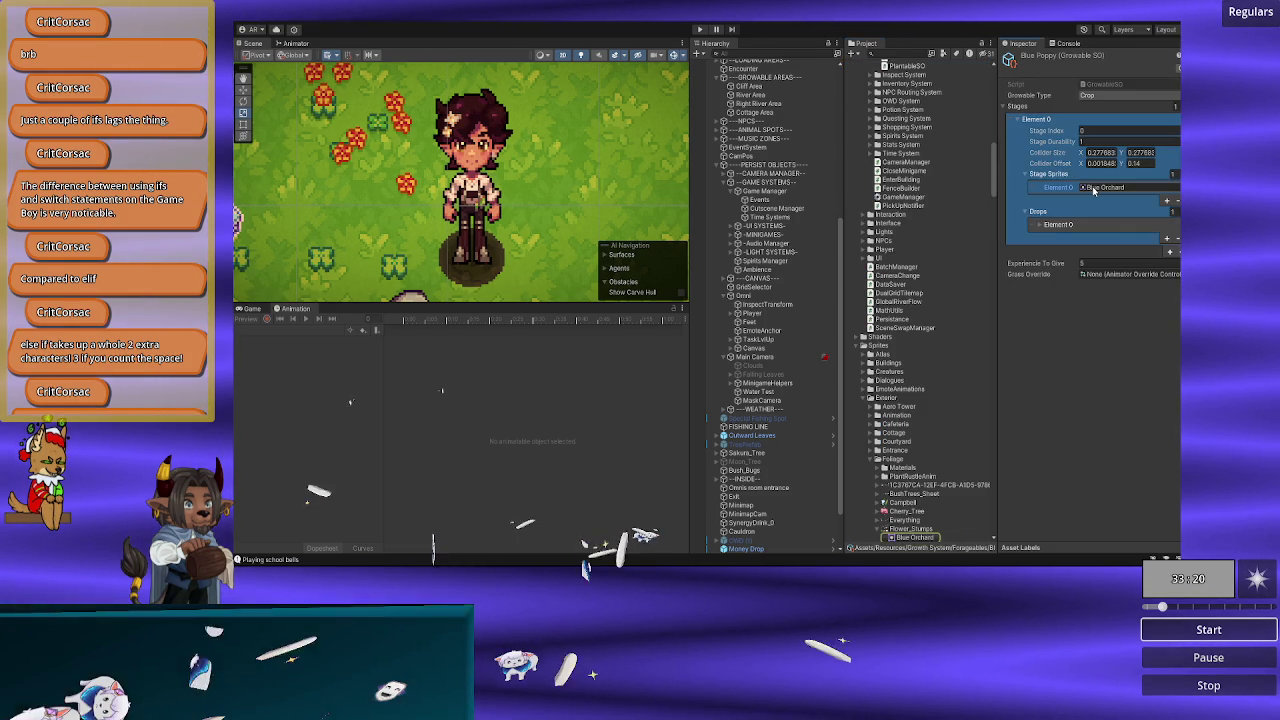
pyautogui.scroll(-2, 877, 370)
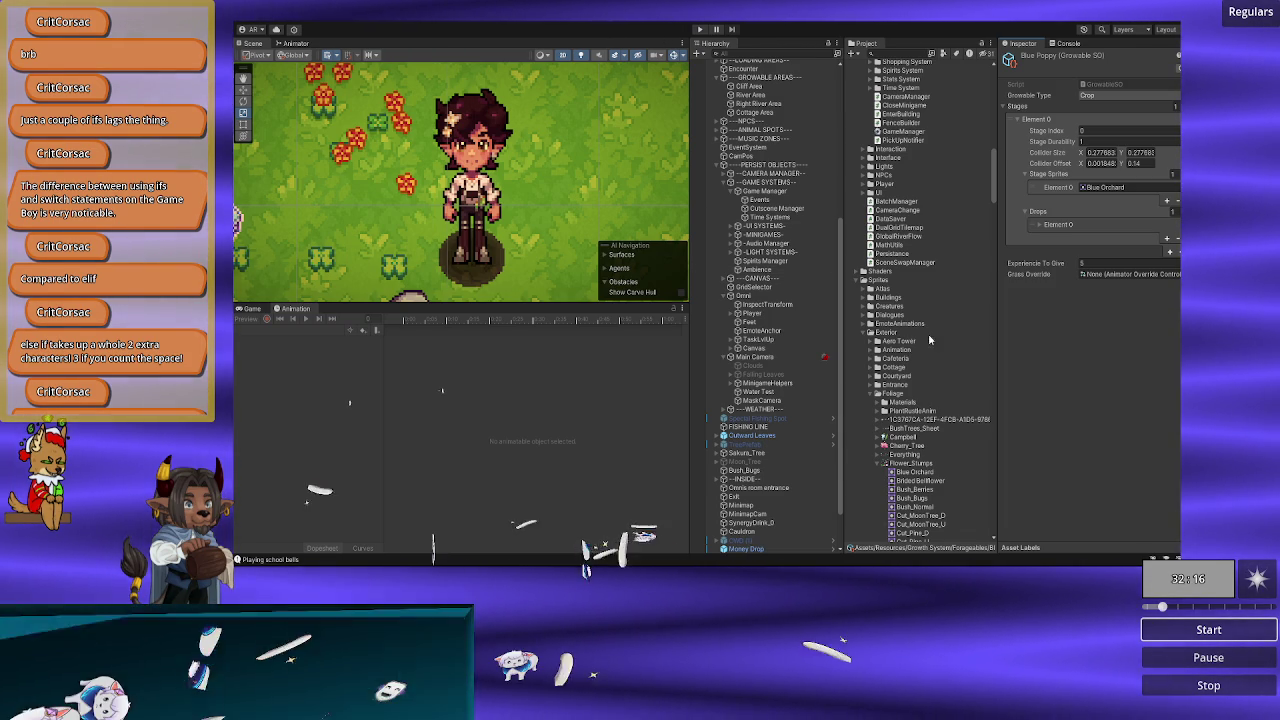
pyautogui.scroll(-5, 928, 333)
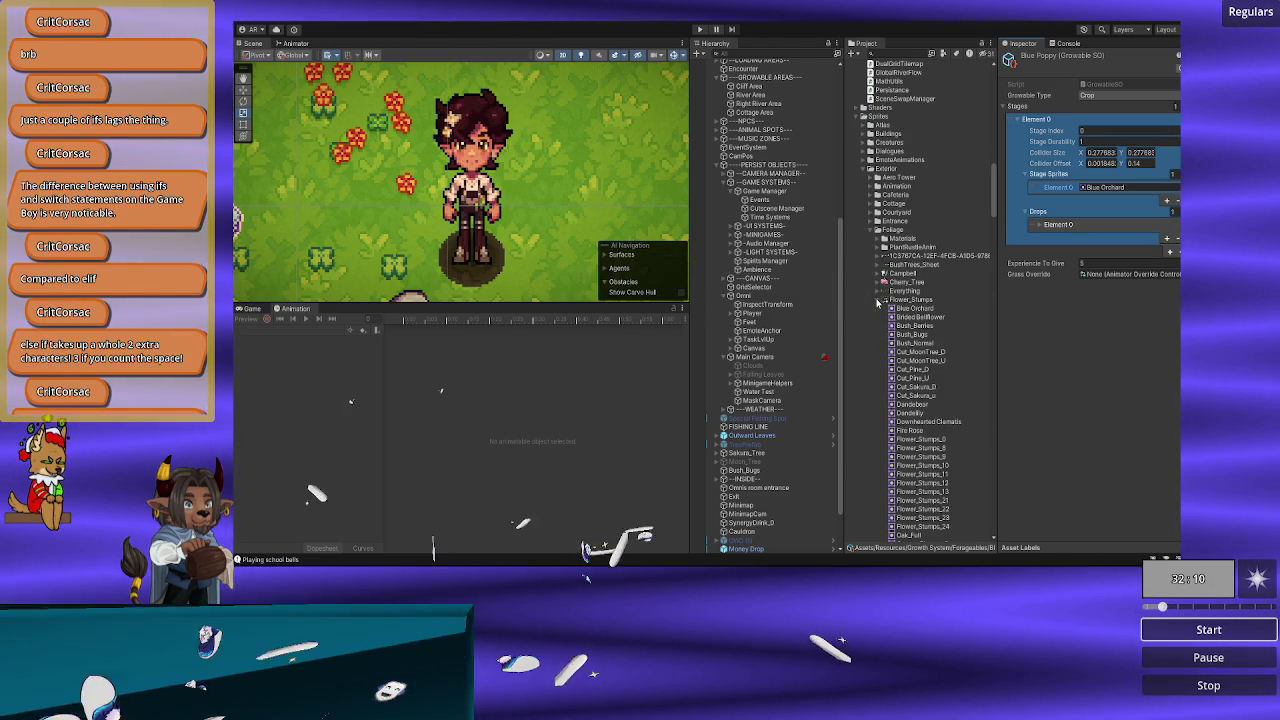
pyautogui.click(880, 301)
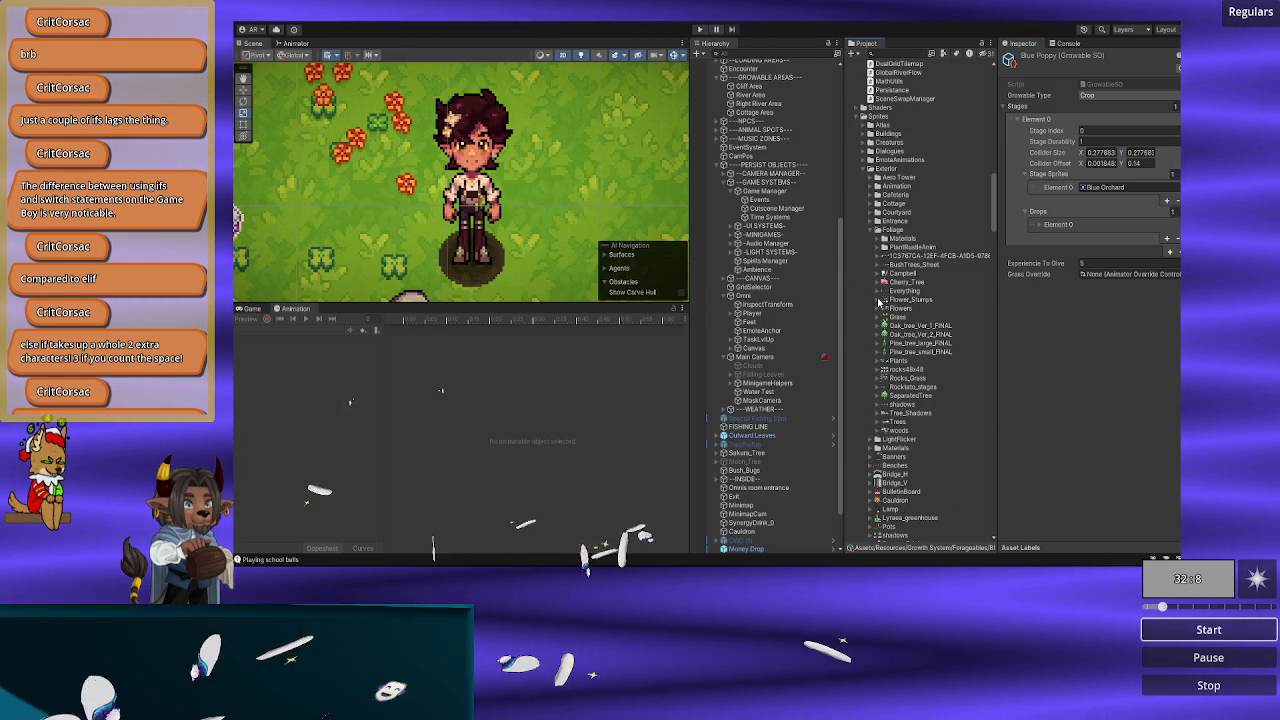
pyautogui.click(906, 387)
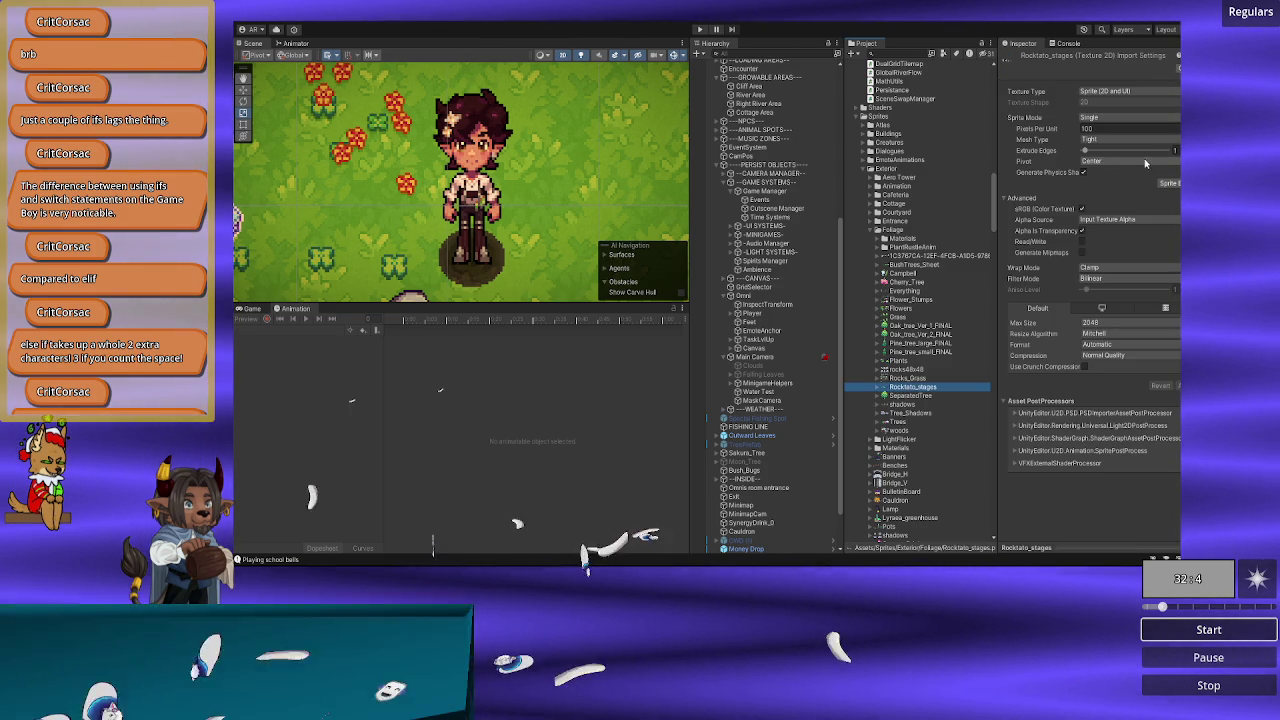
# Step: Open the Sprite Editor and apply Compression None with Point (no filter) filtering
pyautogui.click(1167, 183)
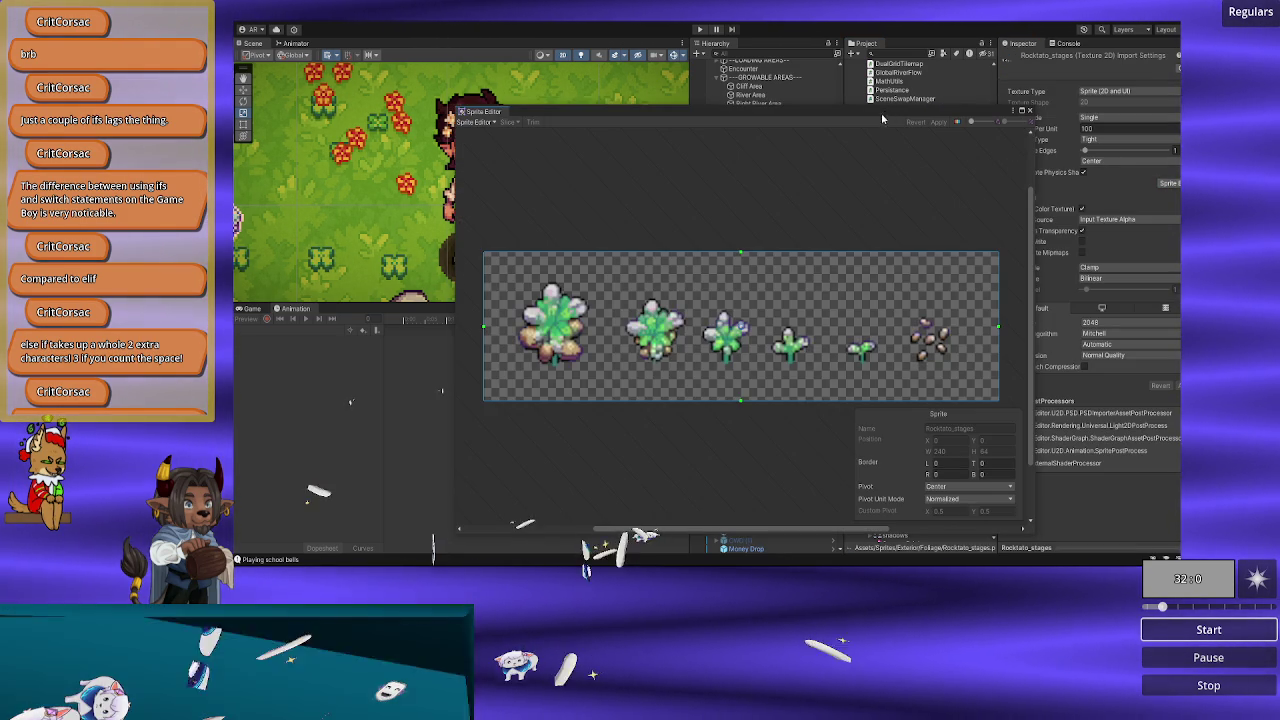
pyautogui.moveTo(881, 113); pyautogui.dragTo(806, 84)
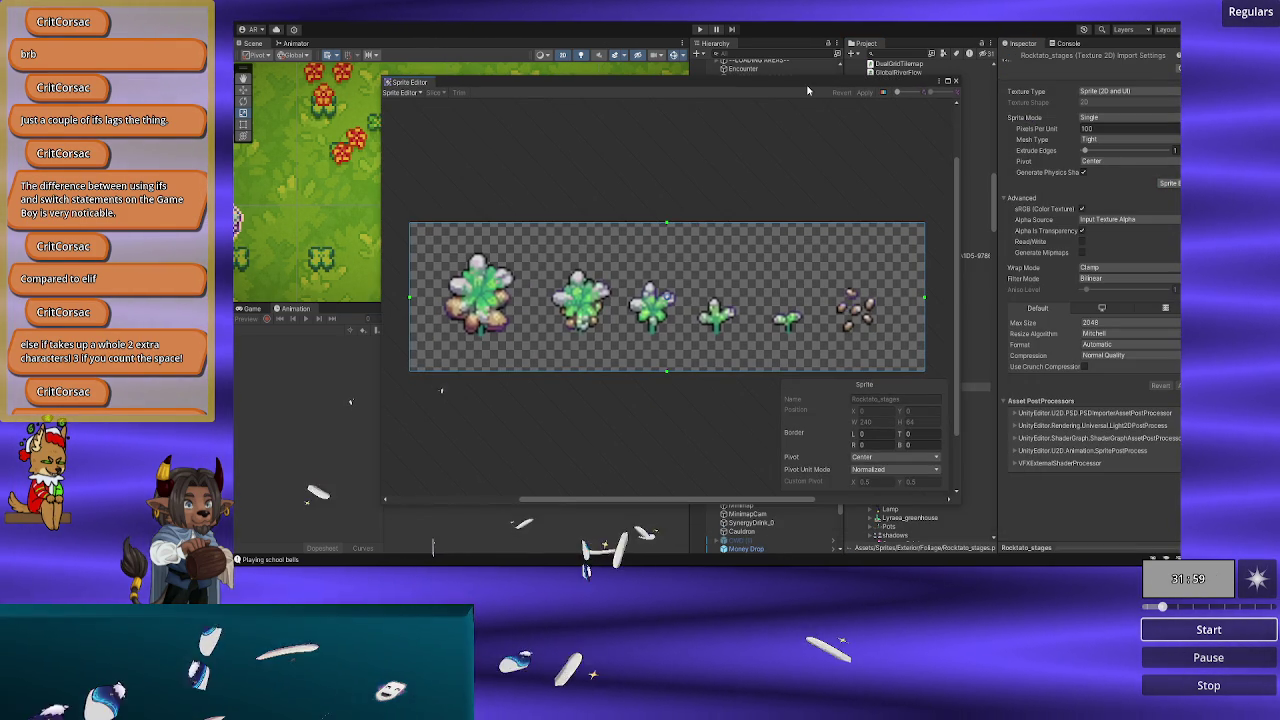
pyautogui.click(1091, 356)
pyautogui.click(1091, 367)
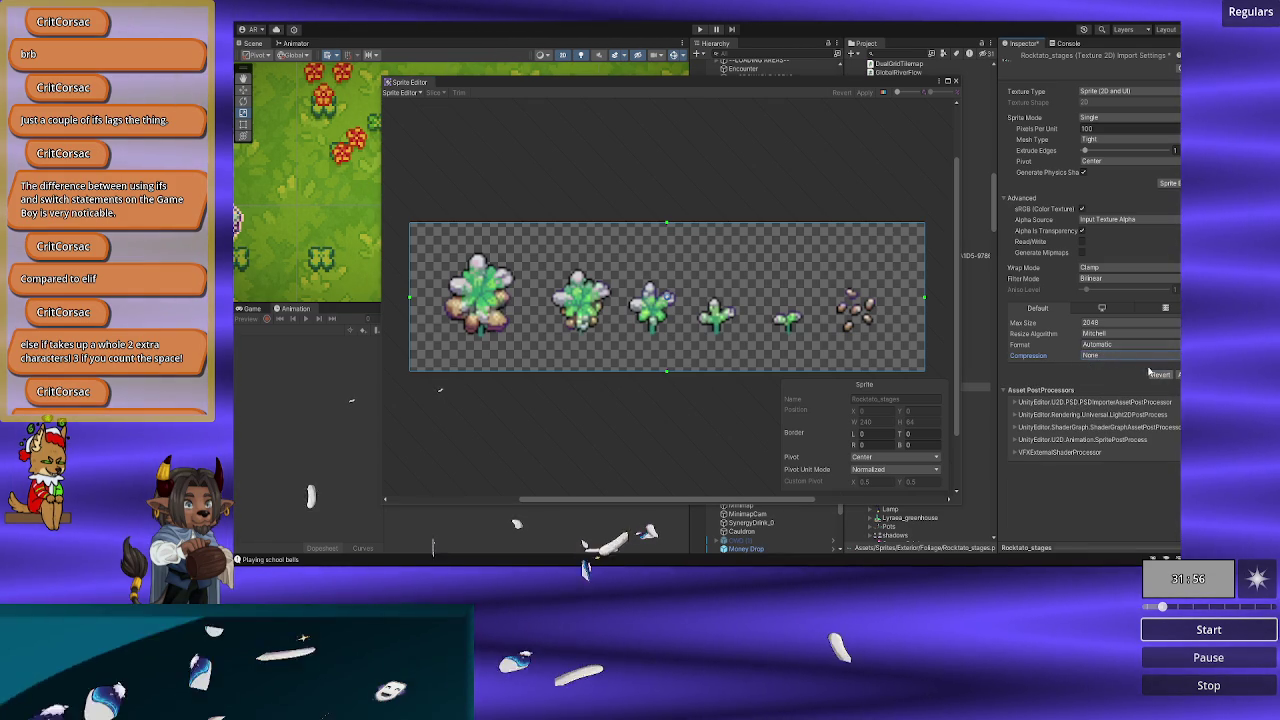
pyautogui.click(1094, 323)
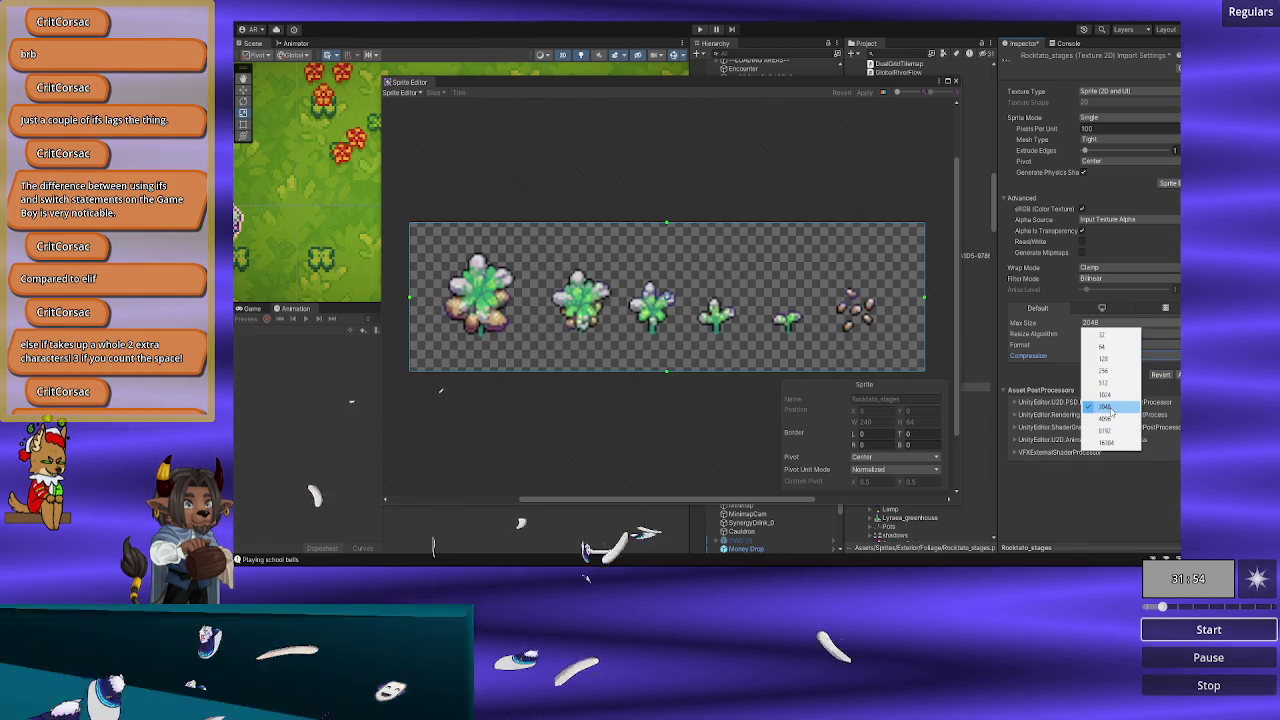
pyautogui.click(1106, 407)
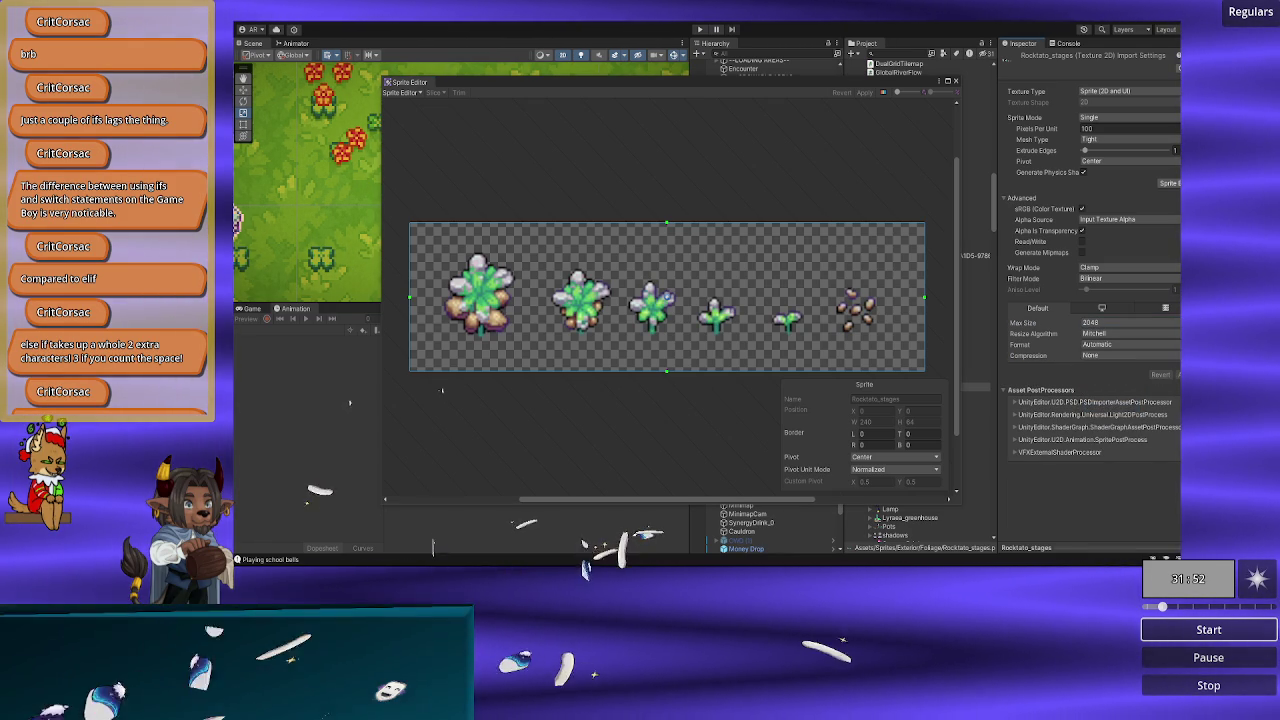
pyautogui.click(1112, 279)
pyautogui.click(1112, 290)
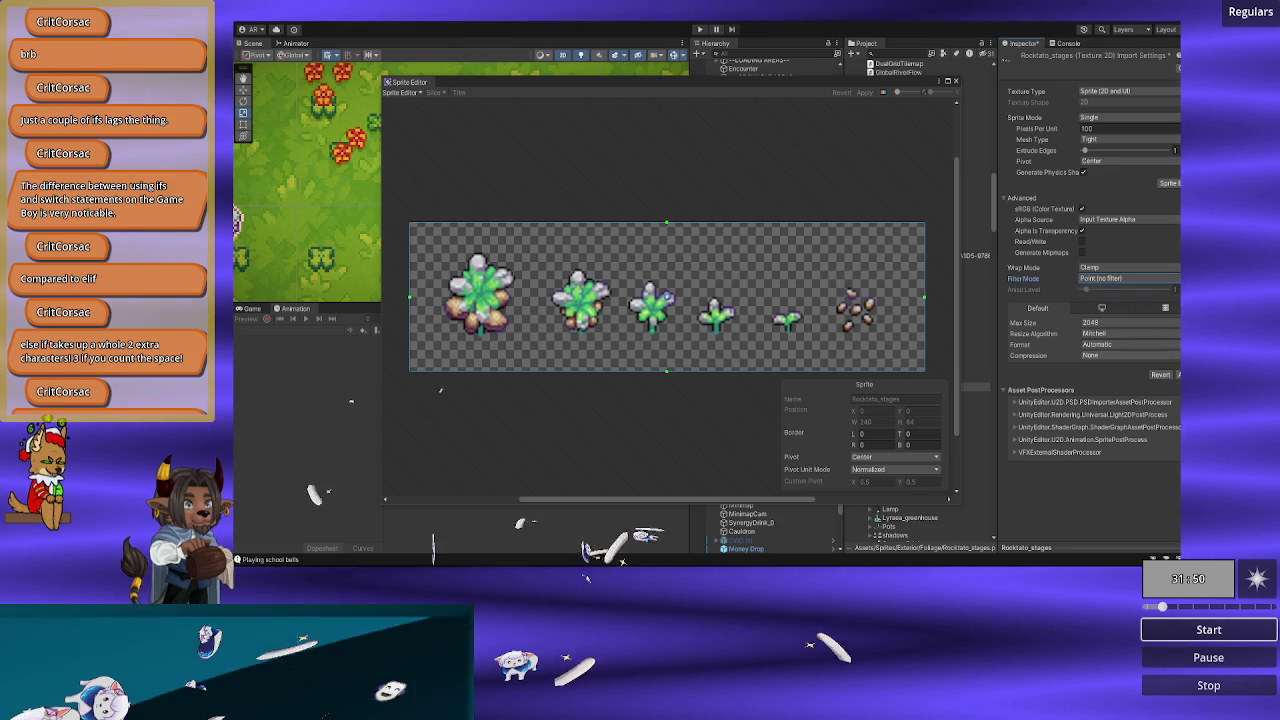
pyautogui.click(1177, 374)
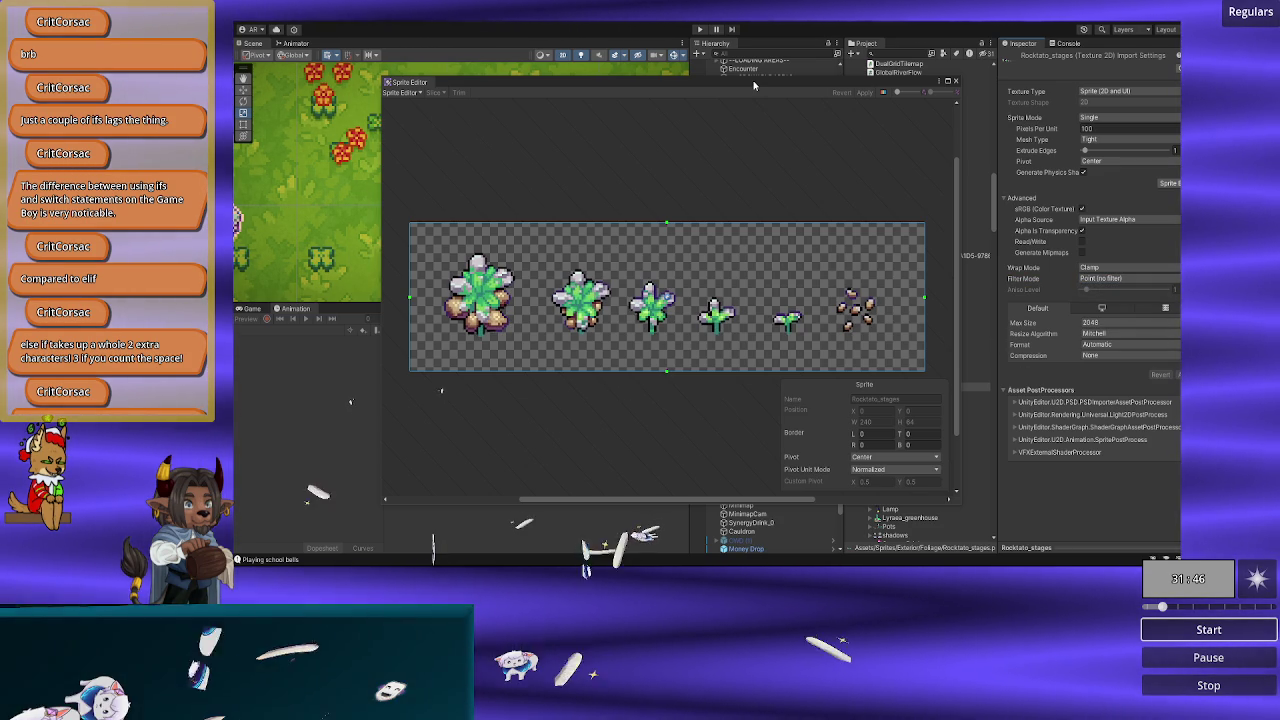
# Step: Raise the Rocktato_stages Max Size to 4096 and apply the import settings
pyautogui.moveTo(754, 86); pyautogui.dragTo(551, 73)
pyautogui.click(913, 378)
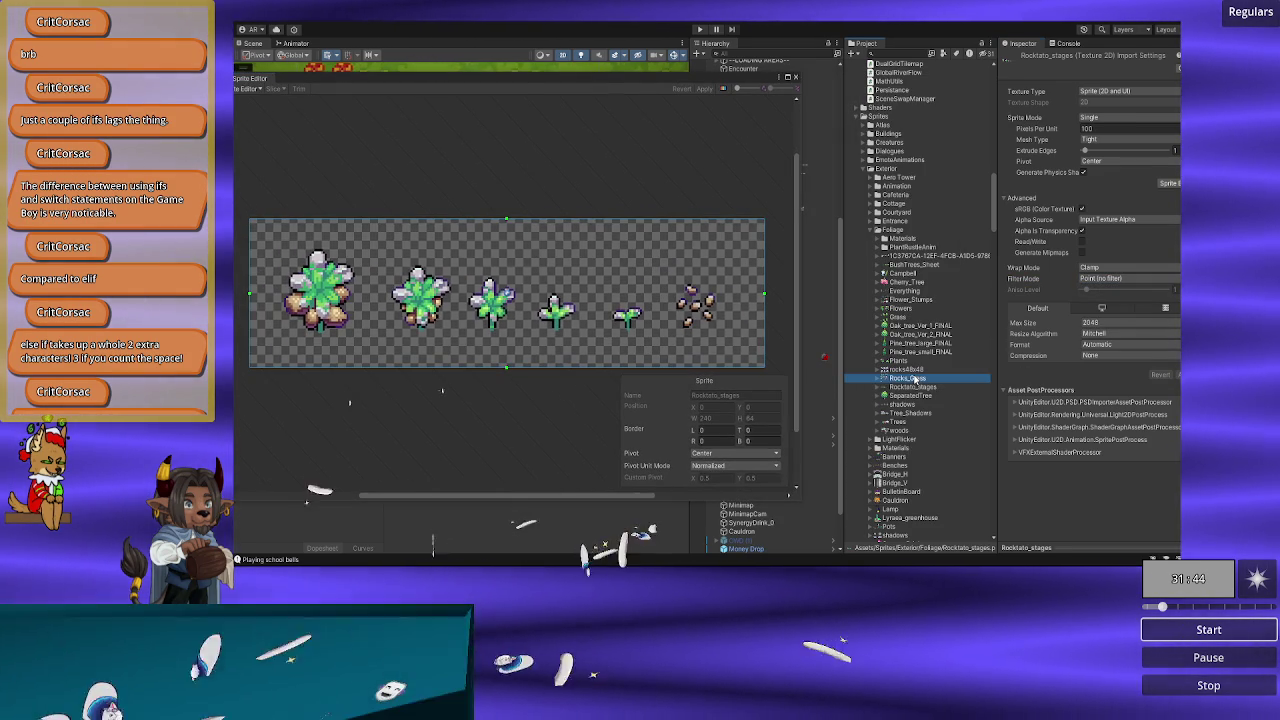
pyautogui.click(915, 387)
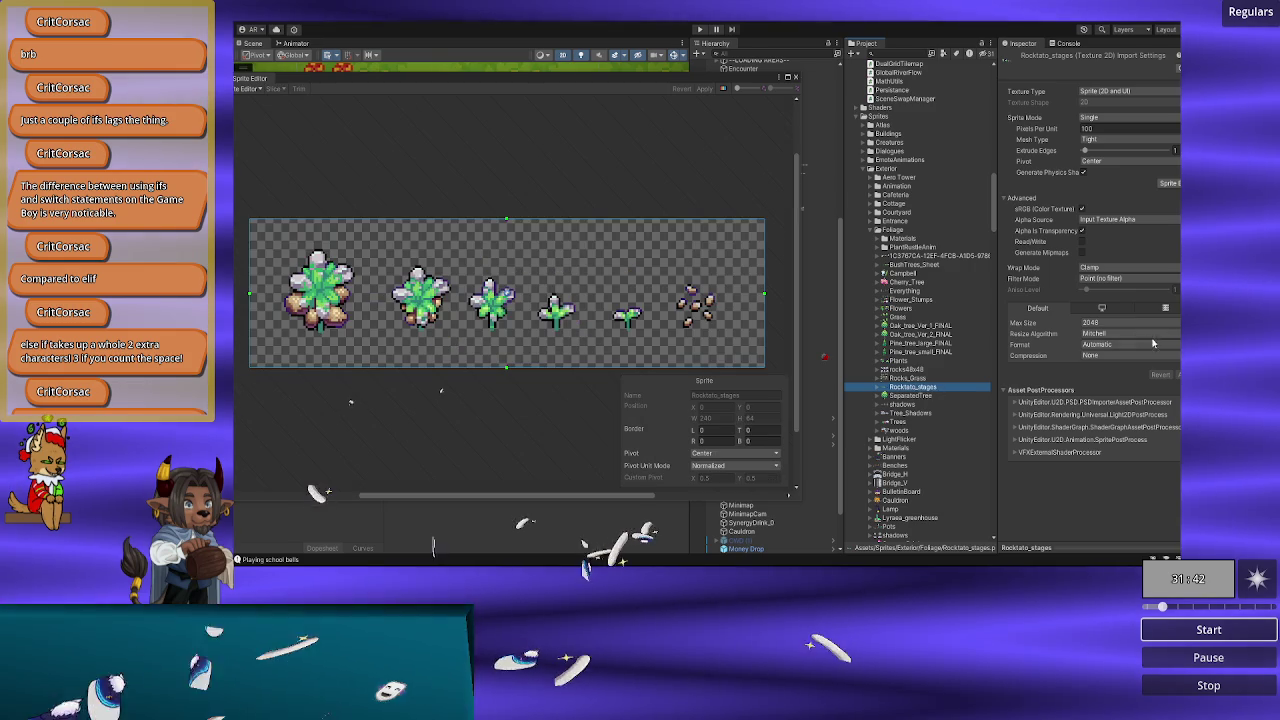
pyautogui.click(1124, 323)
pyautogui.click(1110, 419)
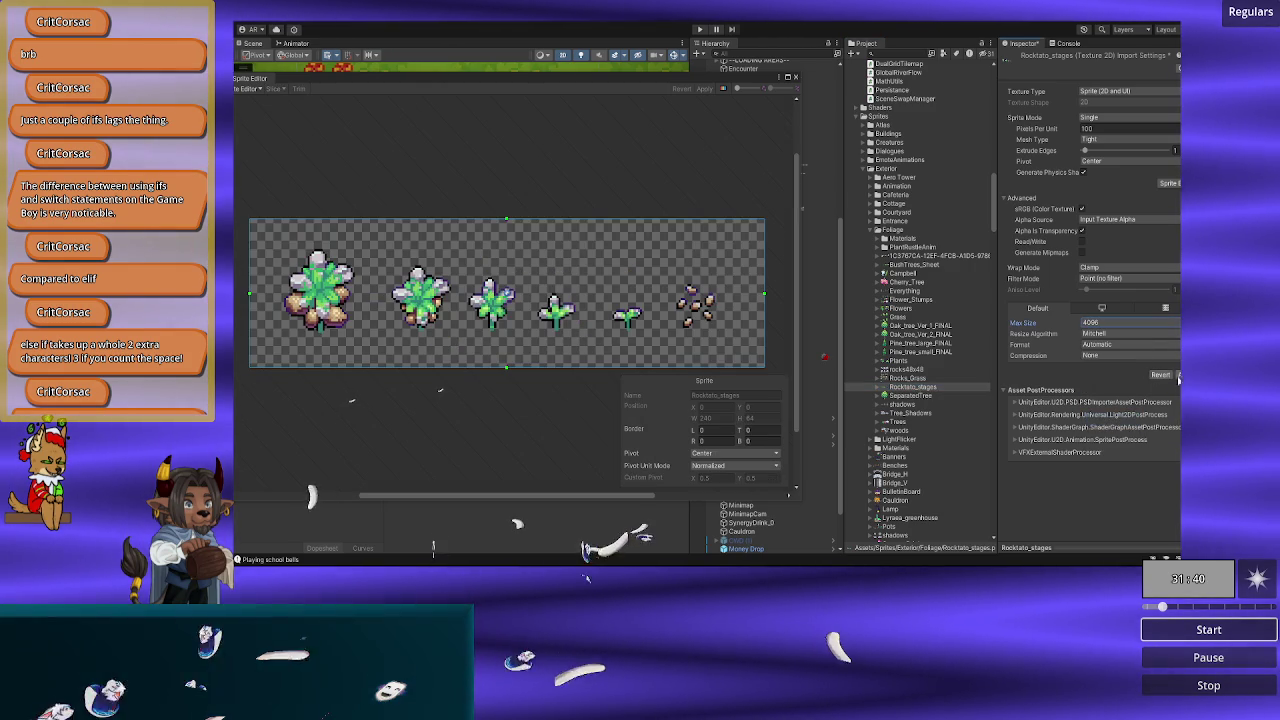
pyautogui.click(1178, 377)
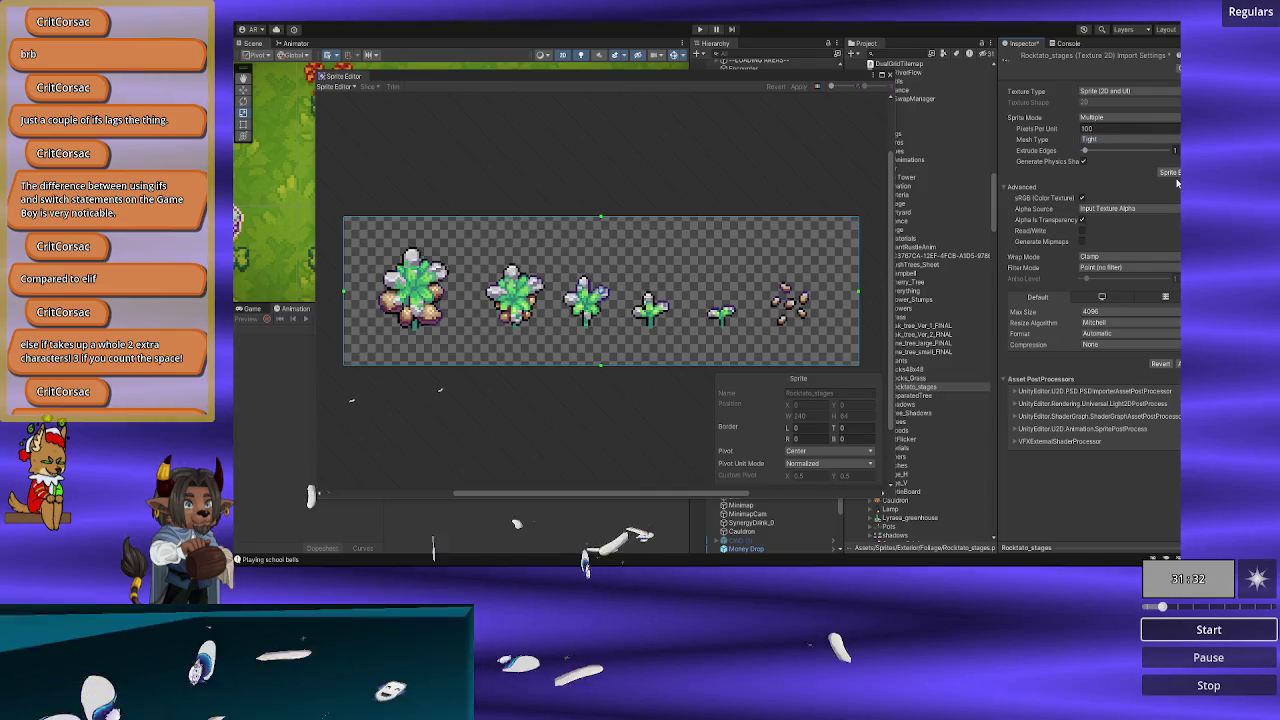
# Step: Try slicing Rocktato_stages by Grid By Cell Count with 7 columns
pyautogui.click(582, 270)
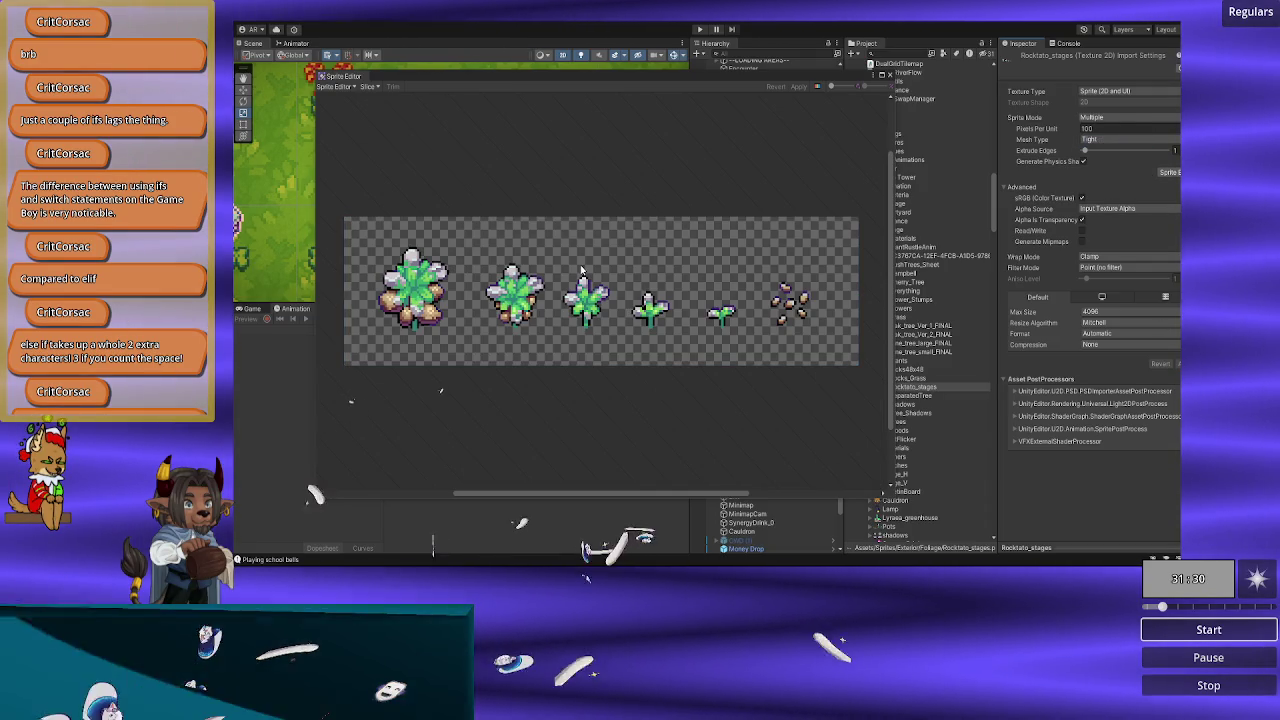
pyautogui.click(376, 88)
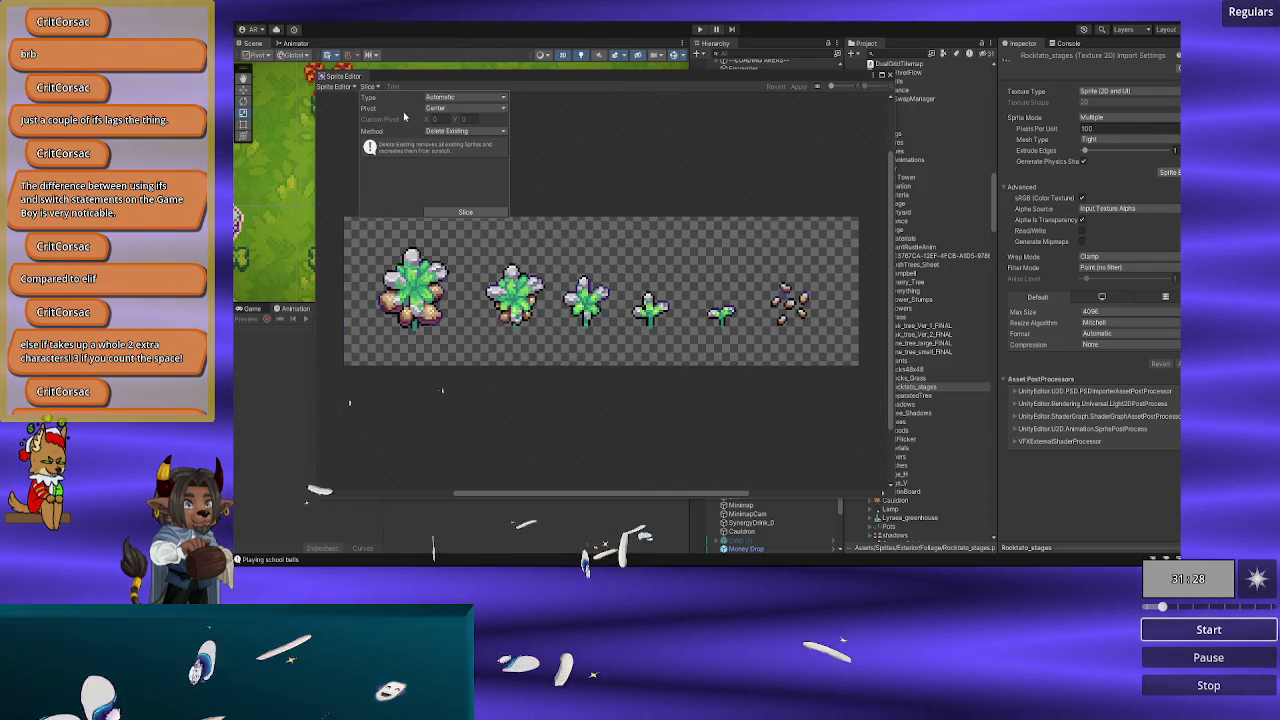
pyautogui.click(462, 97)
pyautogui.click(450, 130)
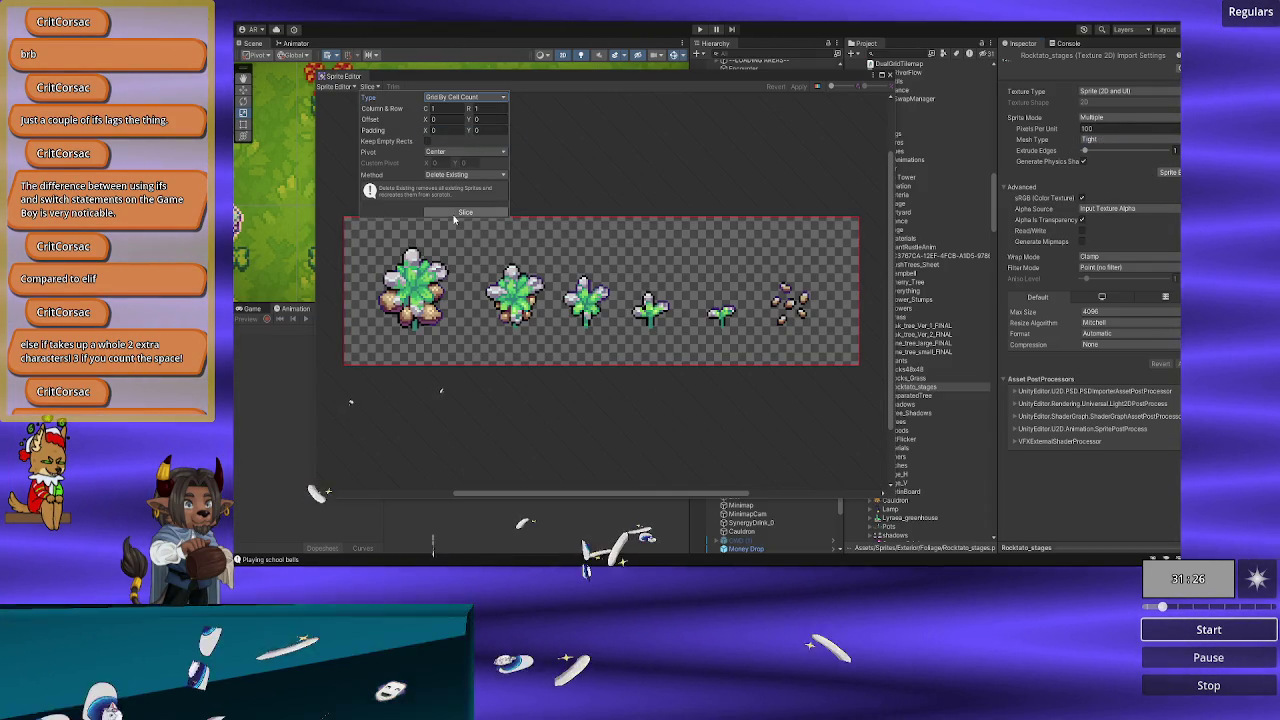
pyautogui.click(457, 110)
pyautogui.write('5')
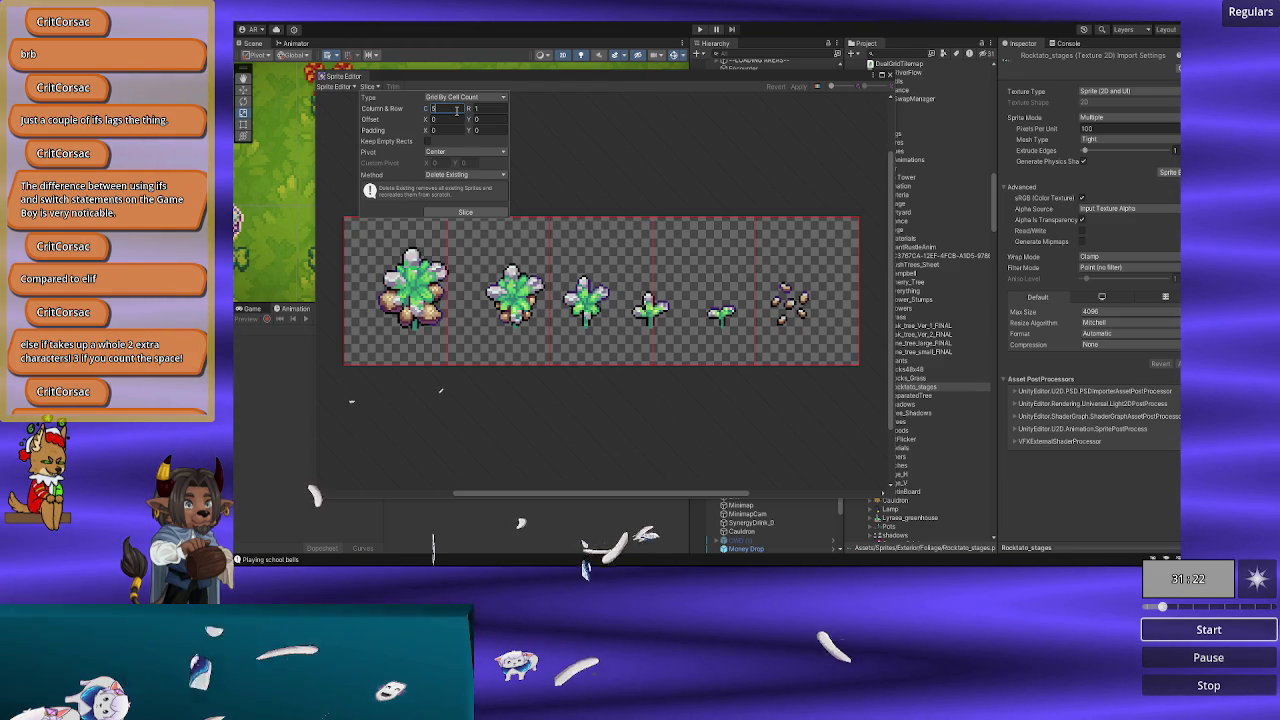
pyautogui.write('7')
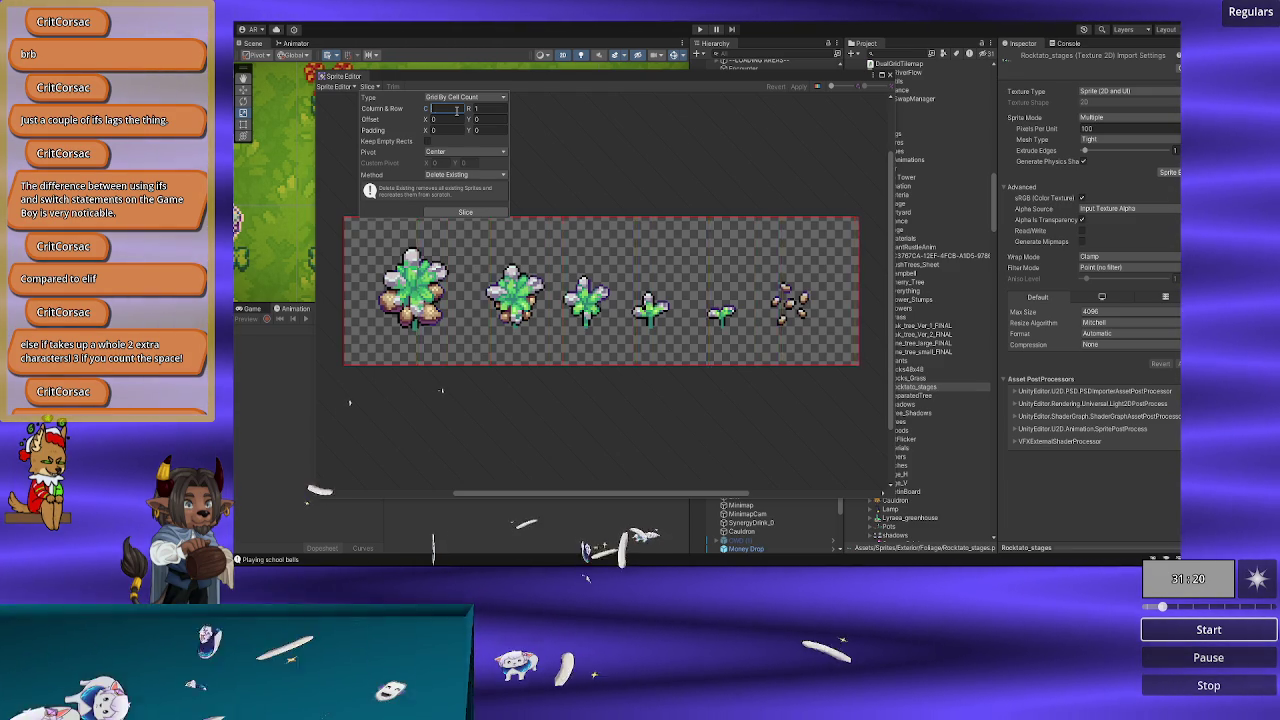
pyautogui.write('6')
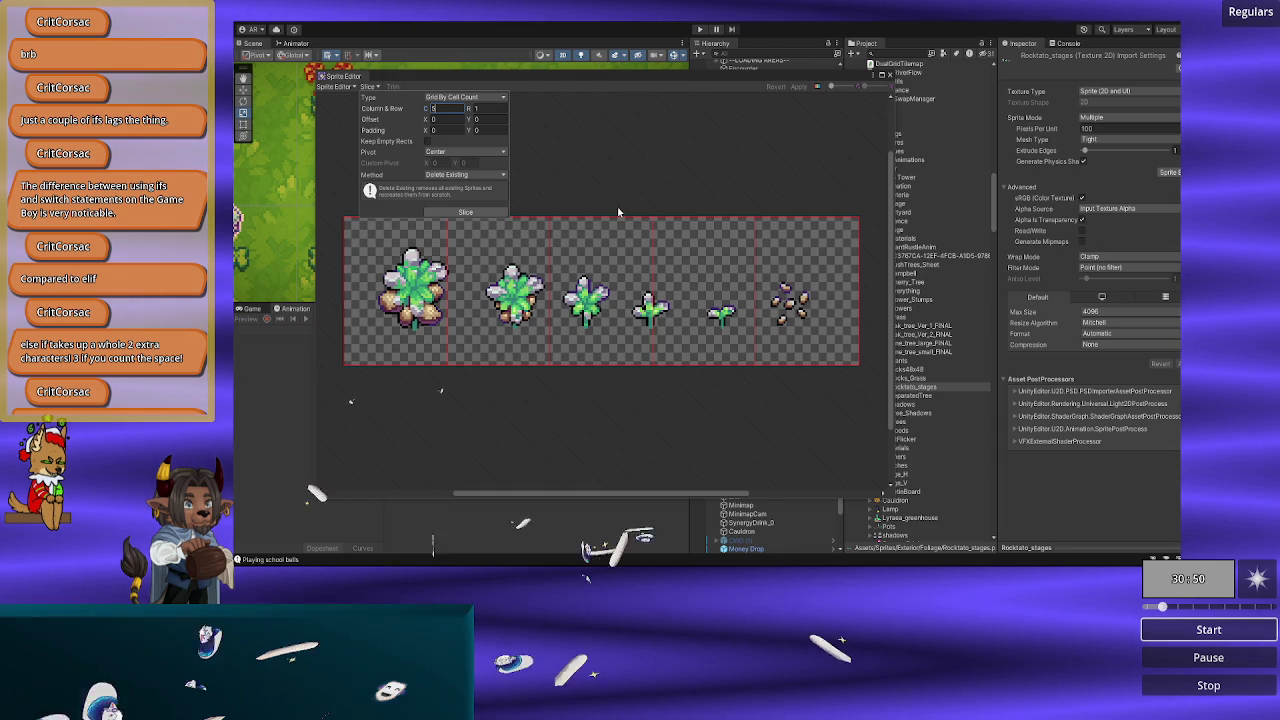
# Step: Switch the slice type back to Automatic and slice the sheet into separate sprites
pyautogui.click(468, 97)
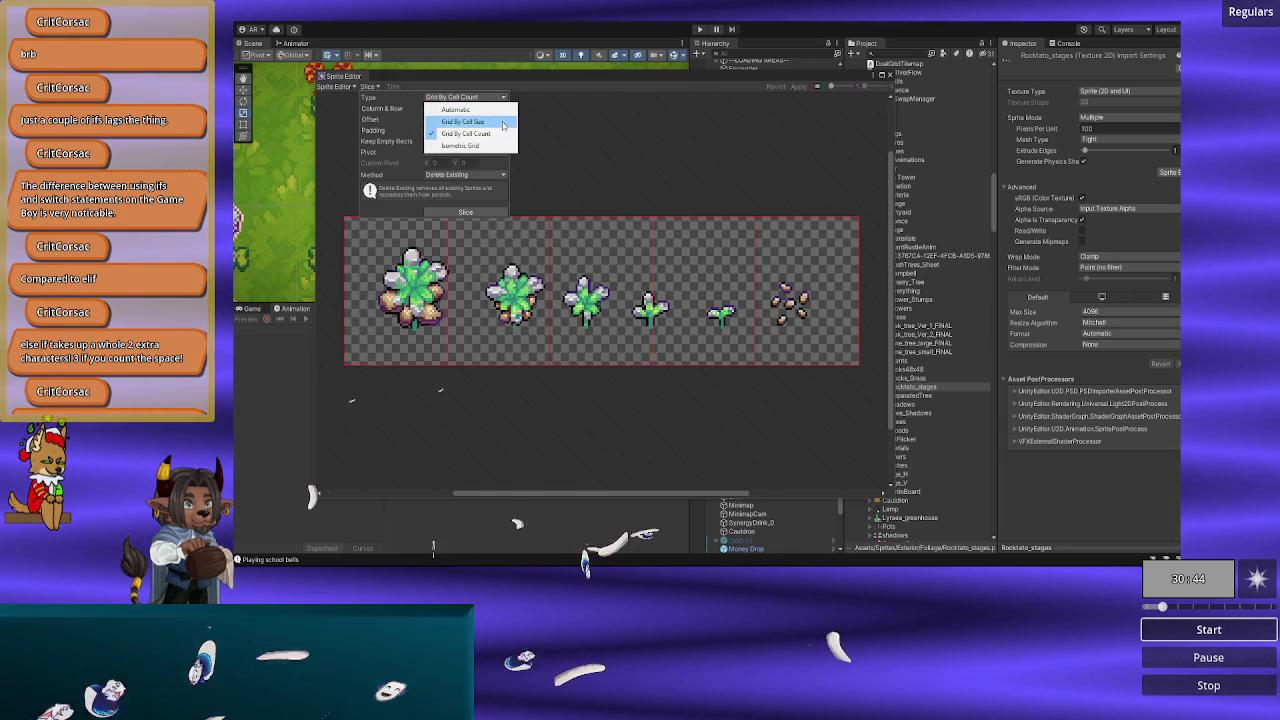
pyautogui.click(472, 109)
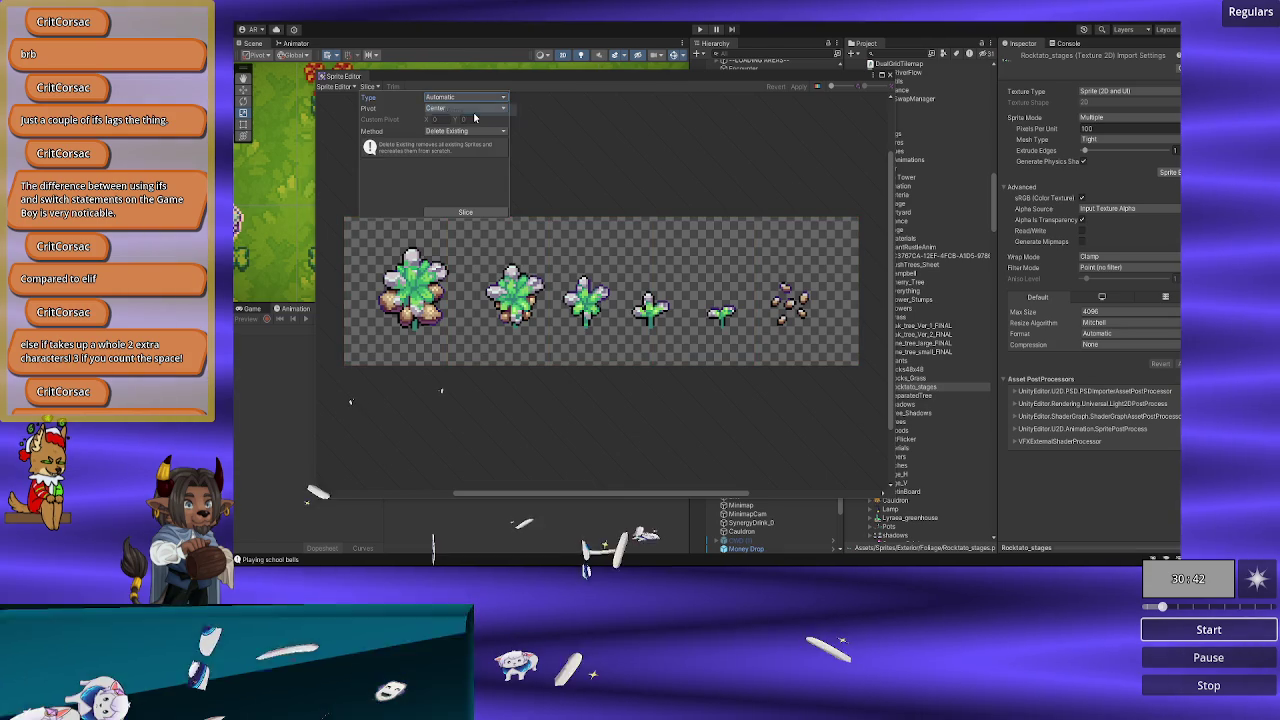
pyautogui.click(465, 212)
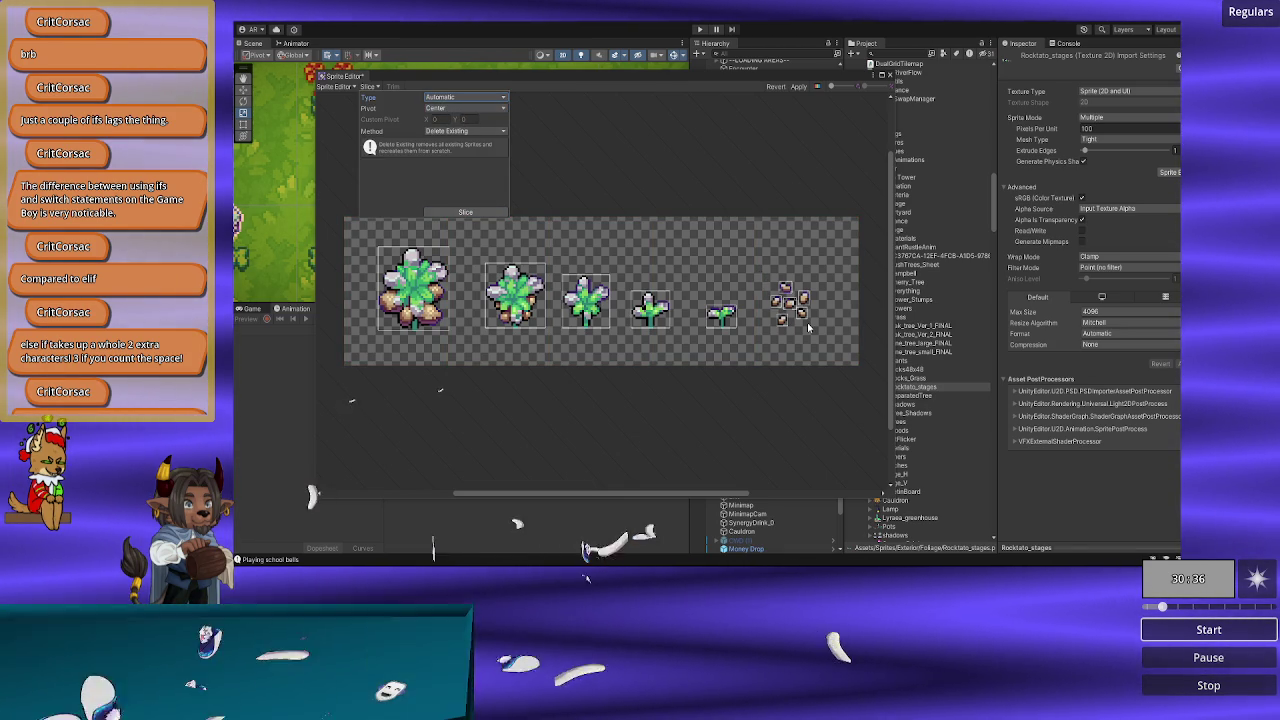
pyautogui.scroll(2, 808, 328)
pyautogui.scroll(3, 807, 322)
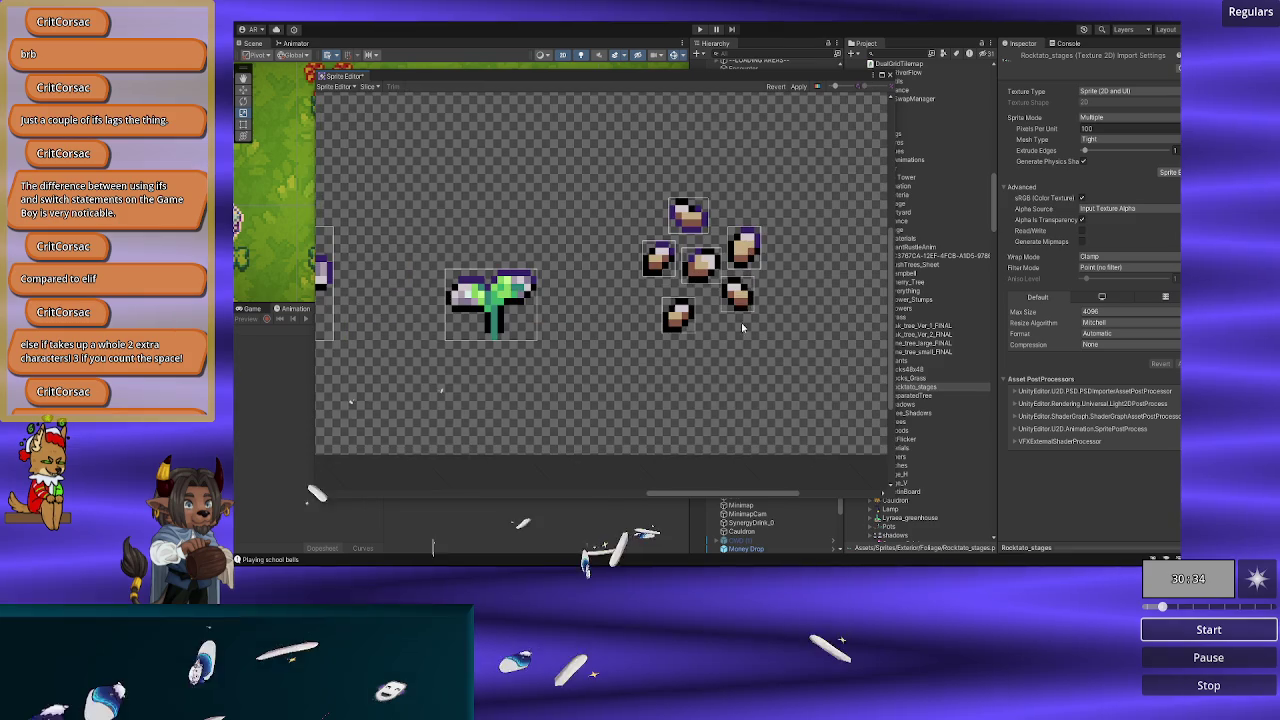
# Step: Draw one sprite rectangle around all the seed pieces and name it Rocktato_stages_seeds
pyautogui.moveTo(635, 197); pyautogui.dragTo(757, 326)
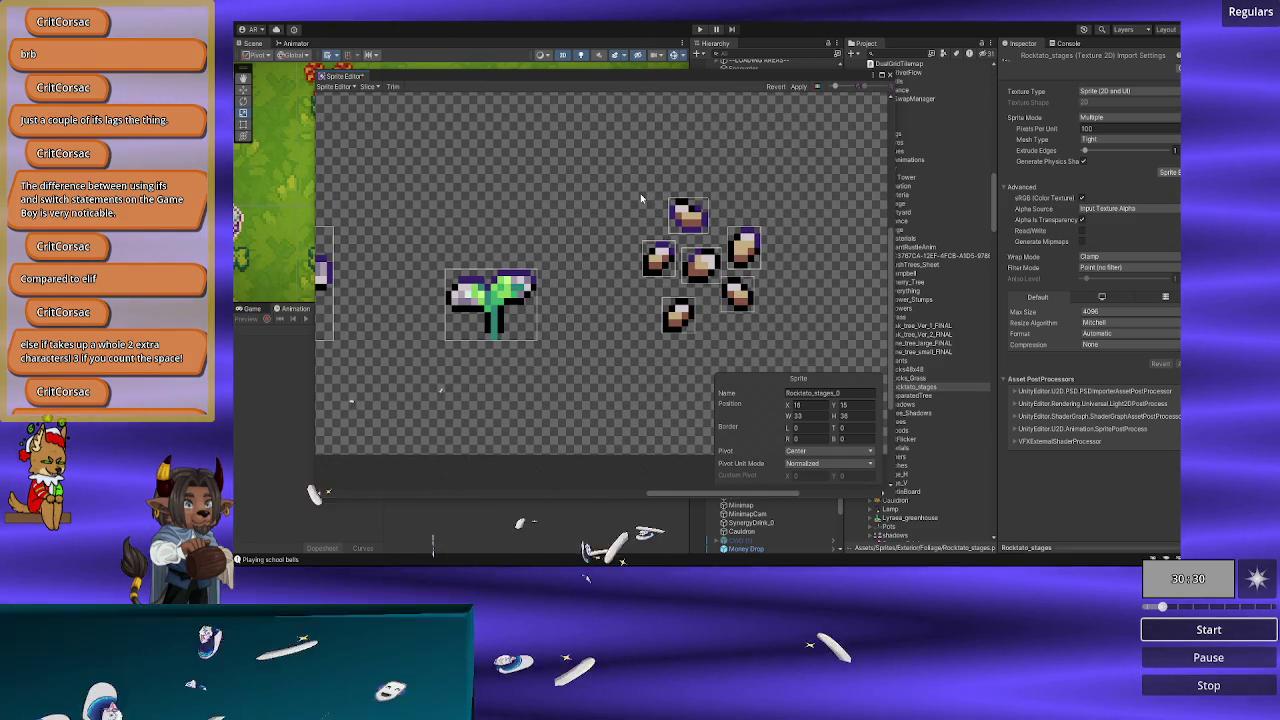
pyautogui.moveTo(640, 197); pyautogui.dragTo(758, 336)
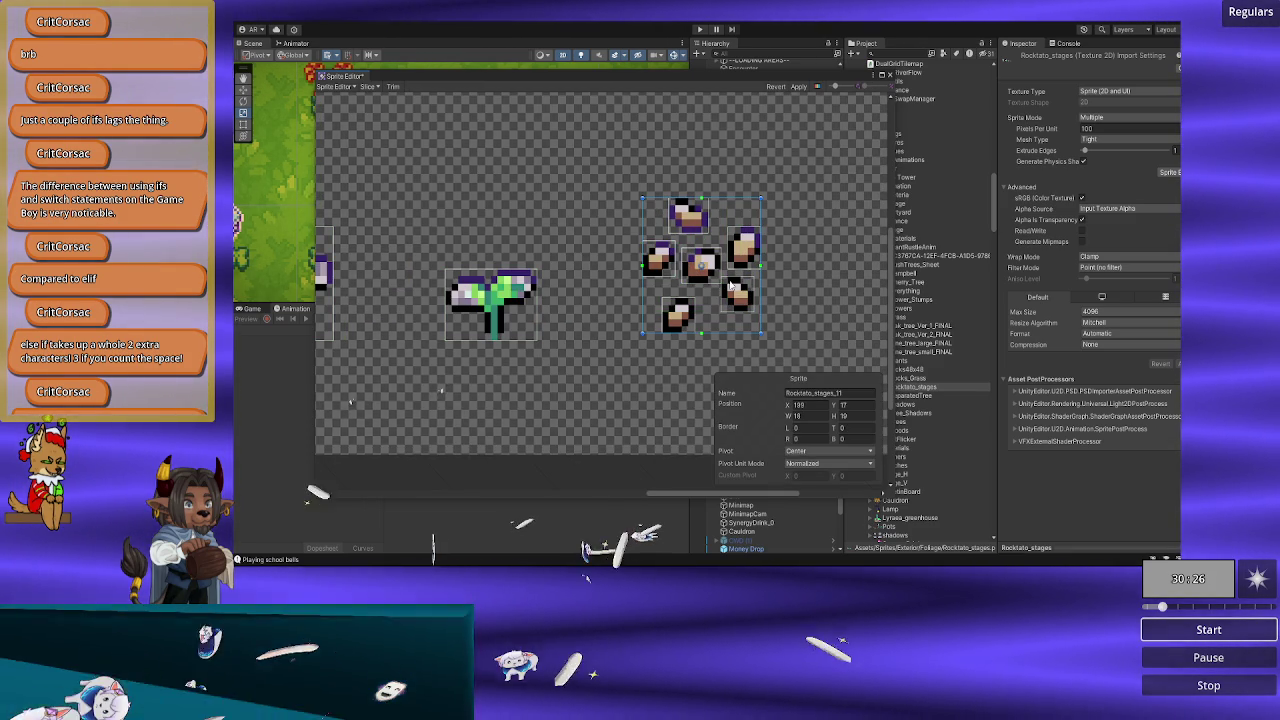
pyautogui.click(832, 392)
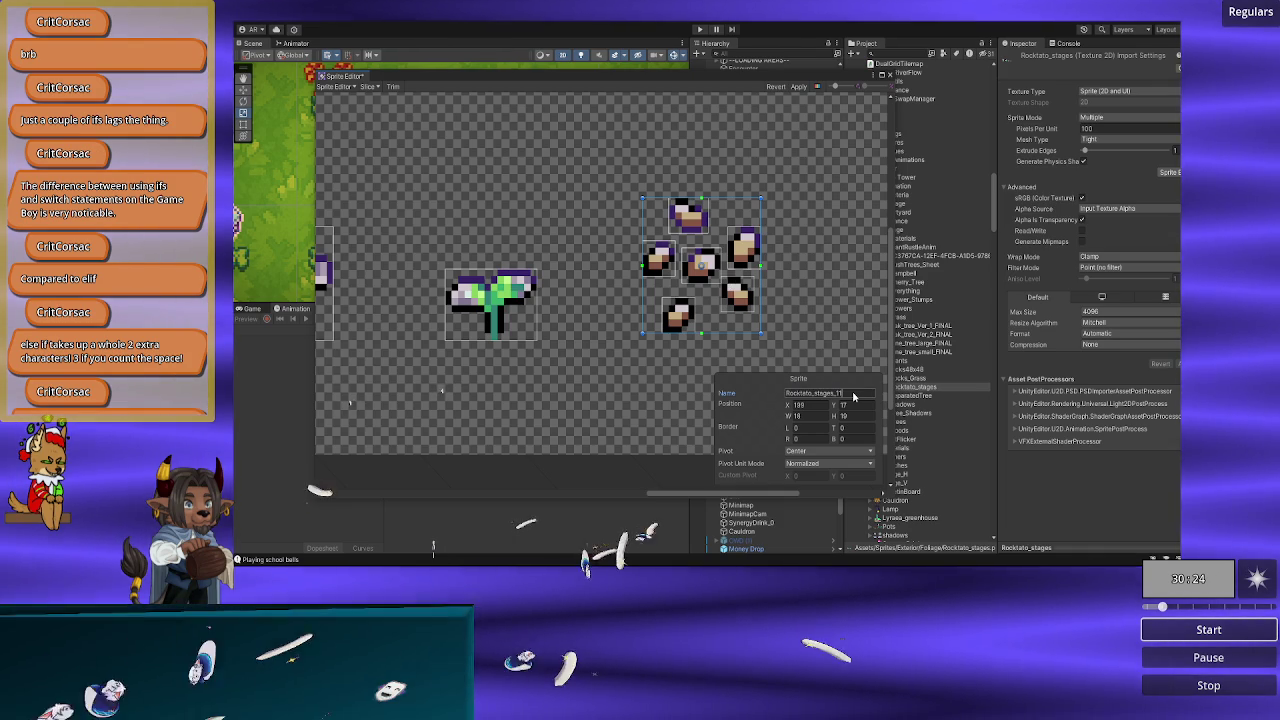
pyautogui.press('BackSpace')
pyautogui.press('BackSpace')
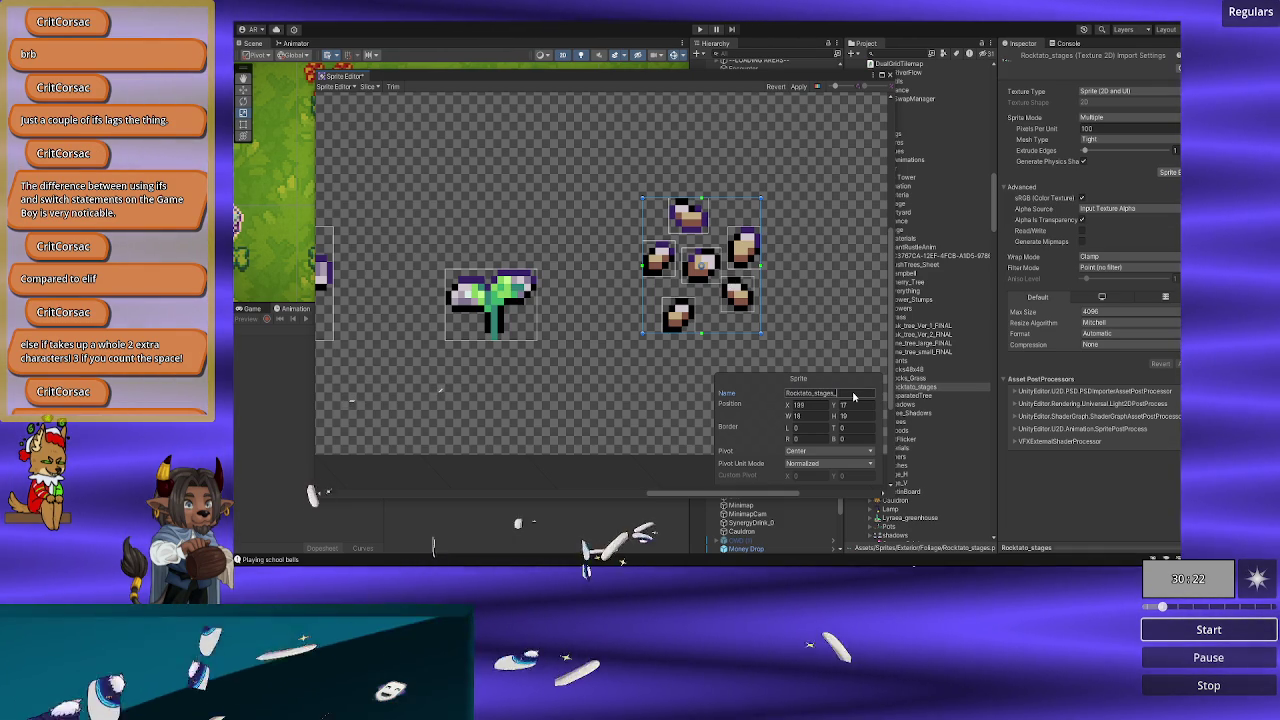
pyautogui.write('seeds')
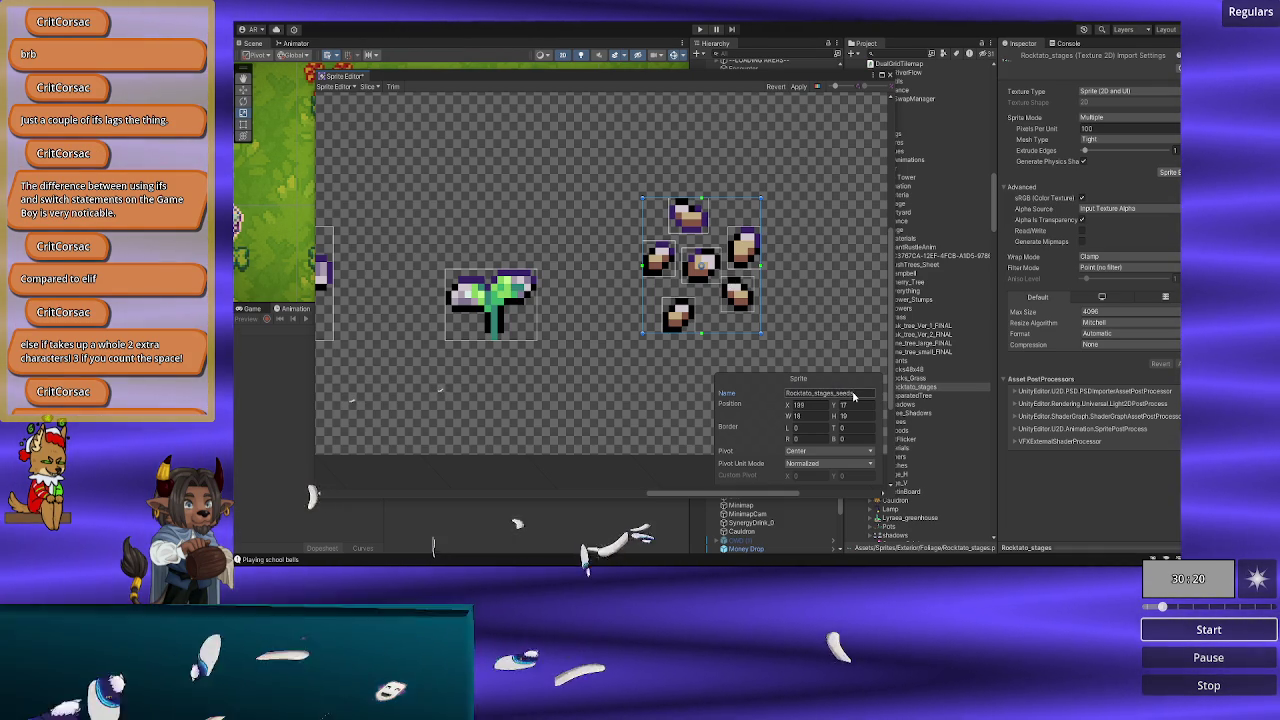
pyautogui.press('Return')
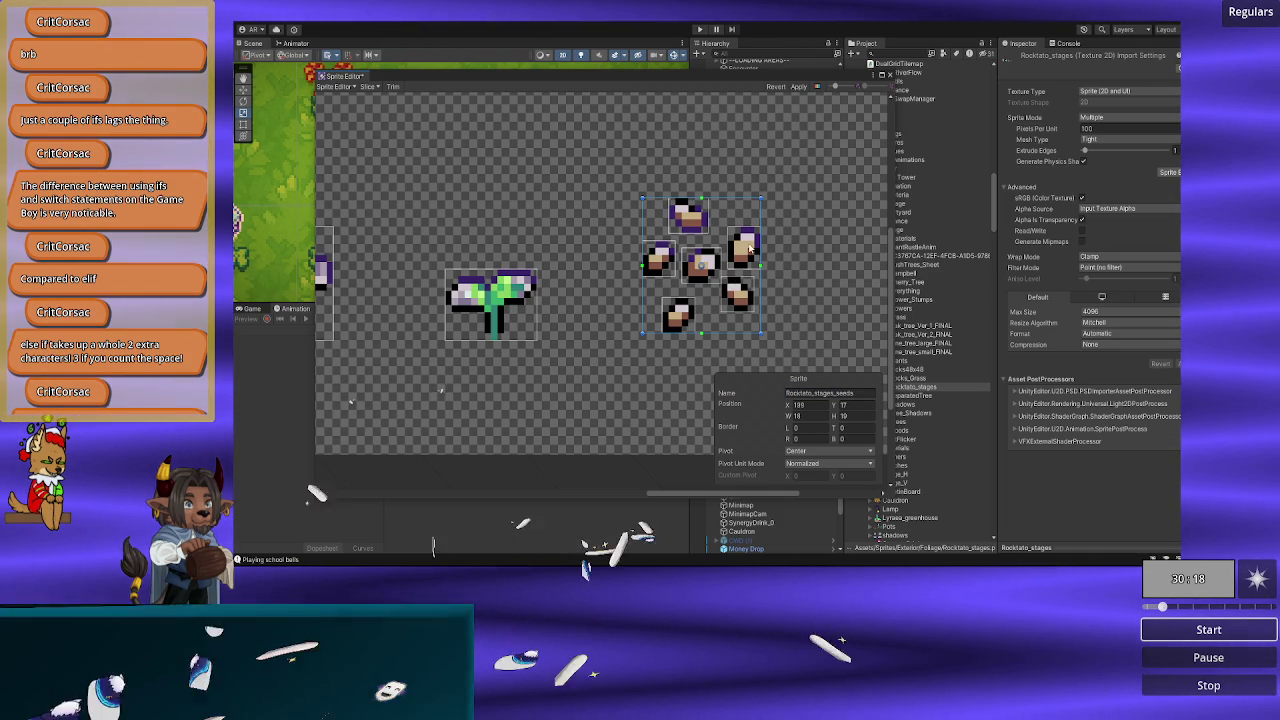
# Step: Review the automatic slicing options and inspect the individual seed slices, then zoom out
pyautogui.click(376, 89)
pyautogui.click(565, 183)
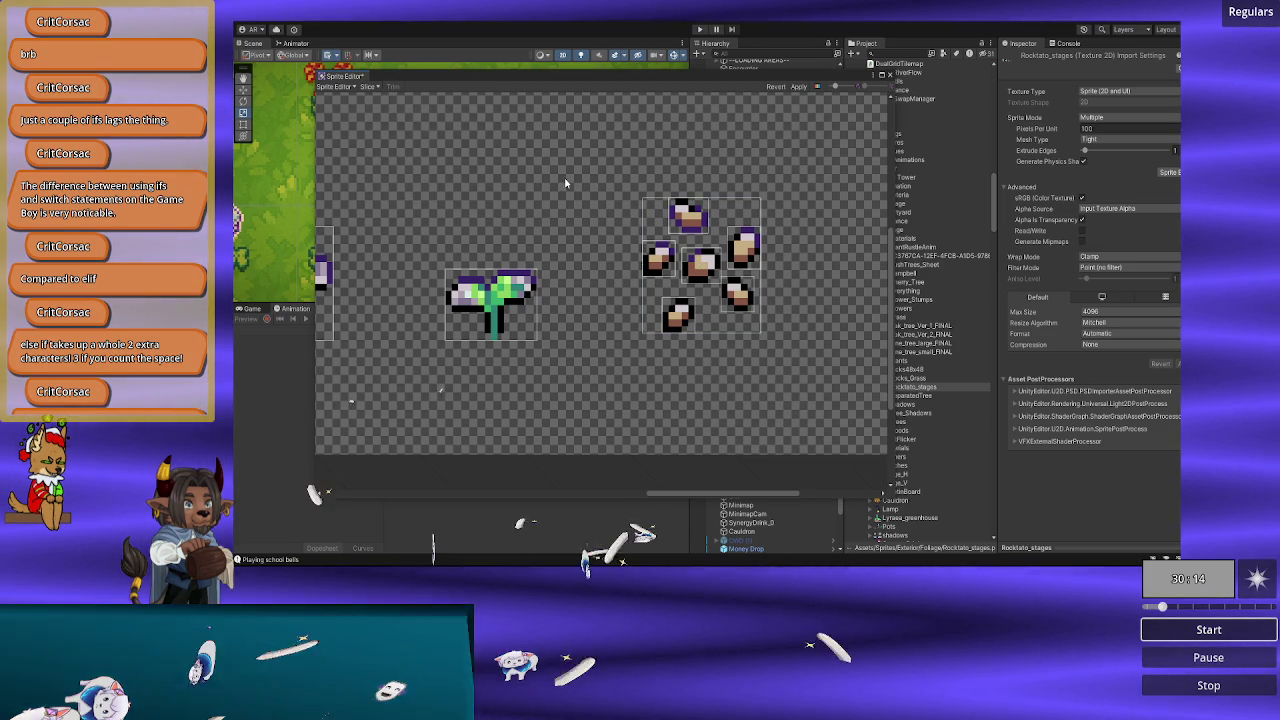
pyautogui.click(688, 214)
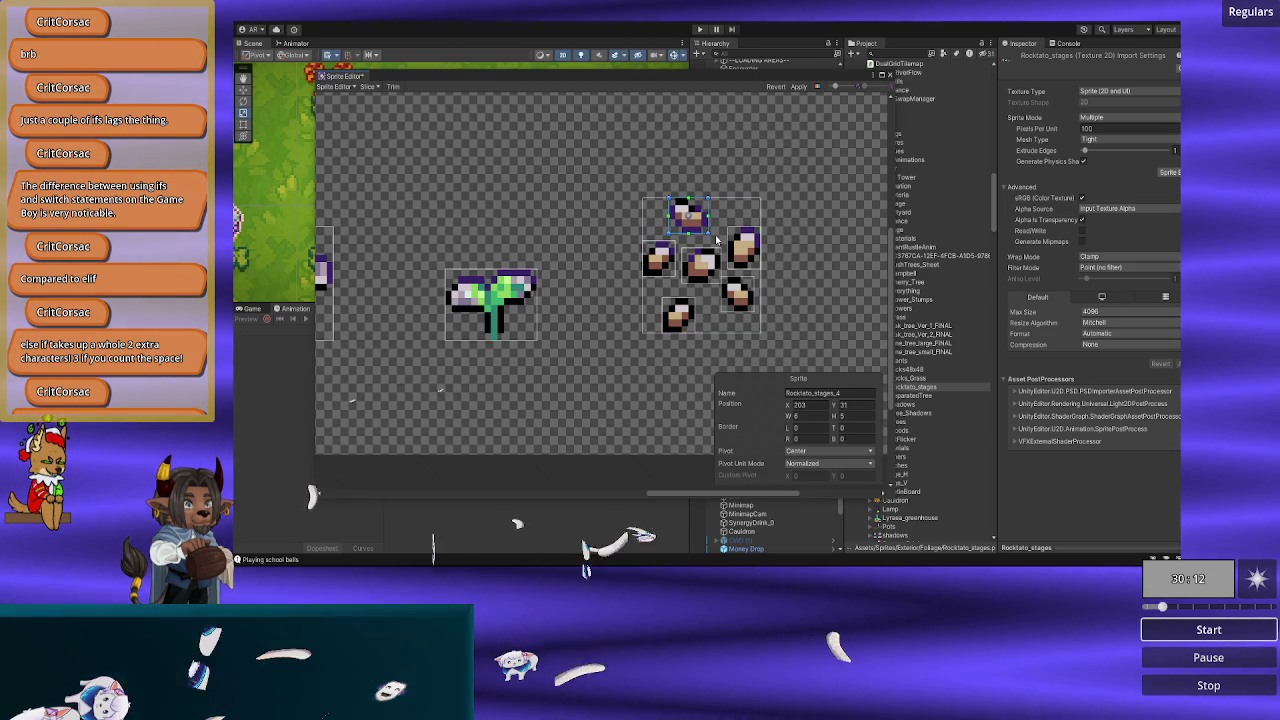
pyautogui.click(716, 240)
pyautogui.click(742, 246)
pyautogui.click(702, 262)
pyautogui.click(702, 264)
pyautogui.click(670, 256)
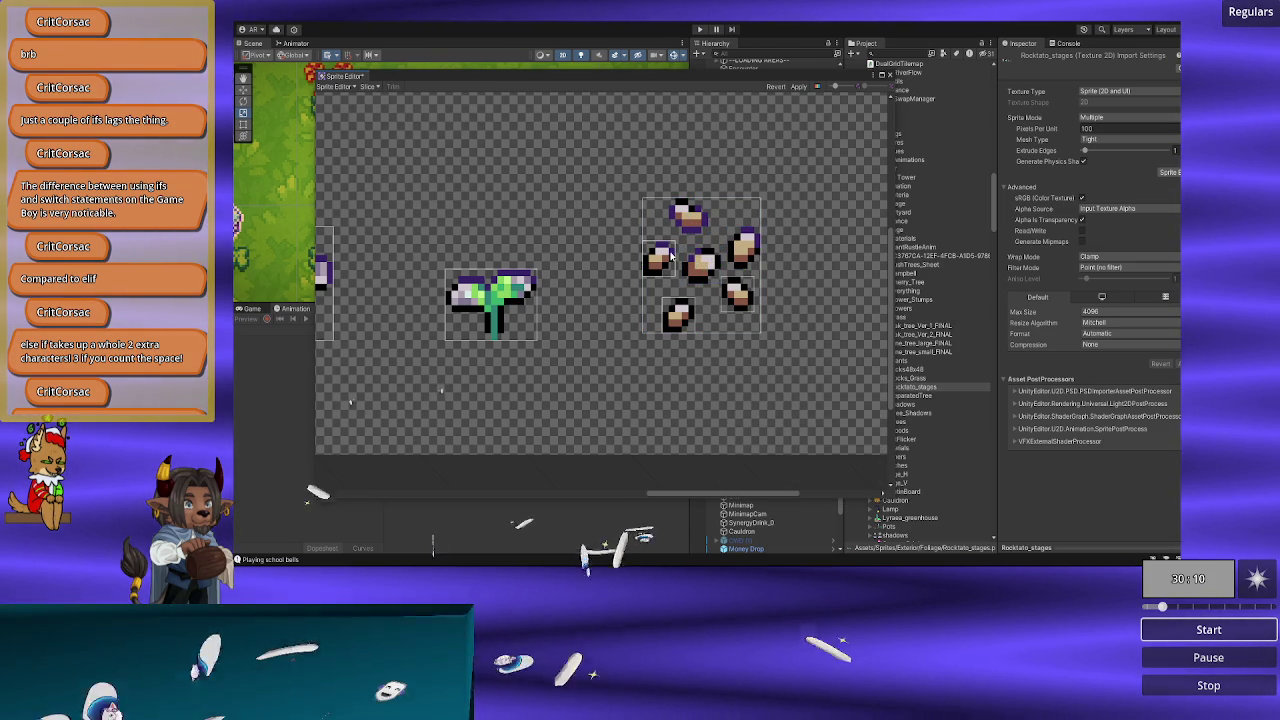
pyautogui.click(660, 258)
pyautogui.click(676, 312)
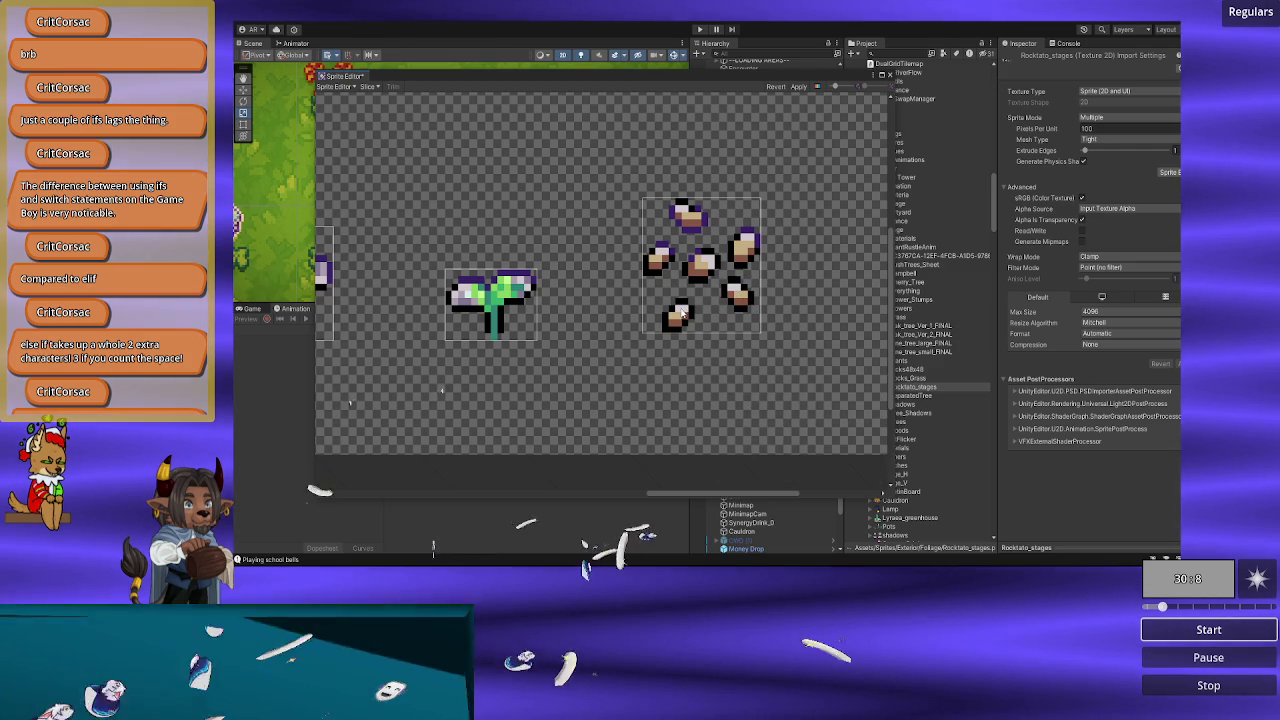
pyautogui.scroll(-8, 682, 313)
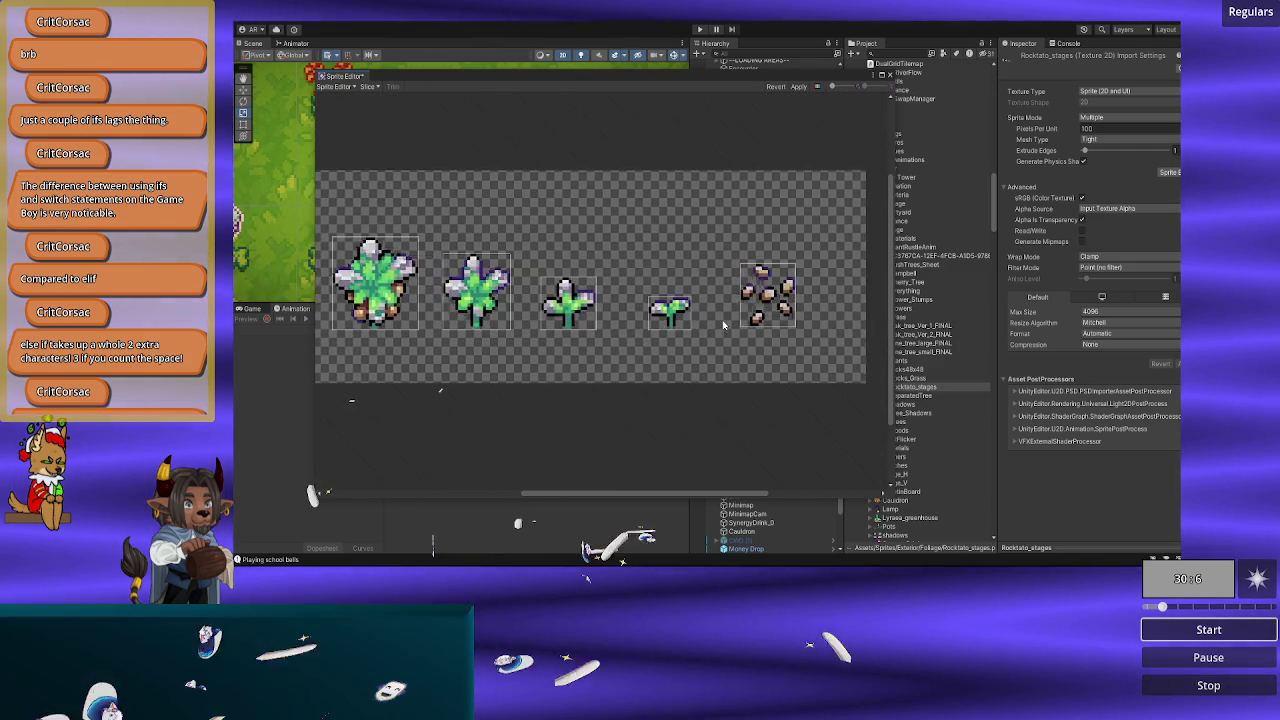
# Step: Set the small sprout sprite's pivot to BottomCenter, keeping Pivot Unit Mode Normalized
pyautogui.scroll(1, 724, 325)
pyautogui.click(775, 300)
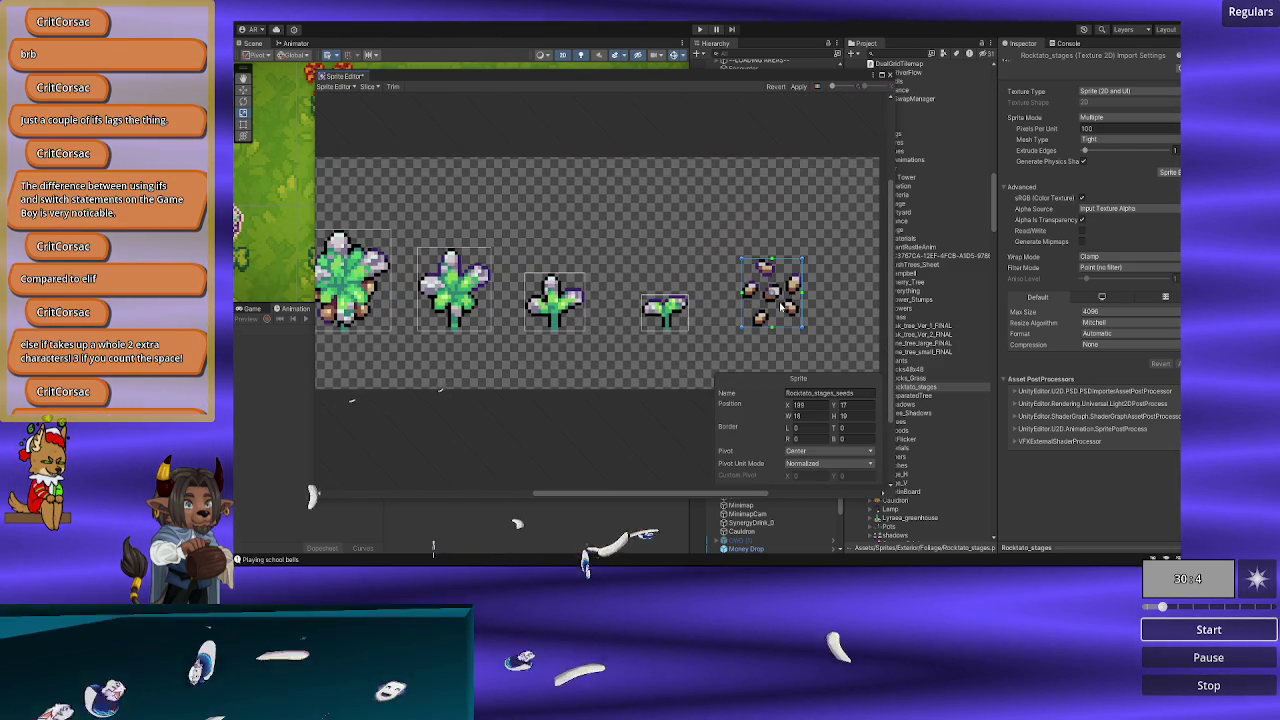
pyautogui.click(665, 316)
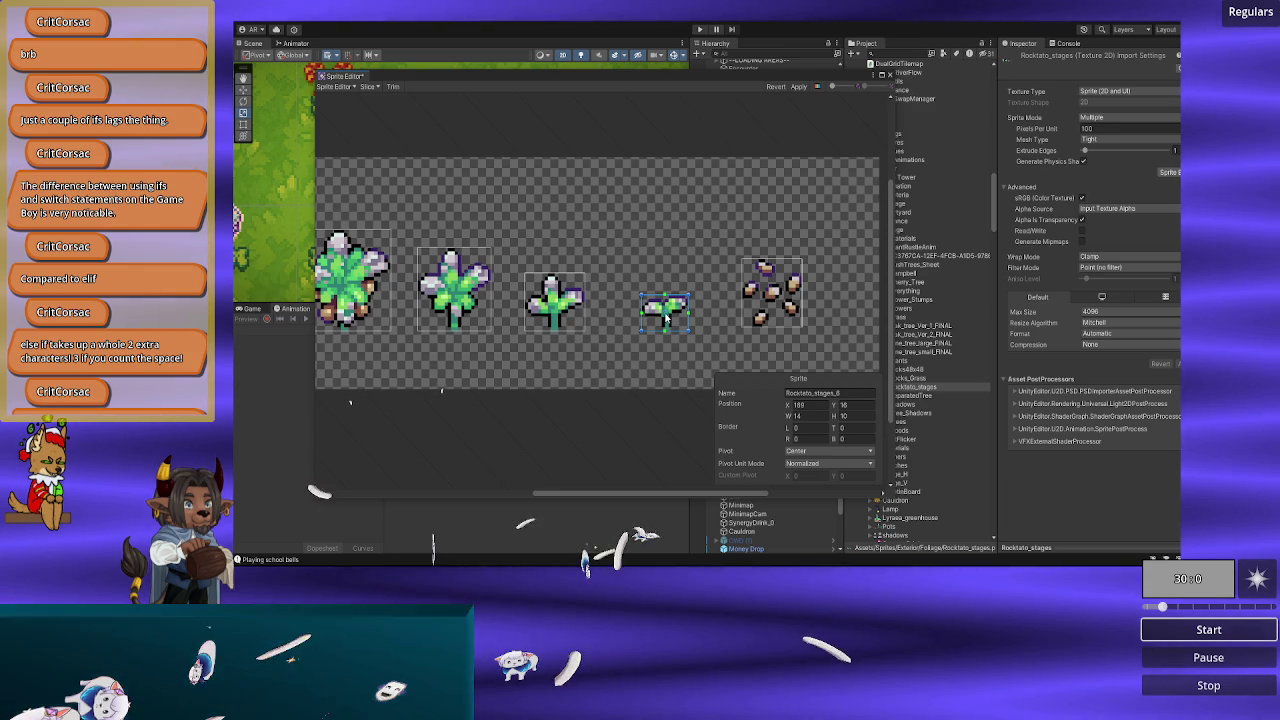
pyautogui.scroll(2, 700, 310)
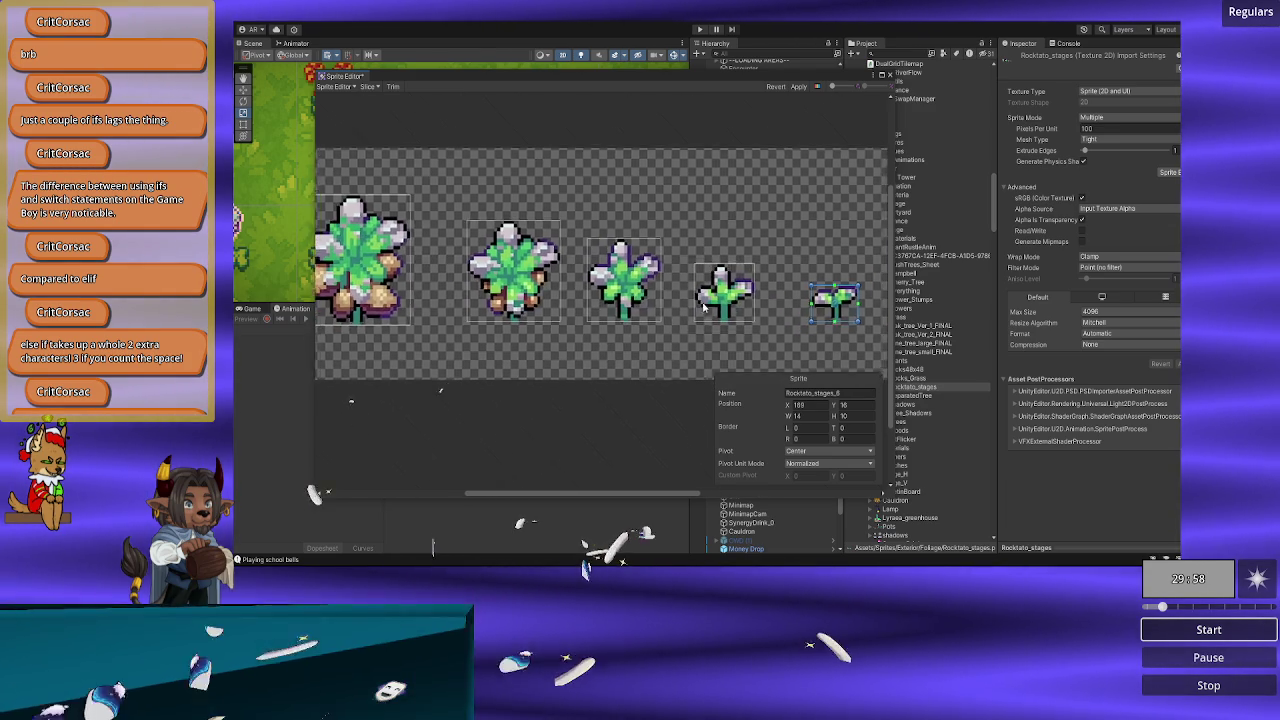
pyautogui.moveTo(703, 308); pyautogui.dragTo(765, 308)
pyautogui.hscroll(-2, 660, 302)
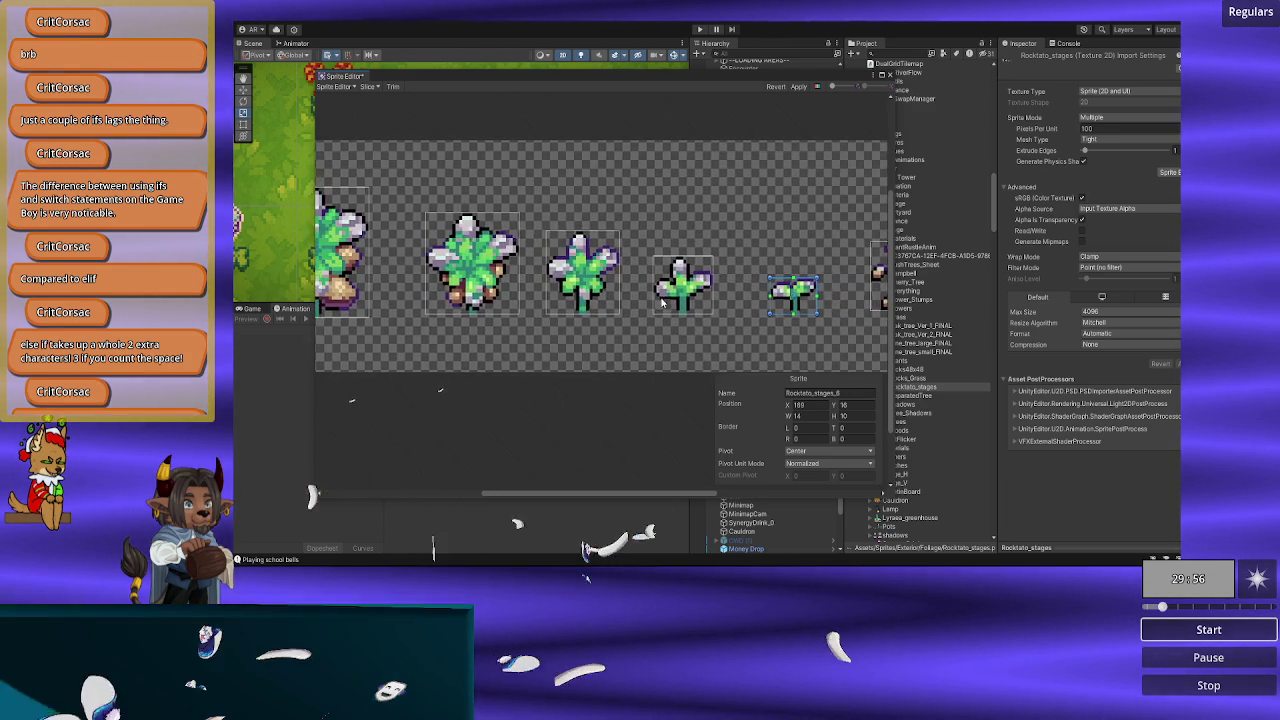
pyautogui.click(808, 466)
pyautogui.click(803, 466)
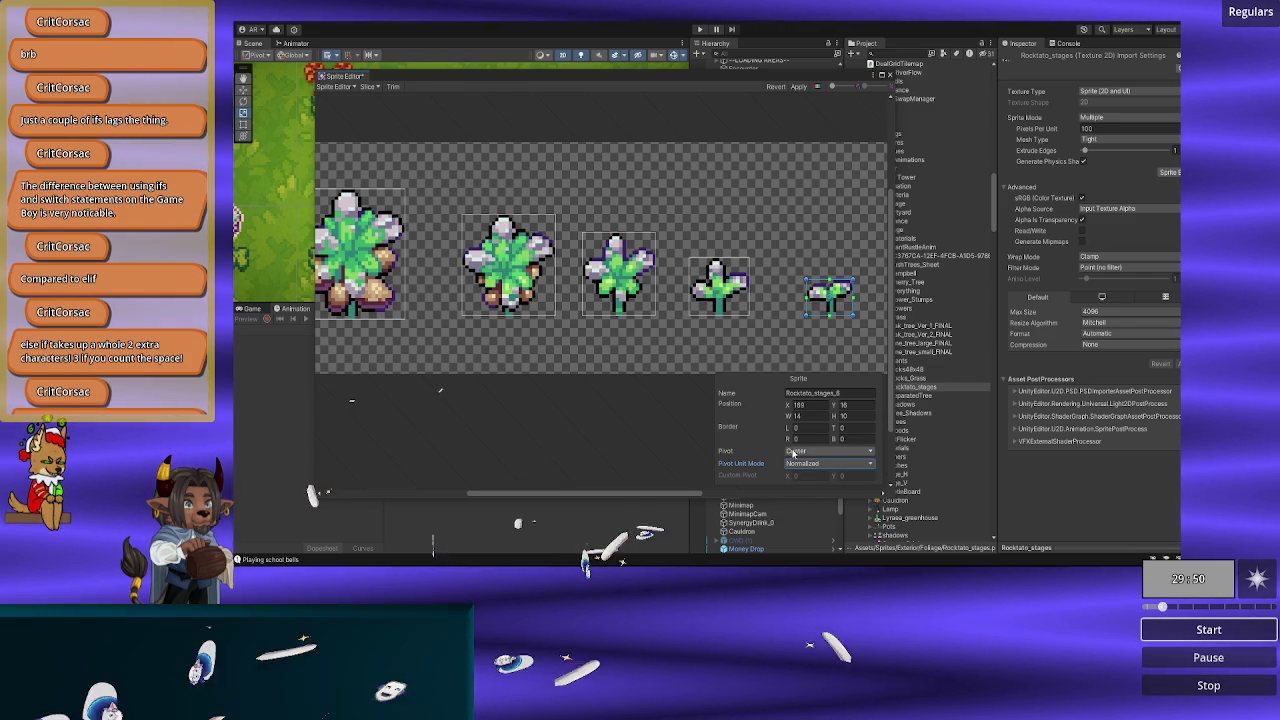
pyautogui.click(793, 452)
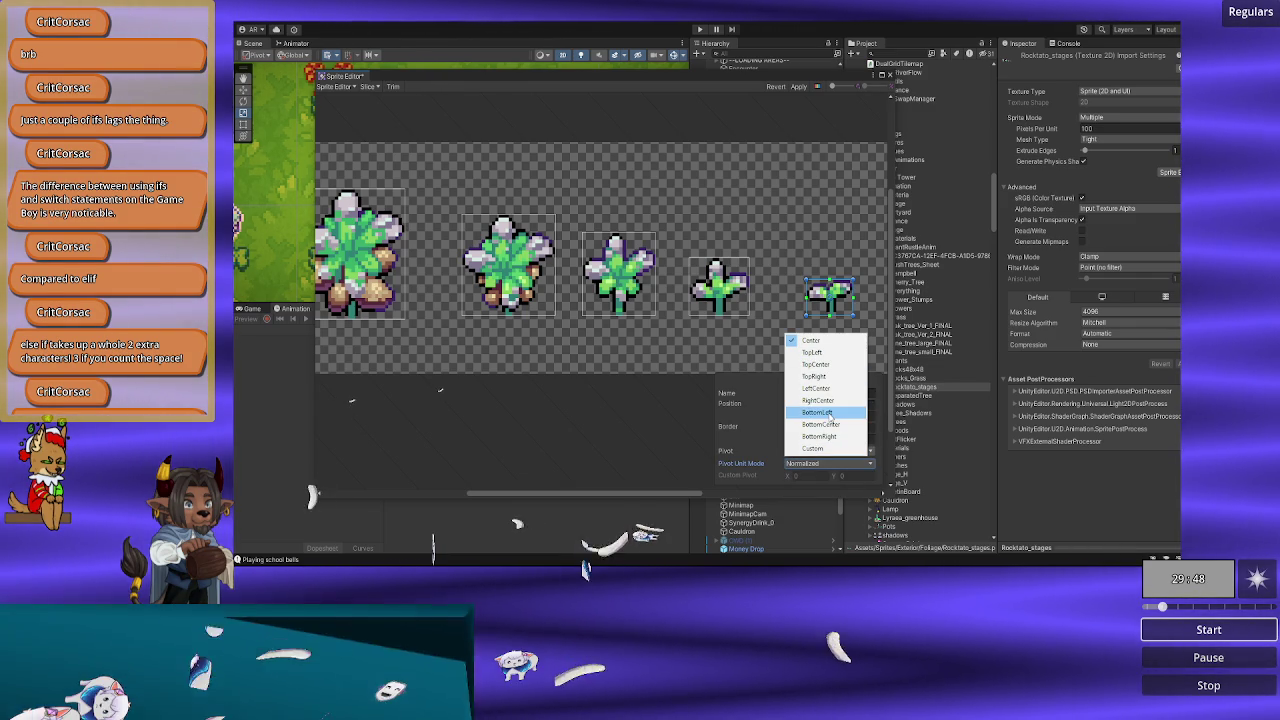
pyautogui.click(830, 424)
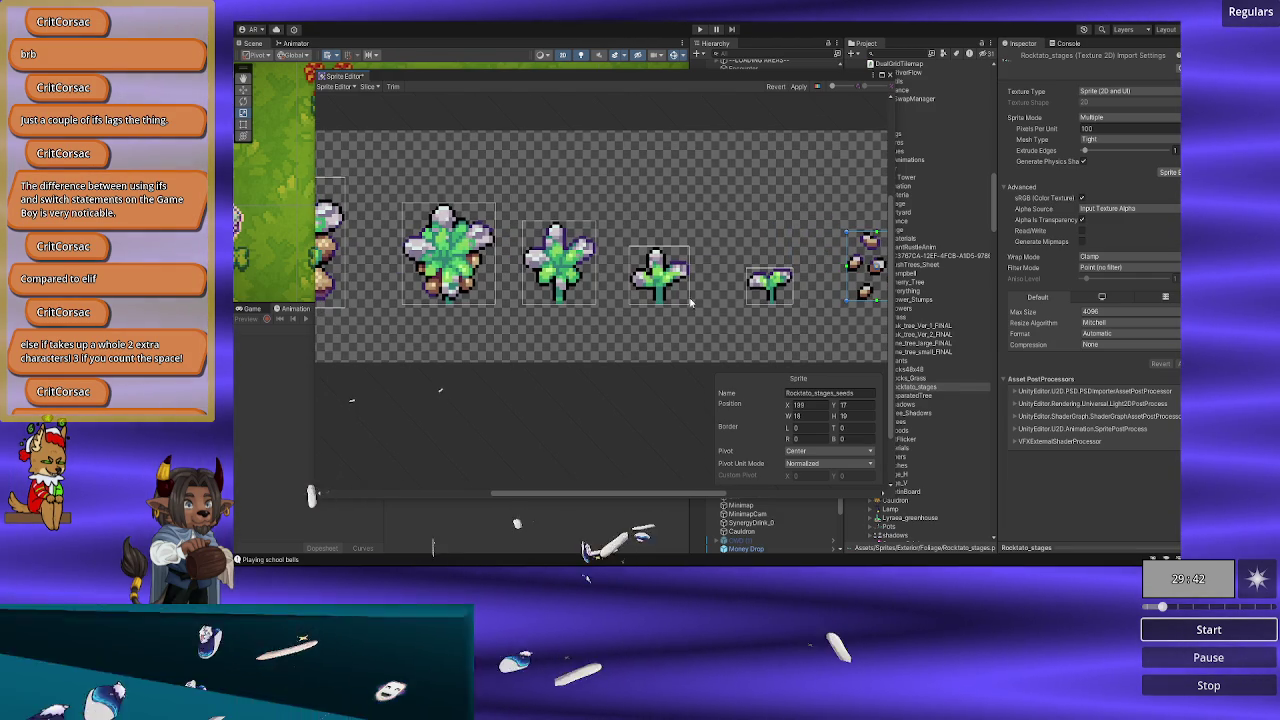
# Step: Check the pivot choices on the seedling and second growth-stage sprites without changing them
pyautogui.click(416, 260)
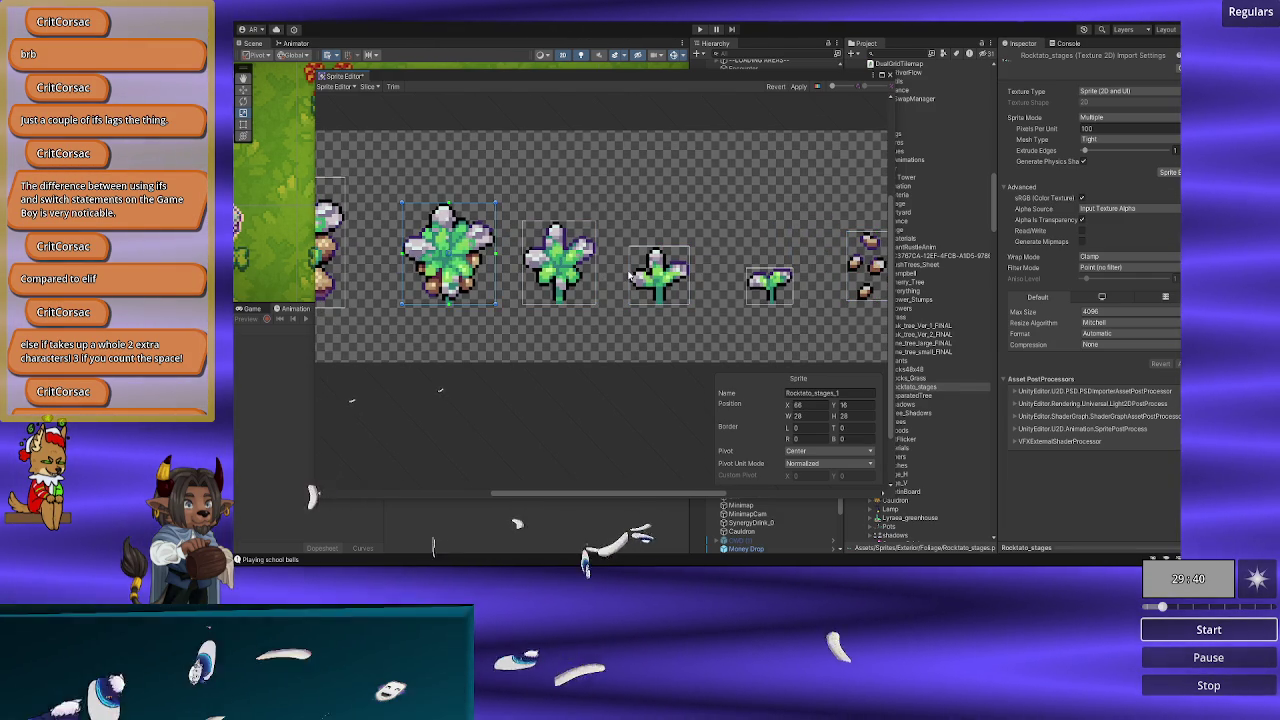
pyautogui.click(630, 276)
pyautogui.click(826, 451)
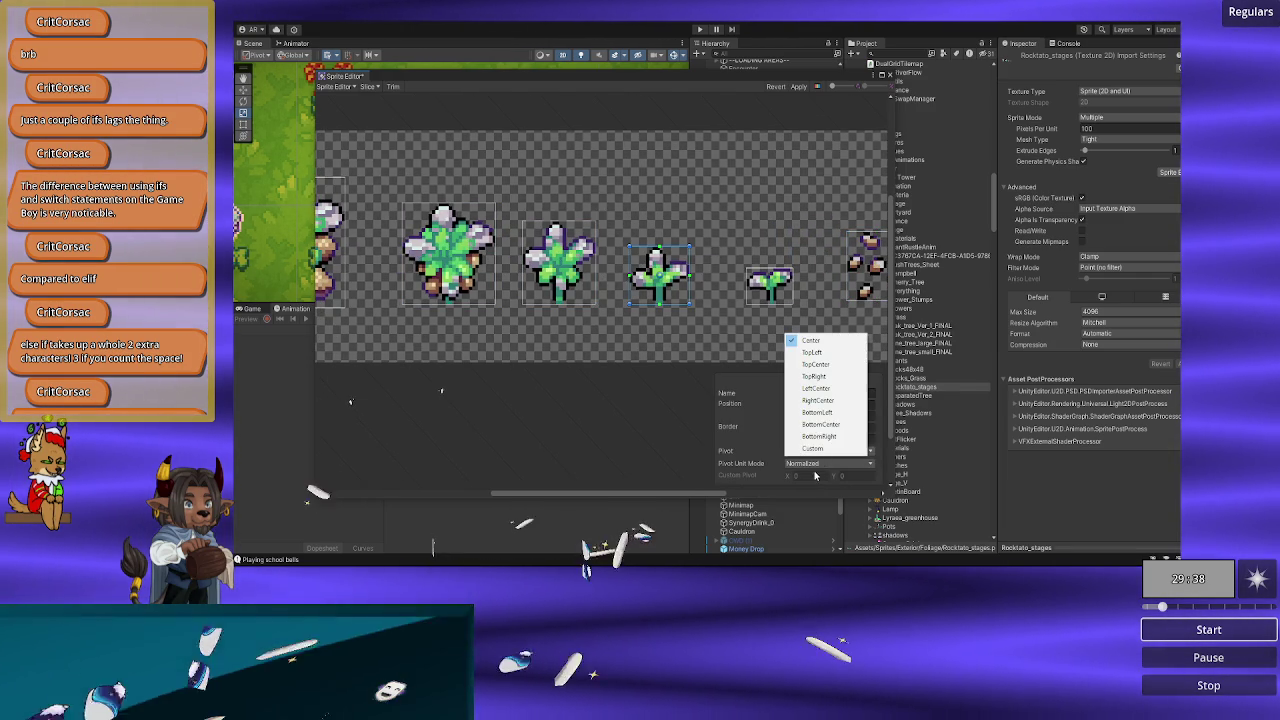
pyautogui.press('Escape')
pyautogui.click(563, 257)
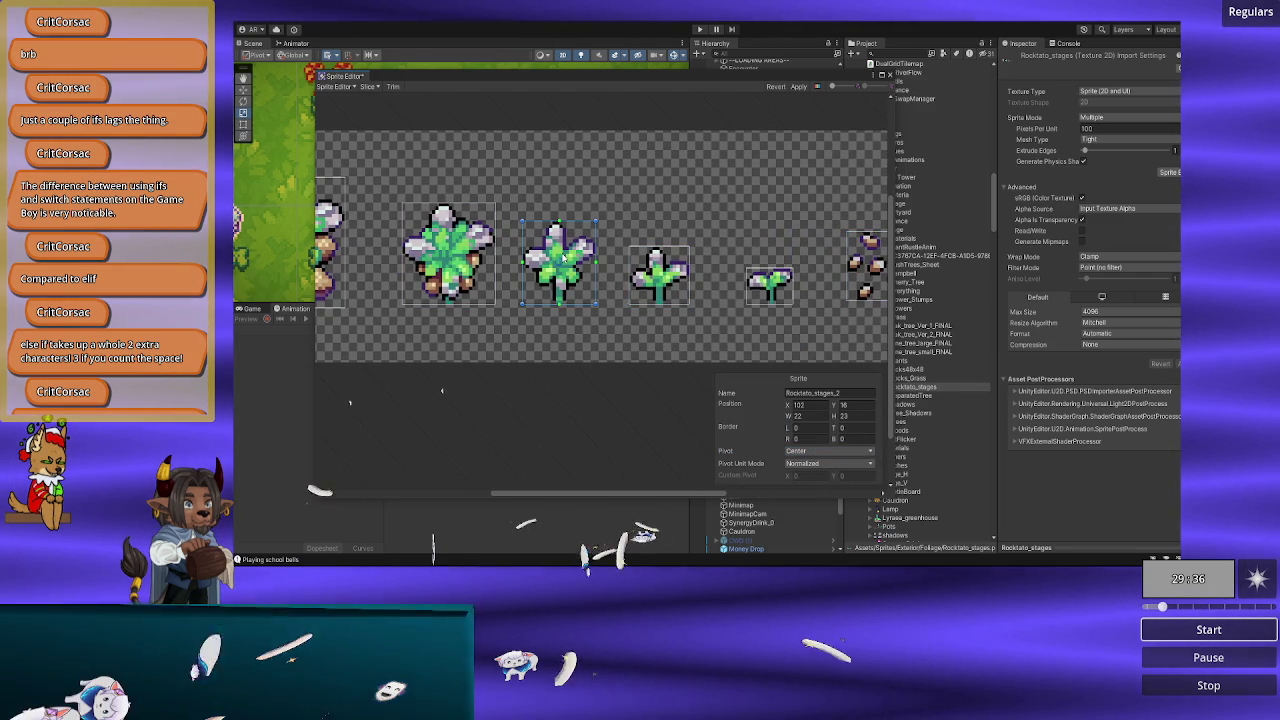
pyautogui.click(826, 451)
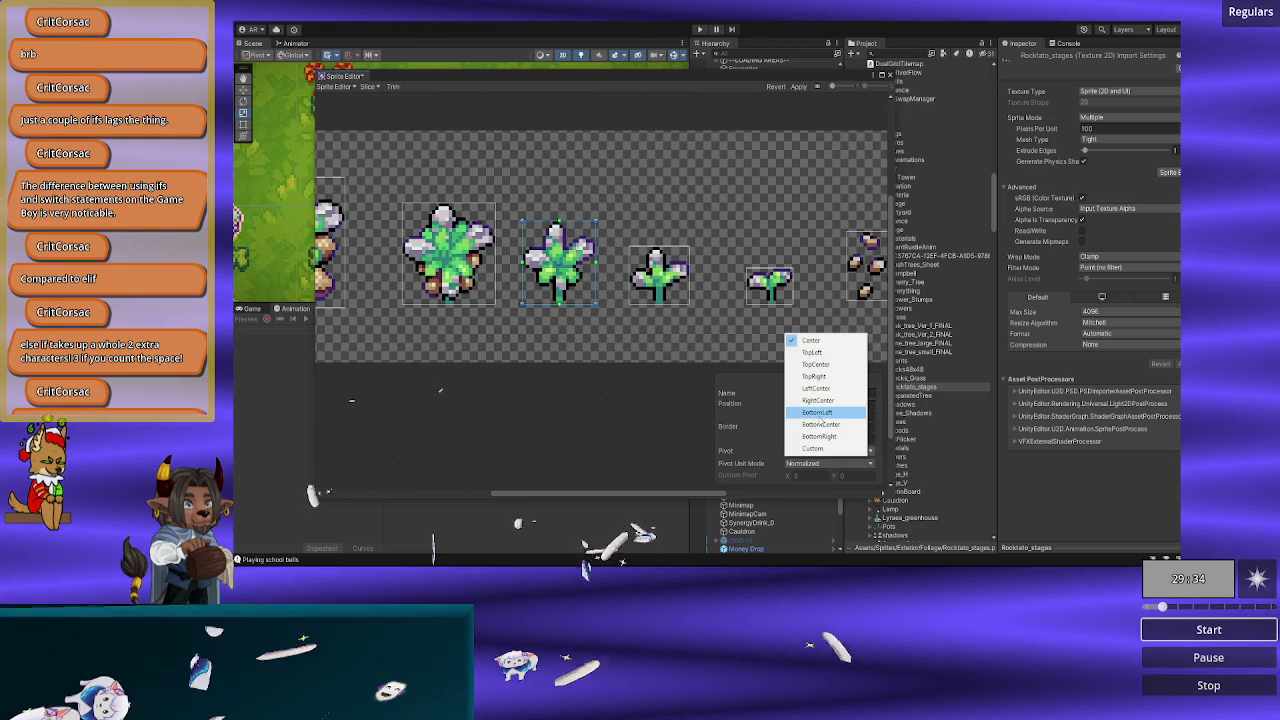
pyautogui.click(817, 412)
# Step: Set Rocktato_stages_1's pivot to BottomCenter after trying Custom and RightCenter
pyautogui.click(448, 252)
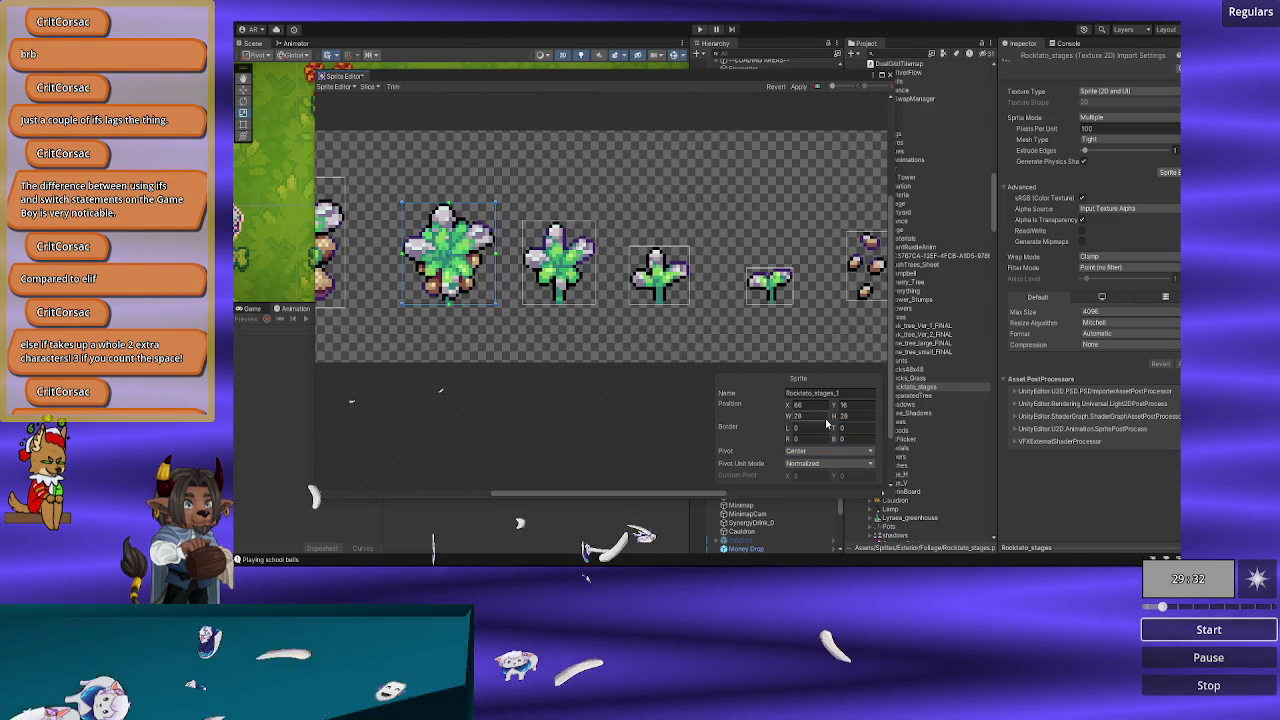
pyautogui.click(822, 452)
pyautogui.click(812, 448)
pyautogui.click(803, 456)
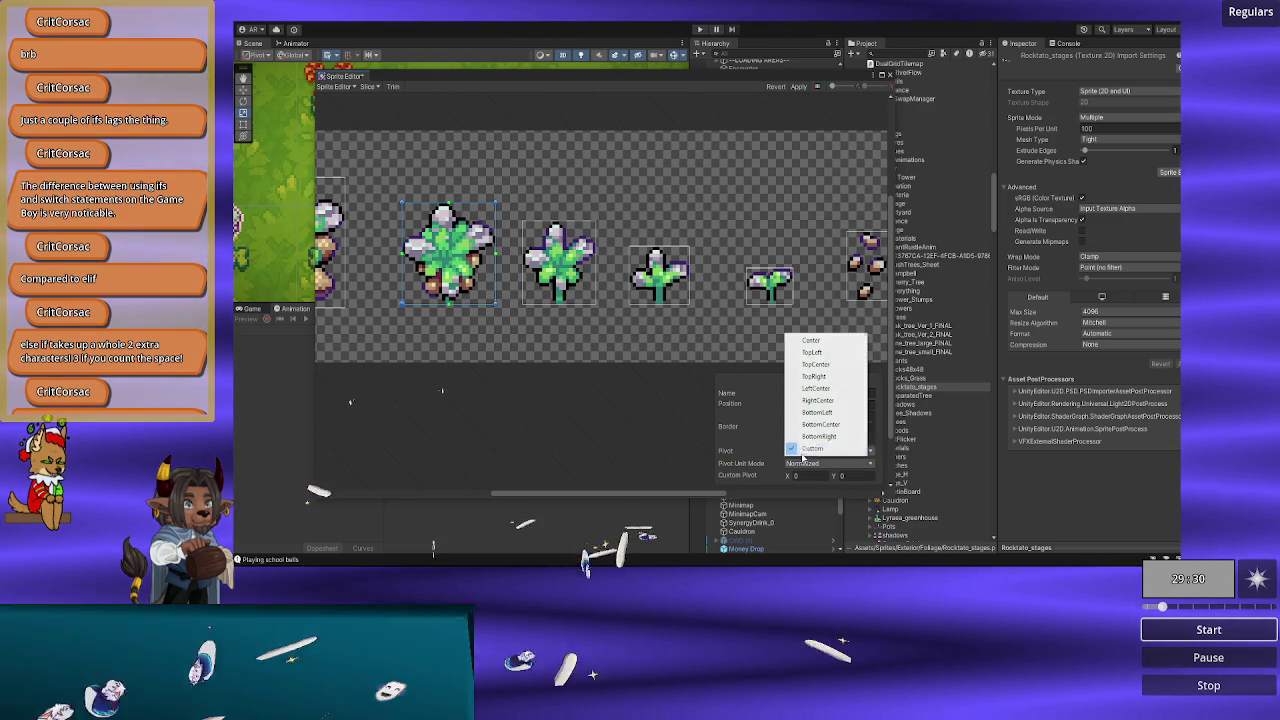
pyautogui.click(817, 400)
pyautogui.hscroll(-3, 597, 325)
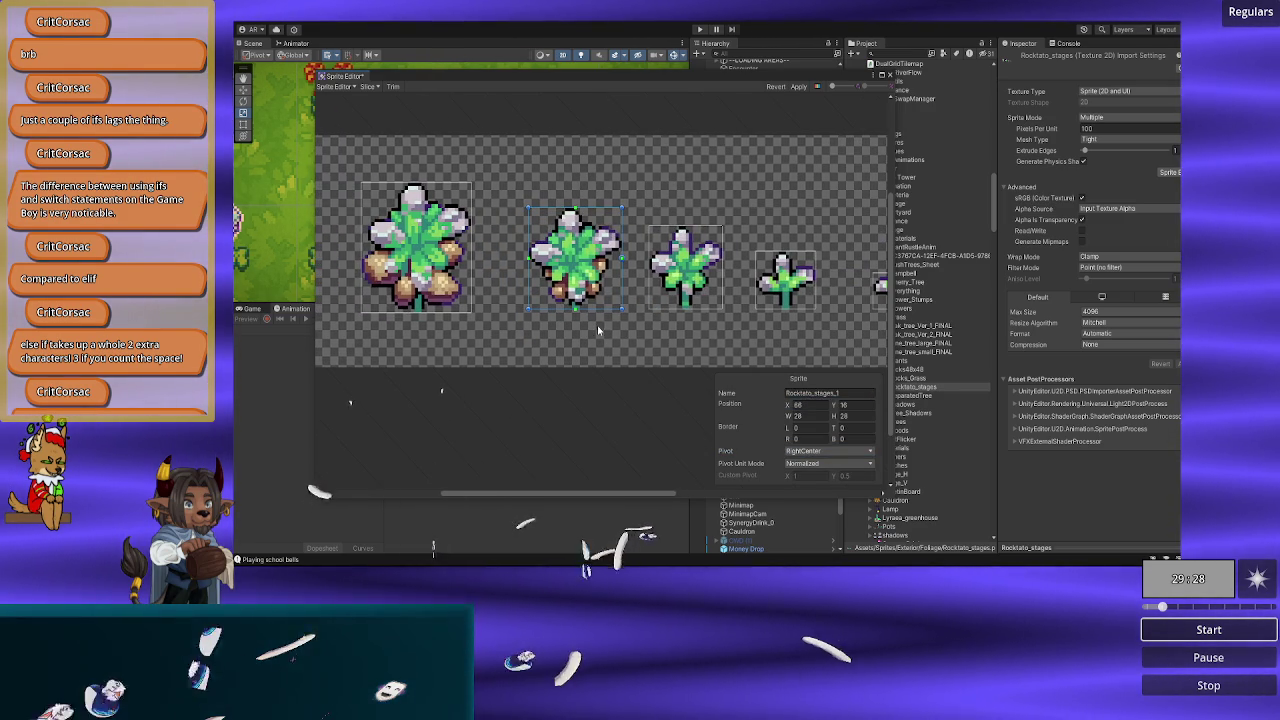
pyautogui.click(803, 455)
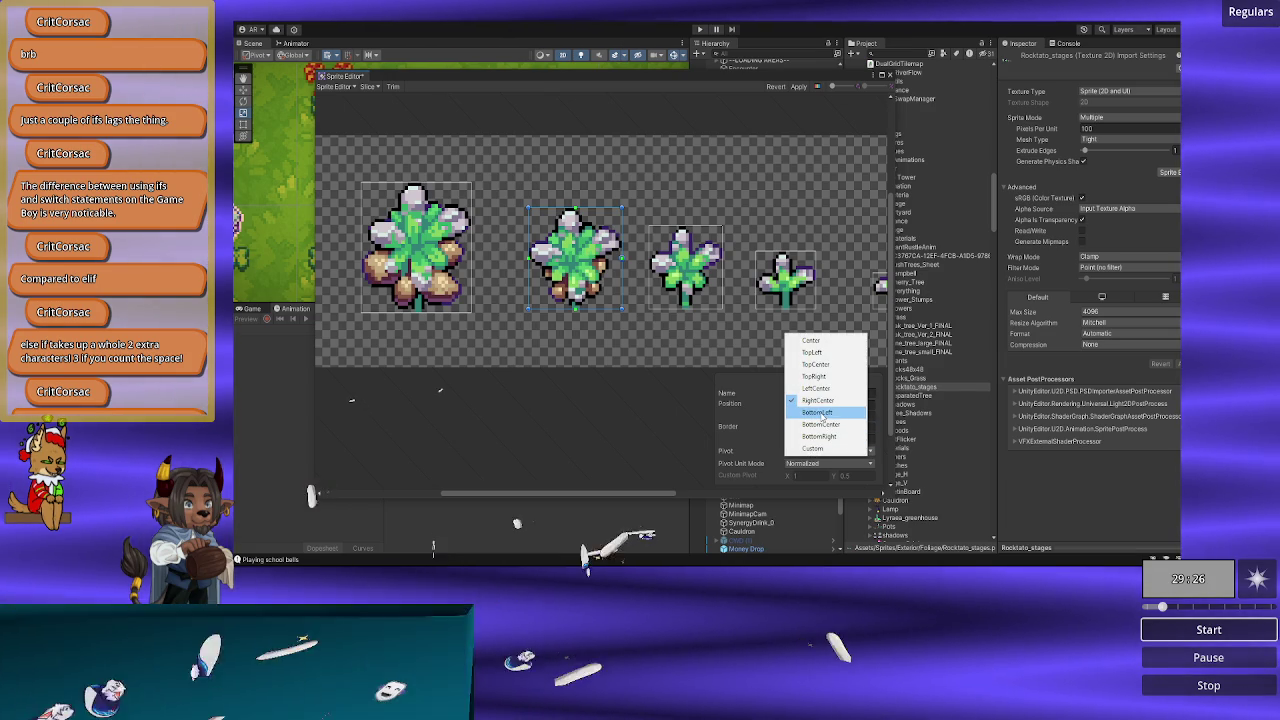
pyautogui.click(826, 428)
# Step: Check the other stage sprites' pivots and set Rocktato_stages_0's pivot to BottomCenter
pyautogui.click(675, 272)
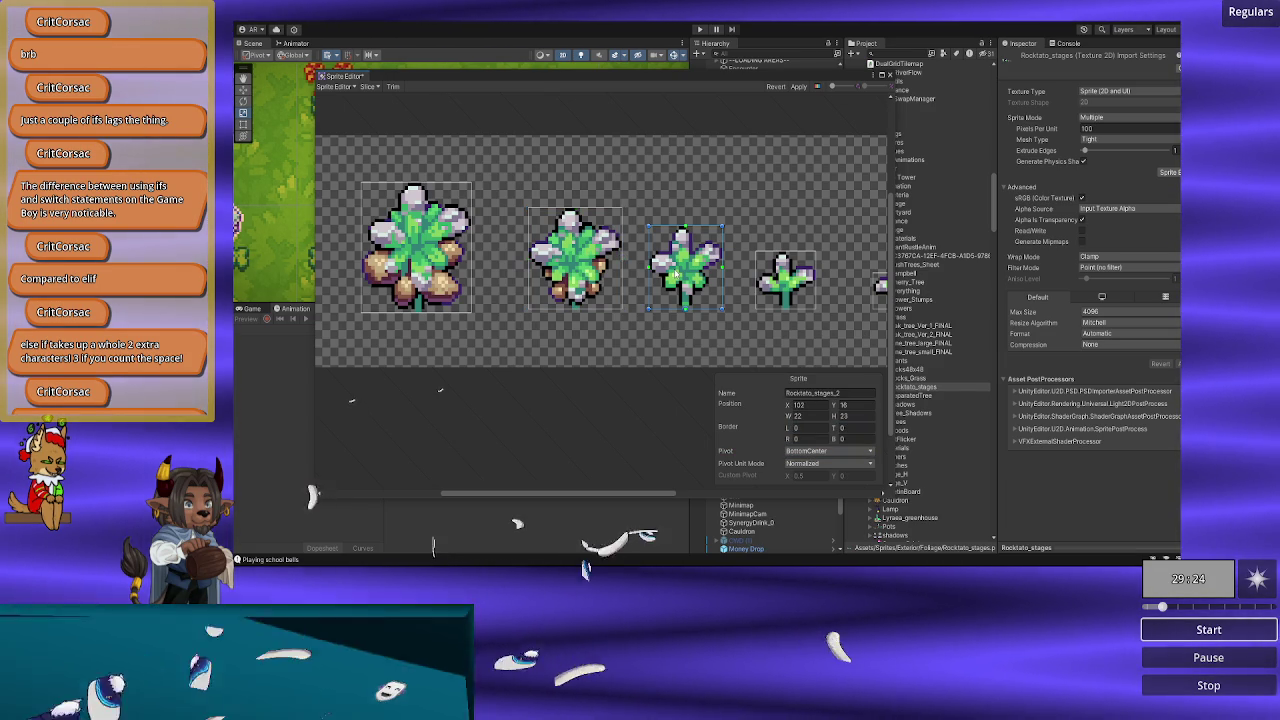
pyautogui.click(780, 280)
pyautogui.click(552, 270)
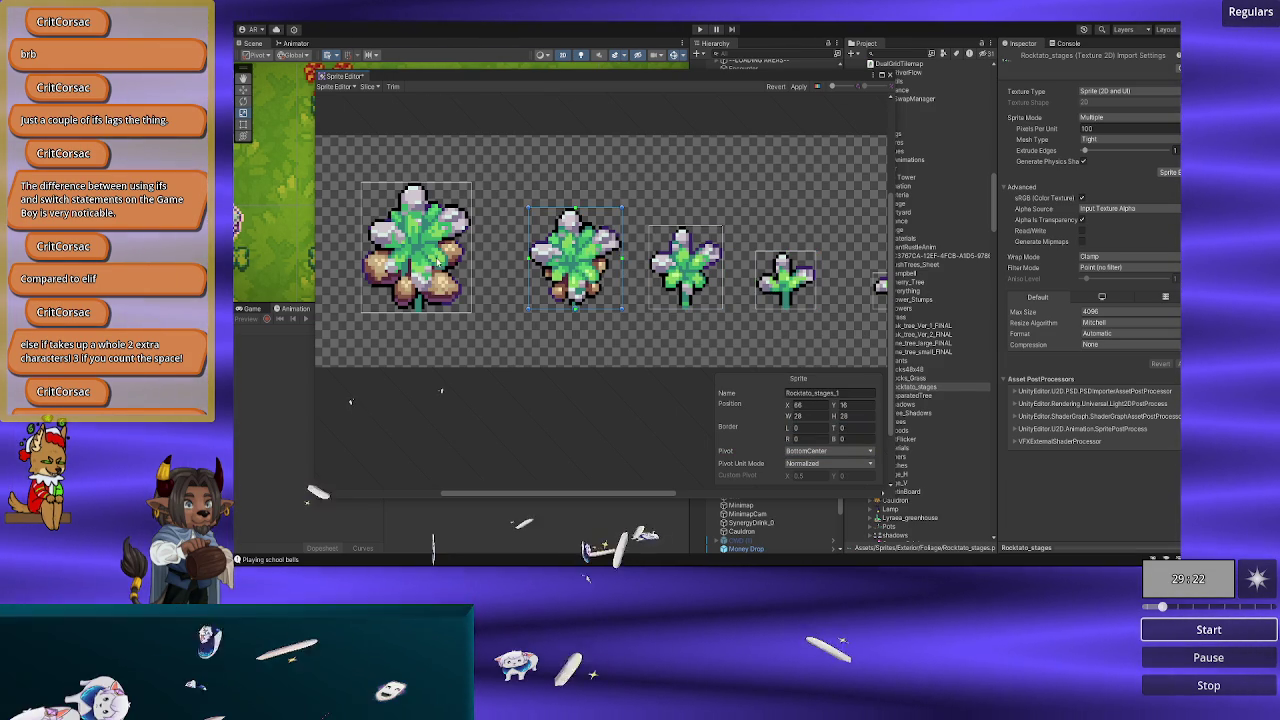
pyautogui.click(440, 262)
pyautogui.click(806, 452)
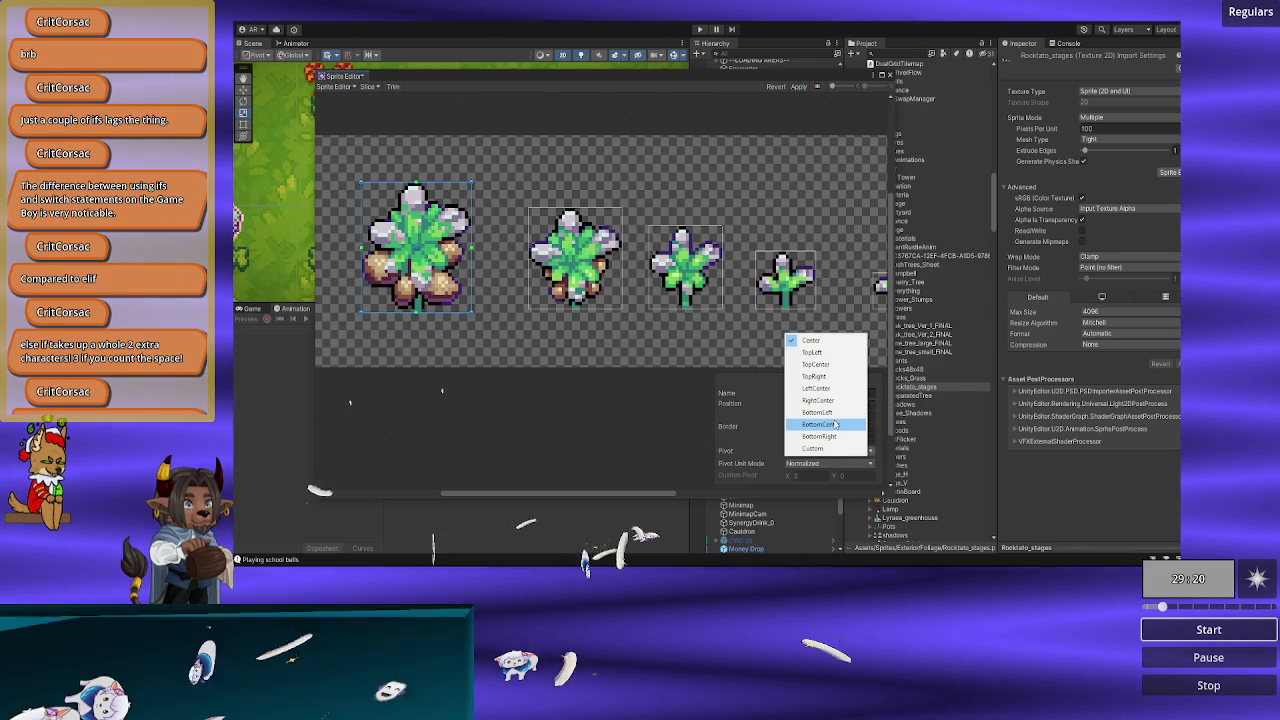
pyautogui.click(836, 425)
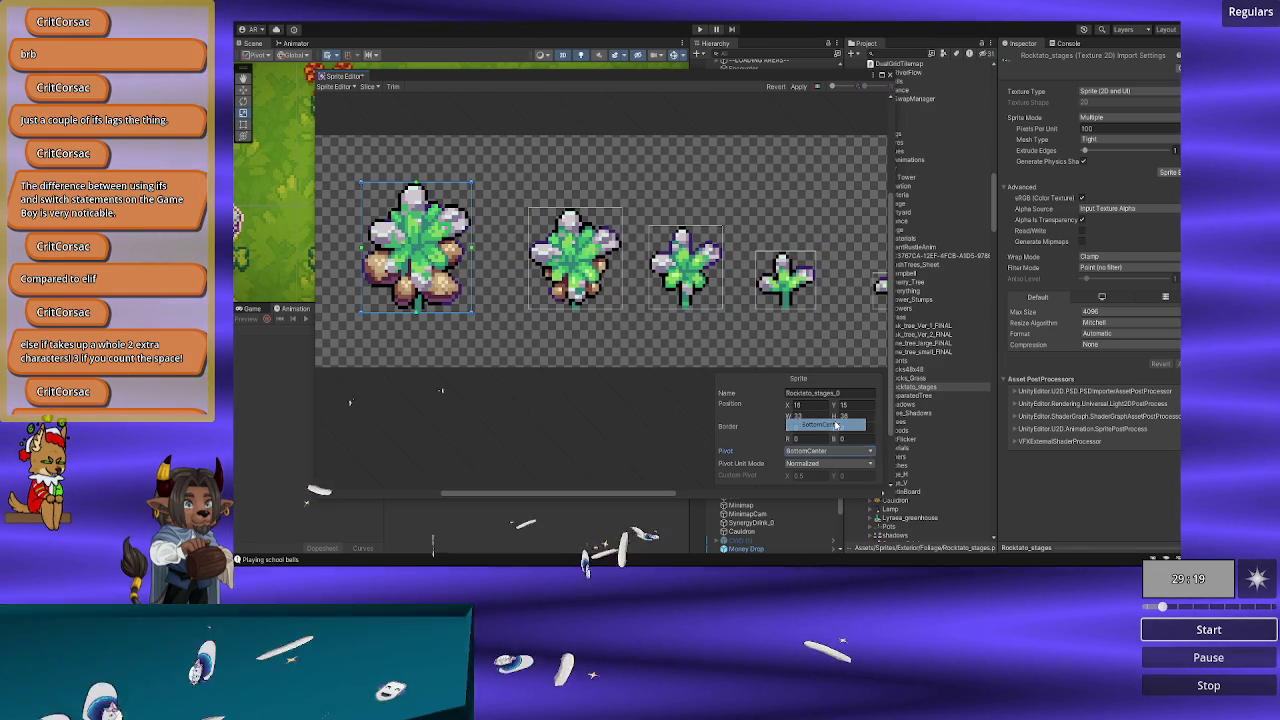
# Step: Apply the new pivots to Rocktato_stages, verify the slices, and close the Sprite Editor
pyautogui.click(798, 86)
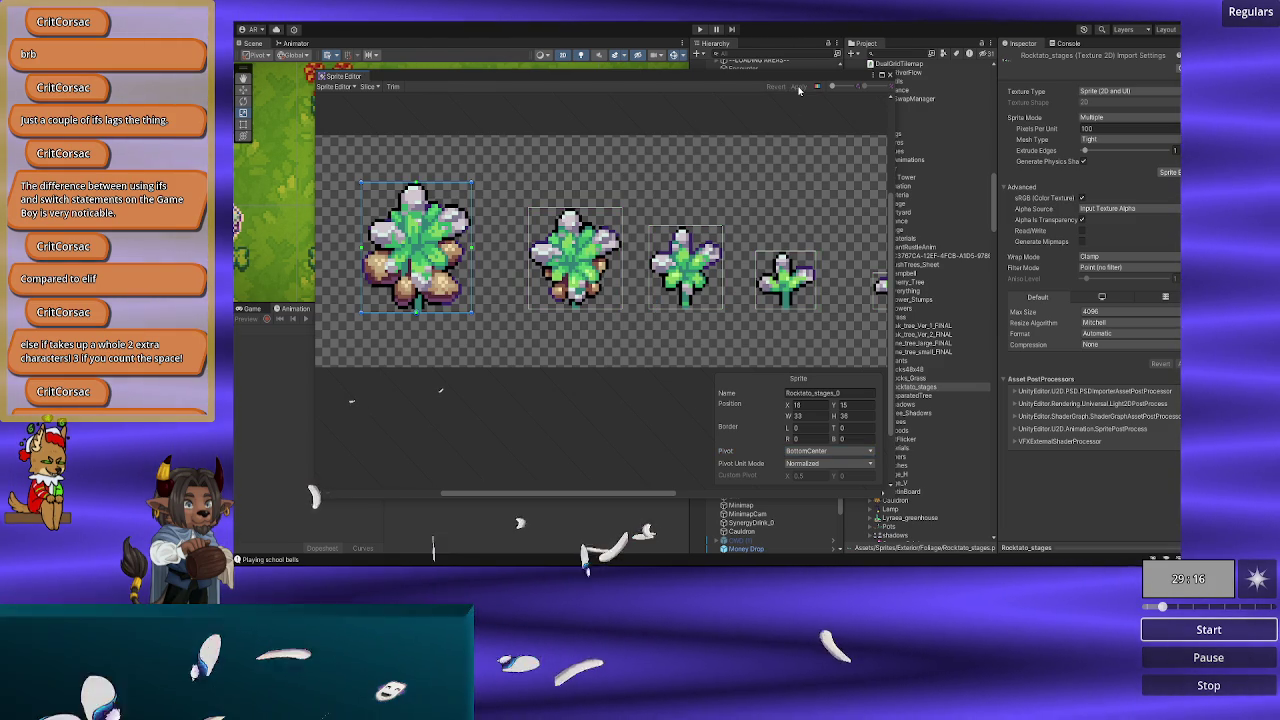
pyautogui.scroll(-3, 503, 225)
pyautogui.scroll(4, 455, 246)
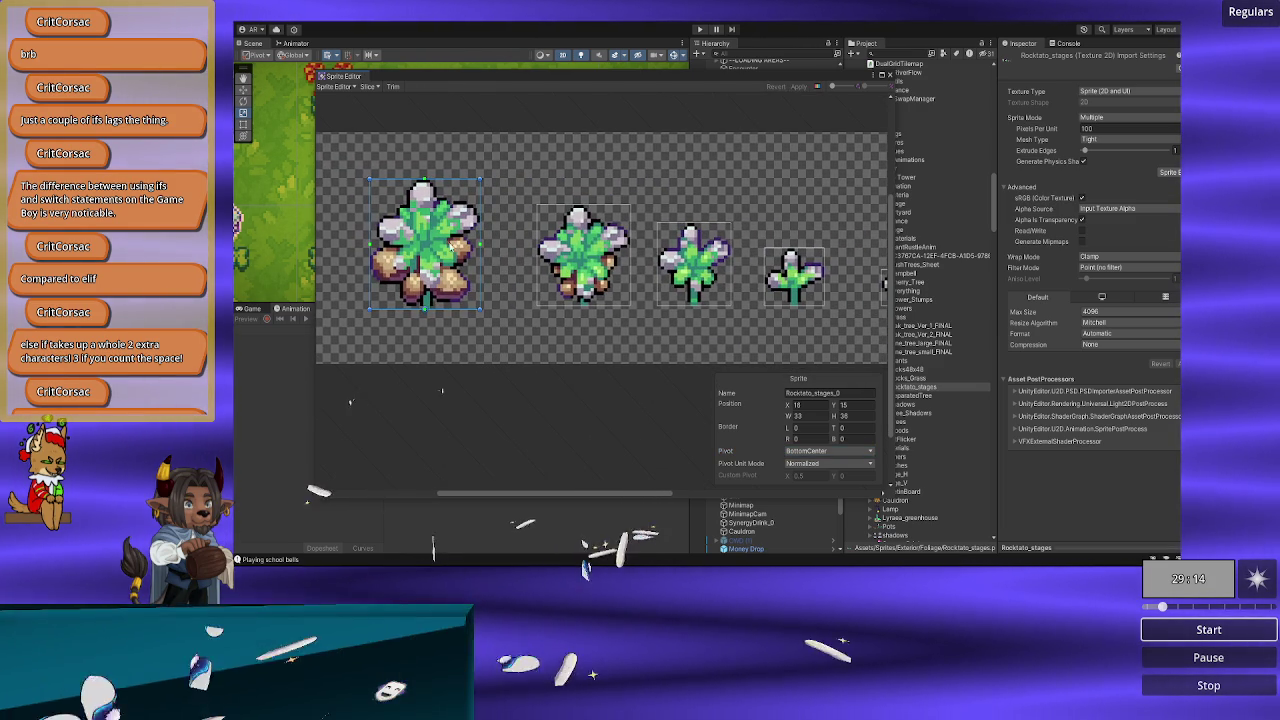
pyautogui.click(793, 275)
pyautogui.moveTo(793, 275); pyautogui.dragTo(600, 248)
pyautogui.click(680, 258)
pyautogui.click(797, 258)
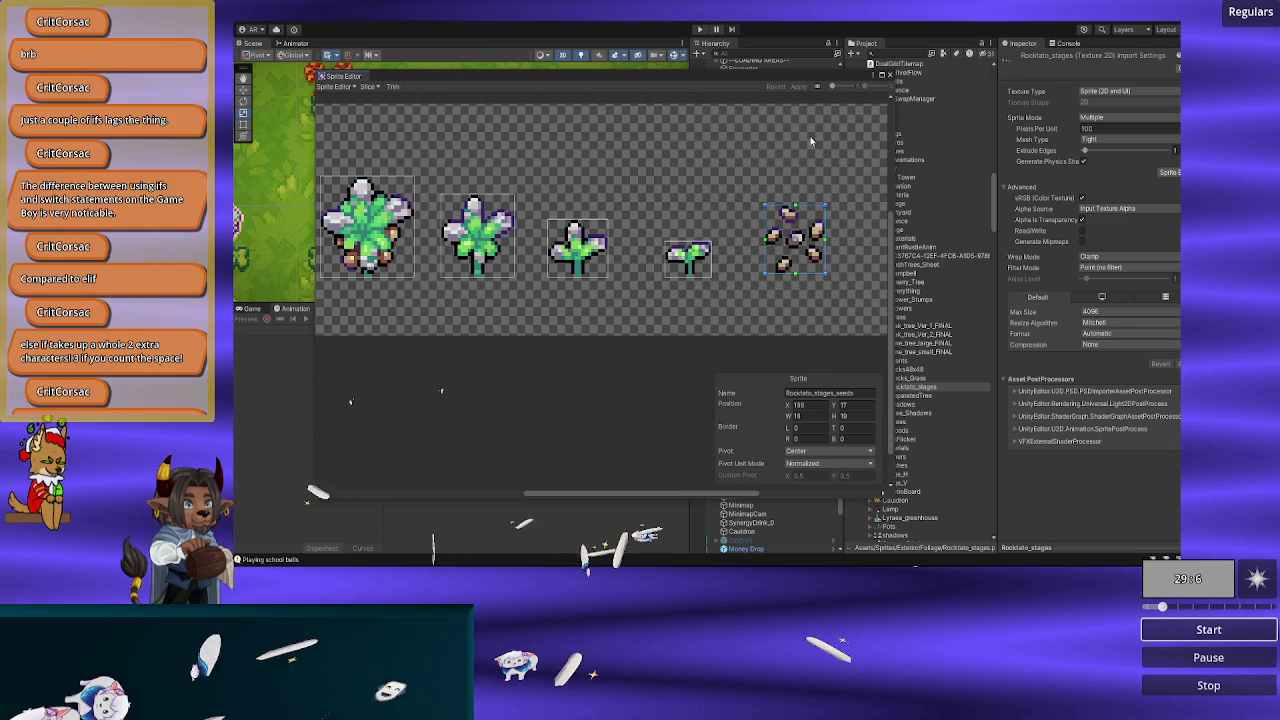
pyautogui.click(889, 75)
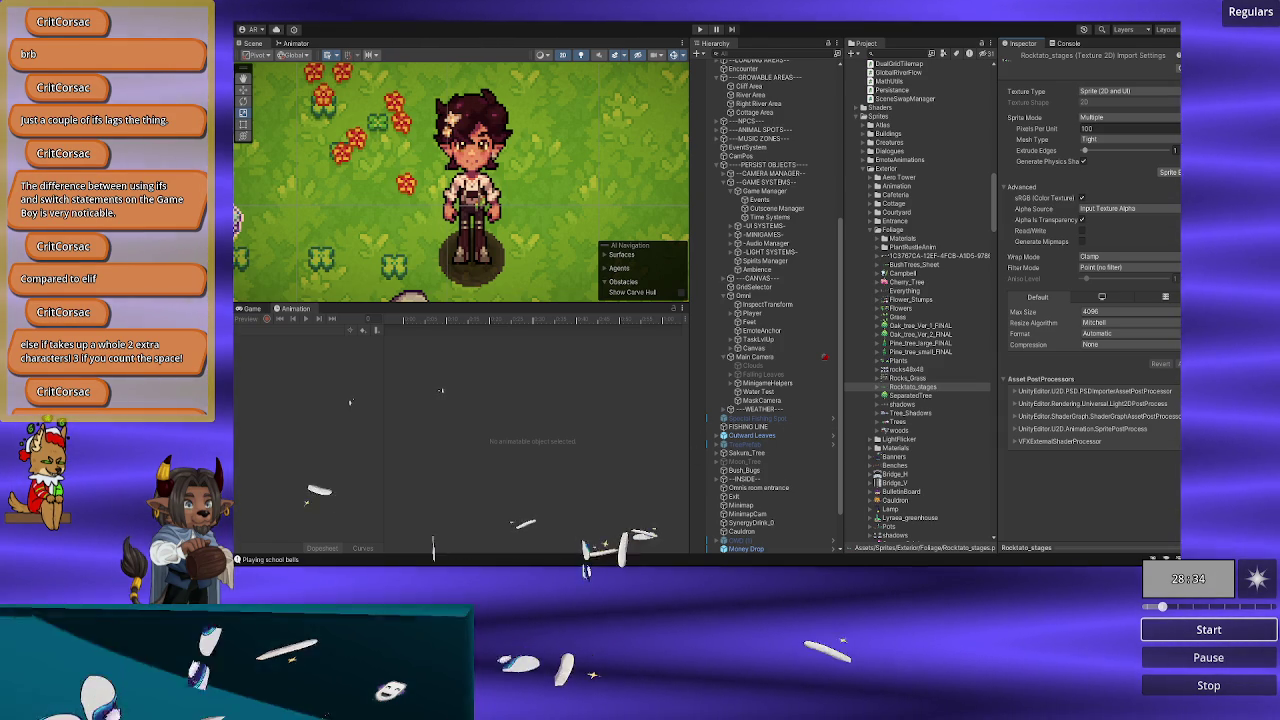
# Step: Select the Blue Poppy asset under Resources > Growth System > Forageables to view it in the Inspector
pyautogui.scroll(8, 933, 310)
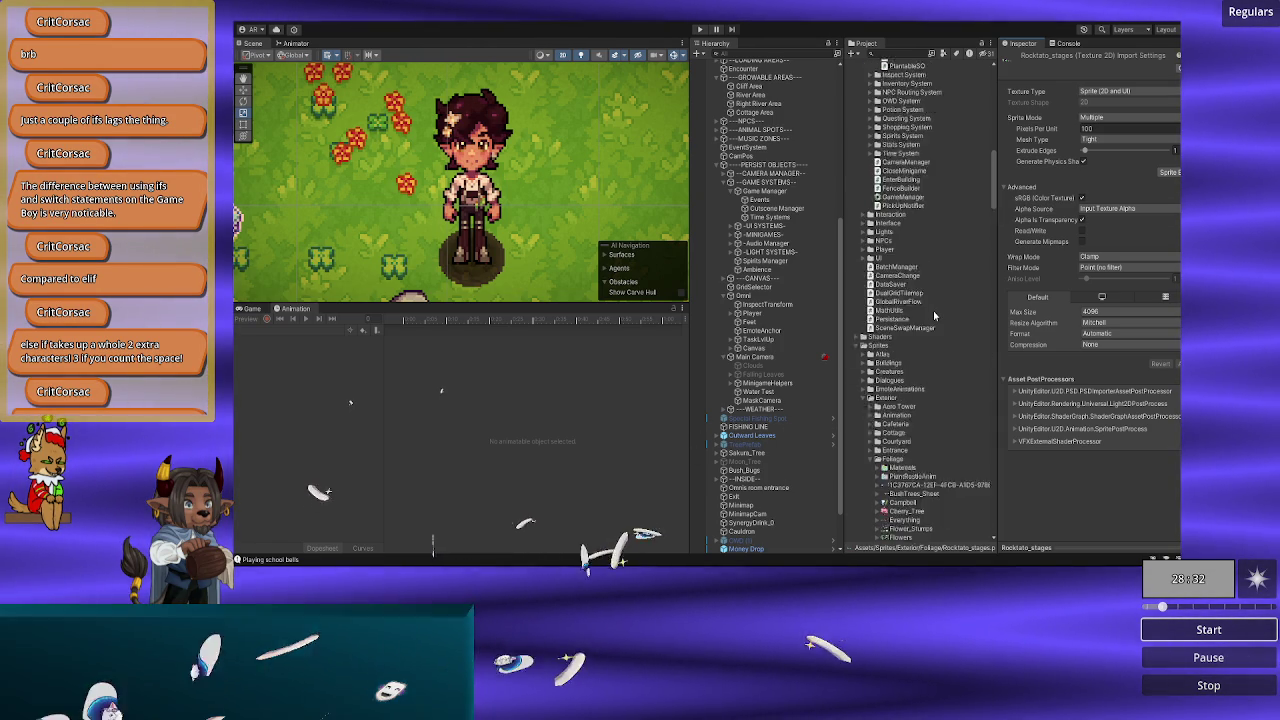
pyautogui.scroll(10, 933, 310)
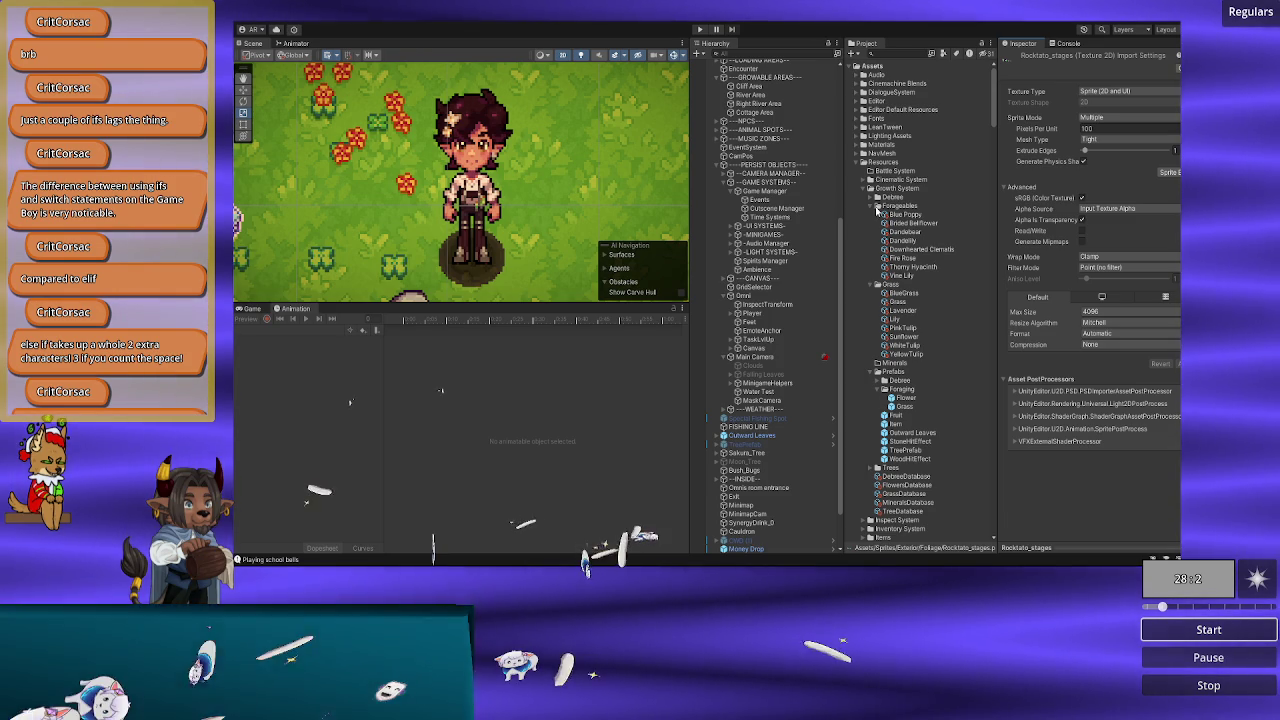
pyautogui.click(905, 215)
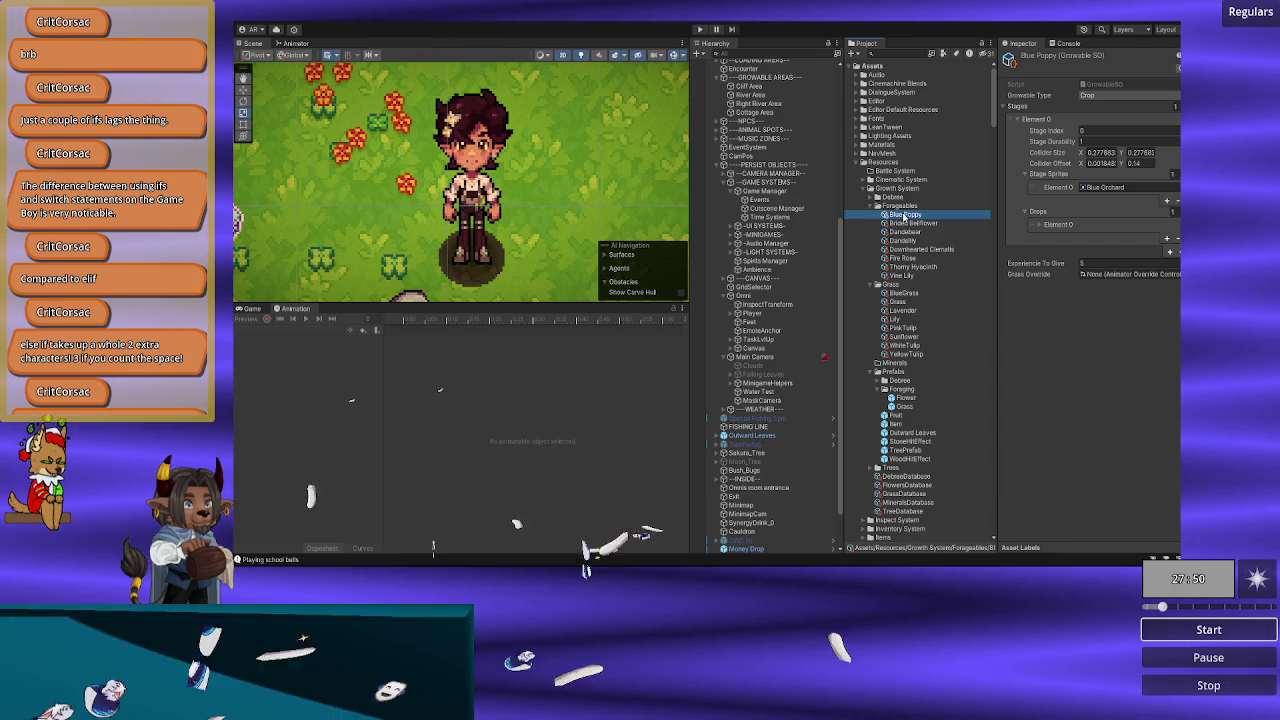
# Step: Browse the Project tree, expanding and collapsing the Items and Inventory System folders
pyautogui.scroll(-5, 917, 289)
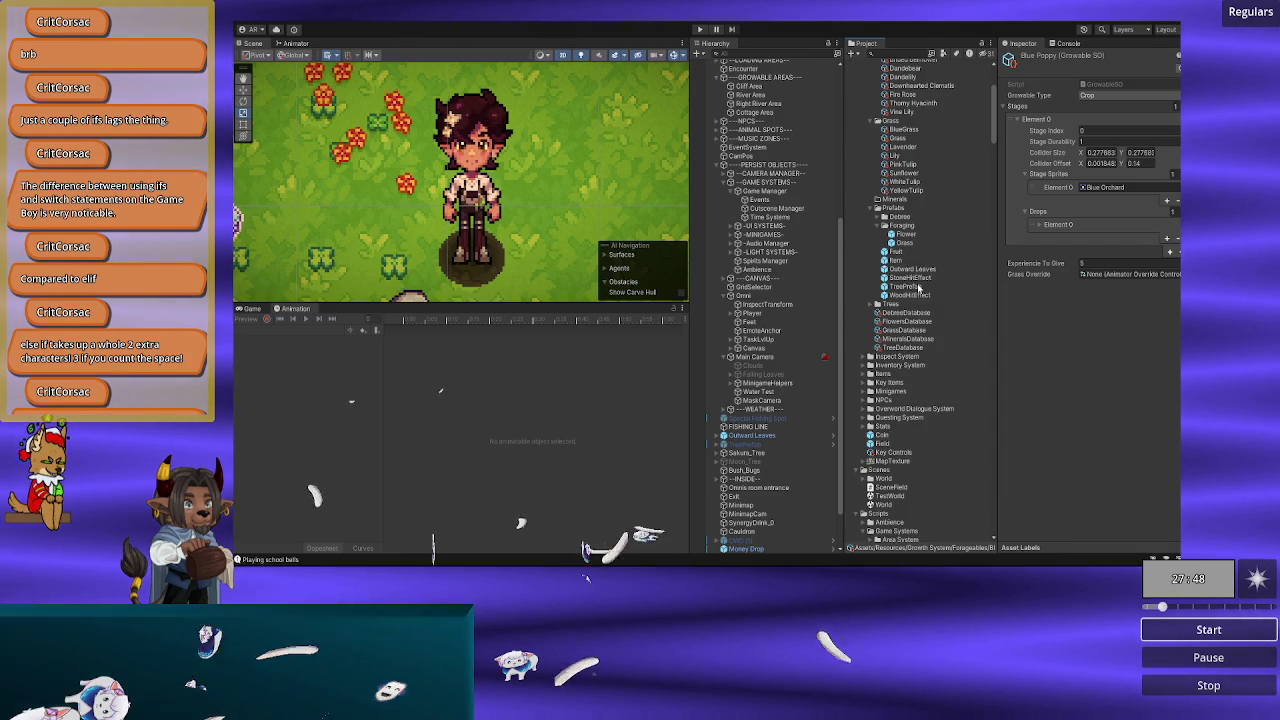
pyautogui.scroll(3, 917, 288)
pyautogui.scroll(-3, 917, 288)
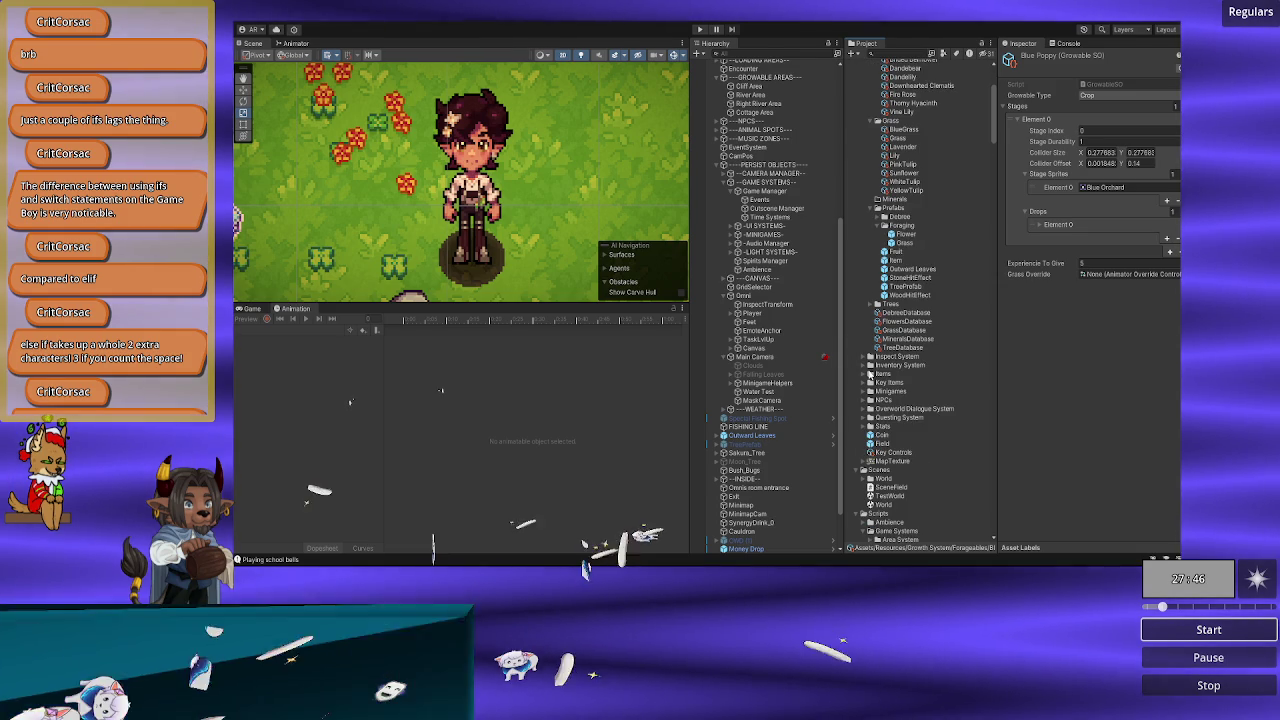
pyautogui.click(866, 374)
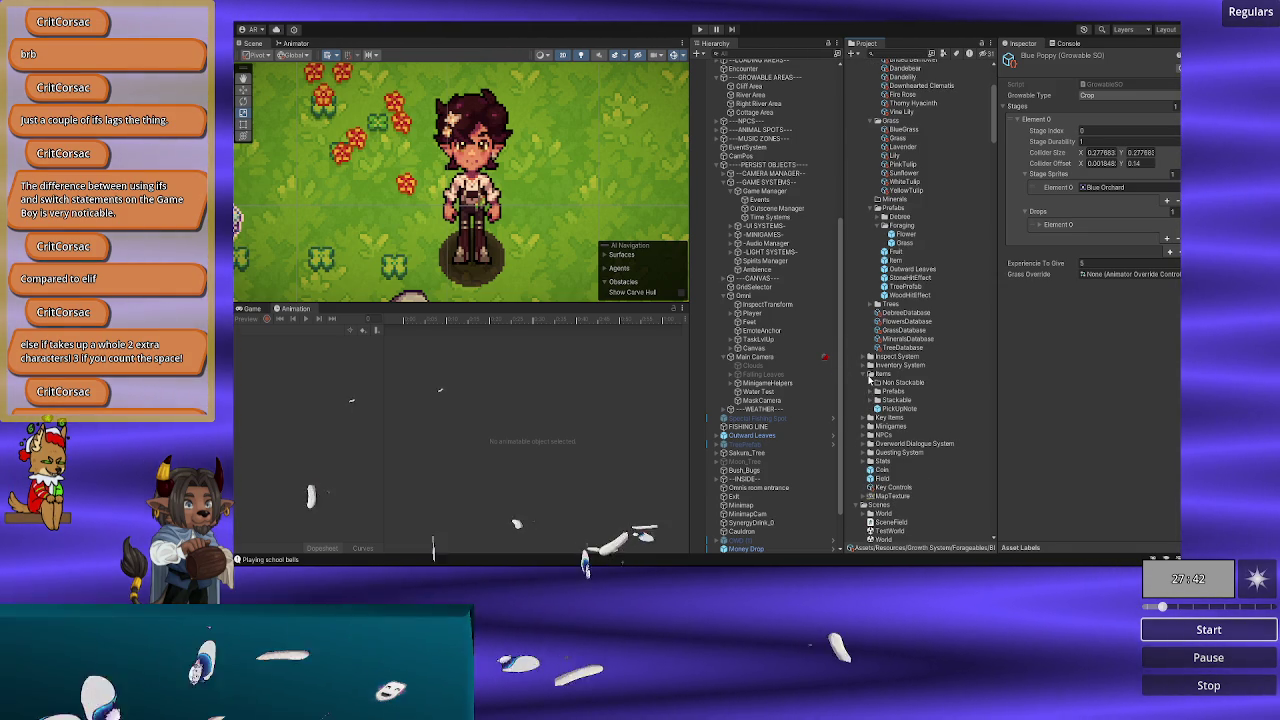
pyautogui.click(868, 375)
pyautogui.click(869, 366)
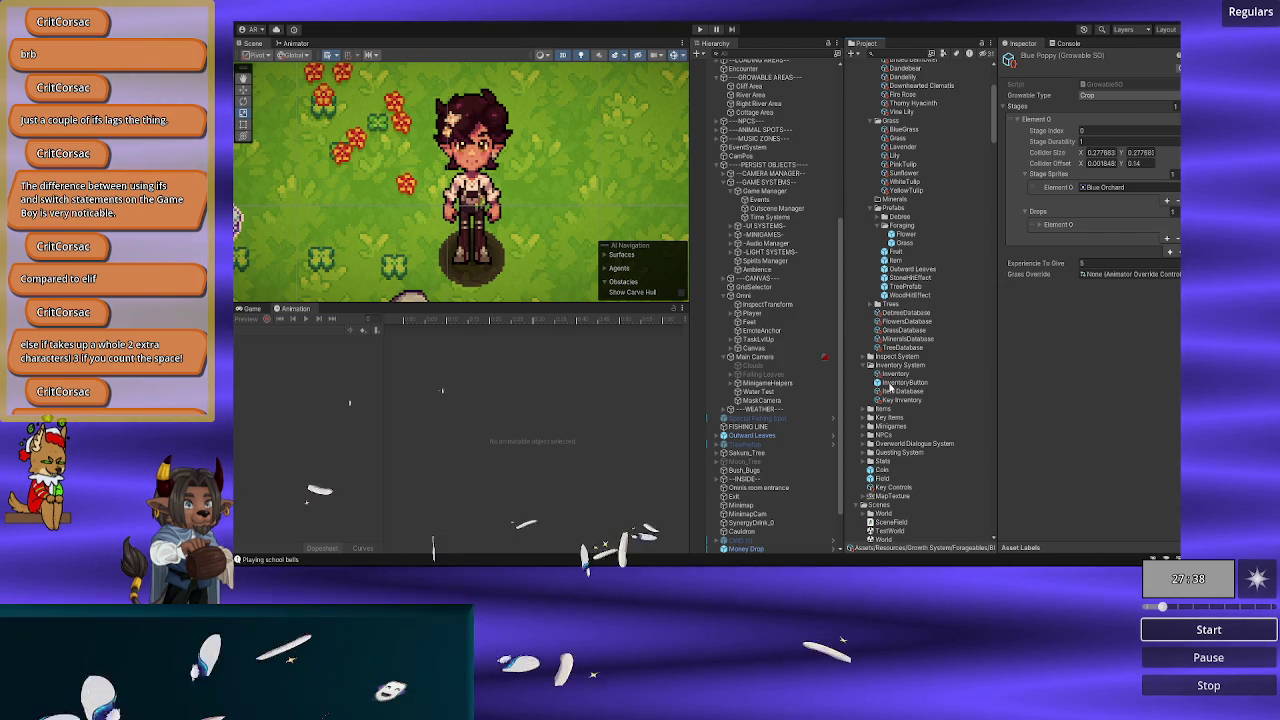
pyautogui.click(867, 366)
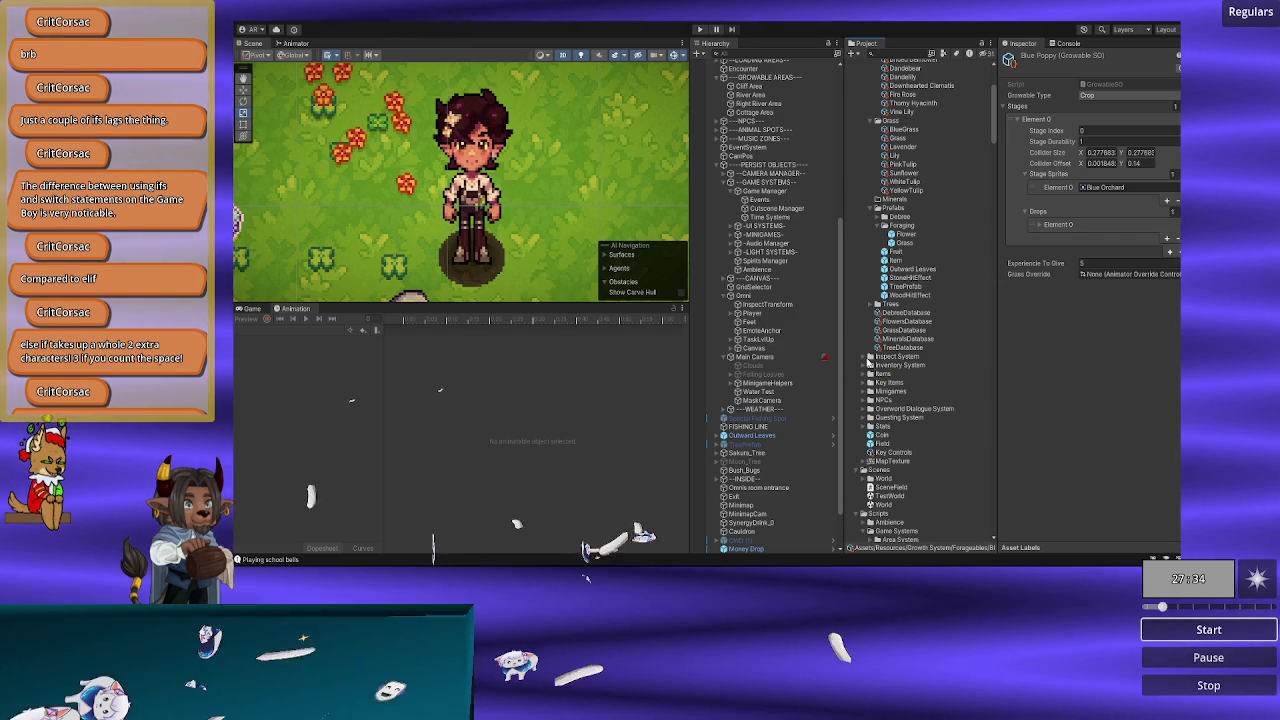
pyautogui.scroll(5, 889, 356)
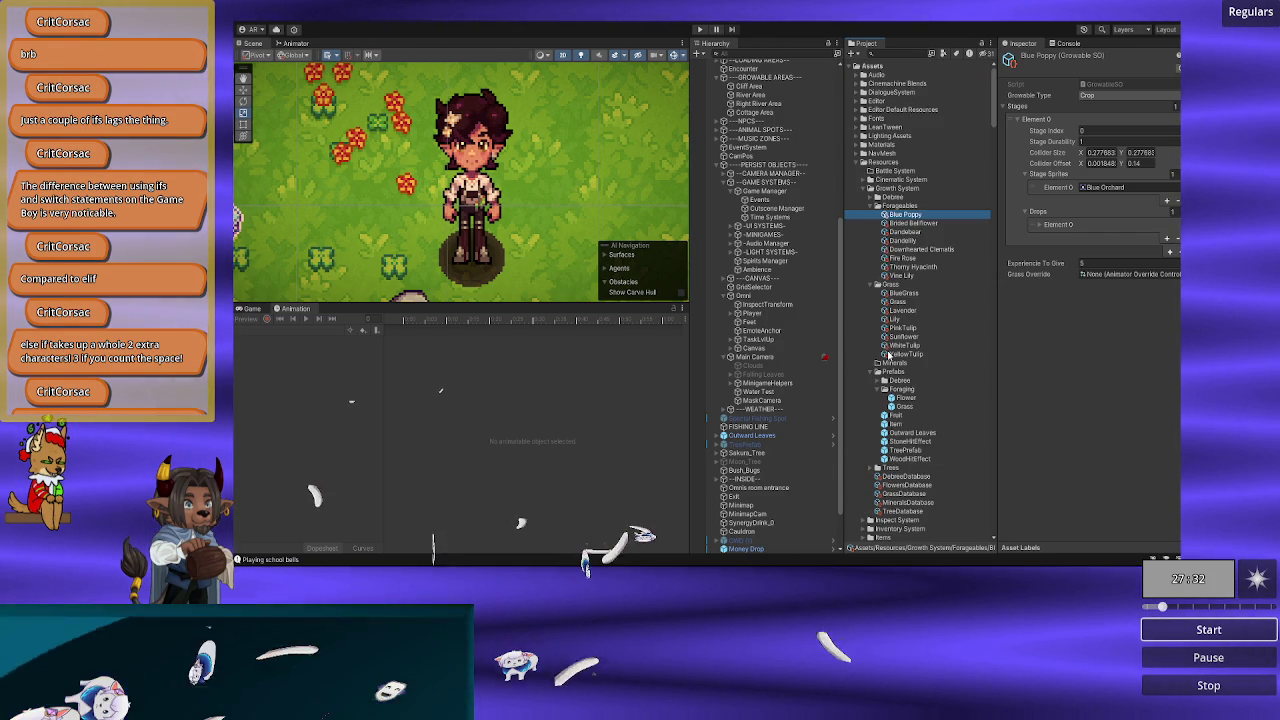
pyautogui.scroll(-10, 889, 356)
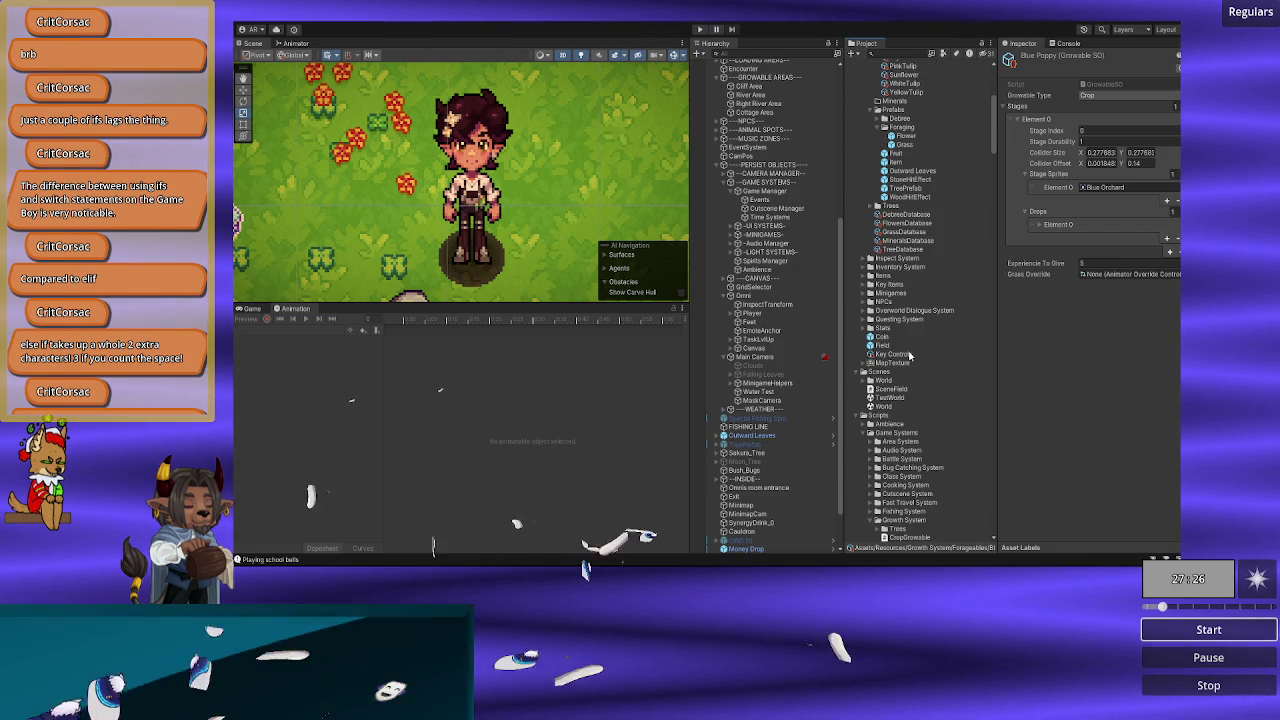
pyautogui.scroll(10, 909, 355)
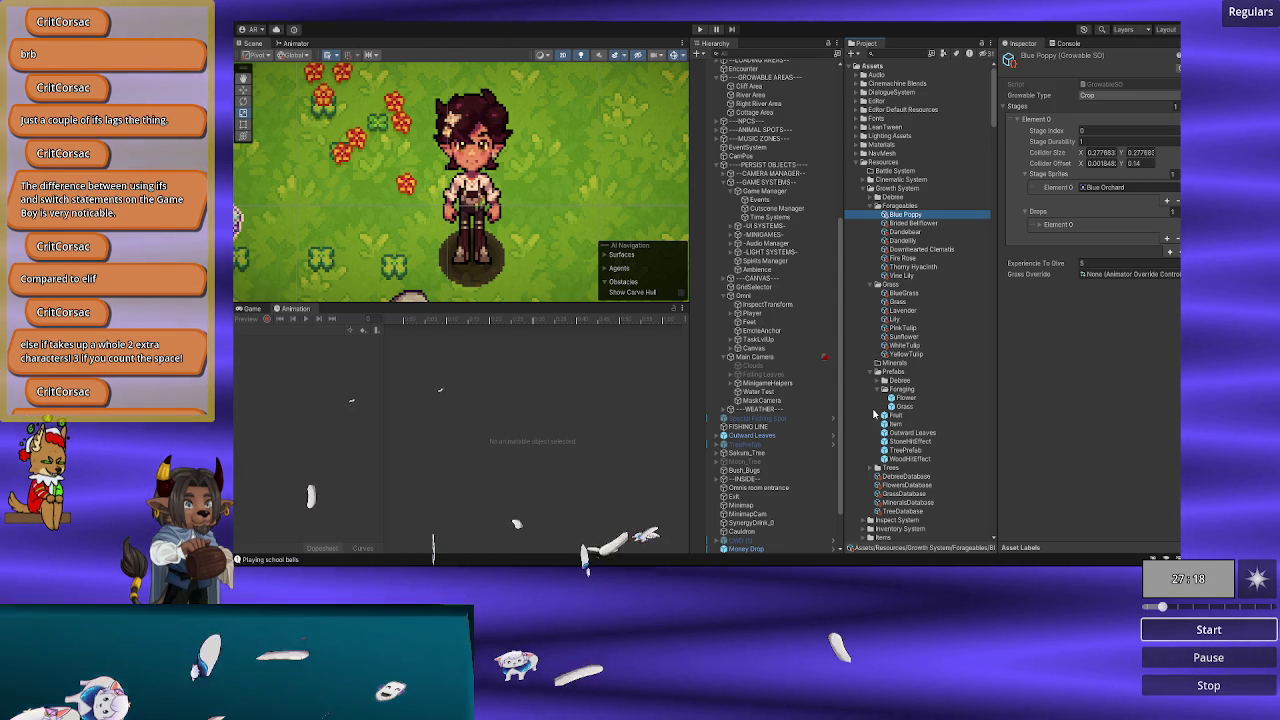
pyautogui.scroll(-3, 874, 413)
pyautogui.scroll(-3, 874, 414)
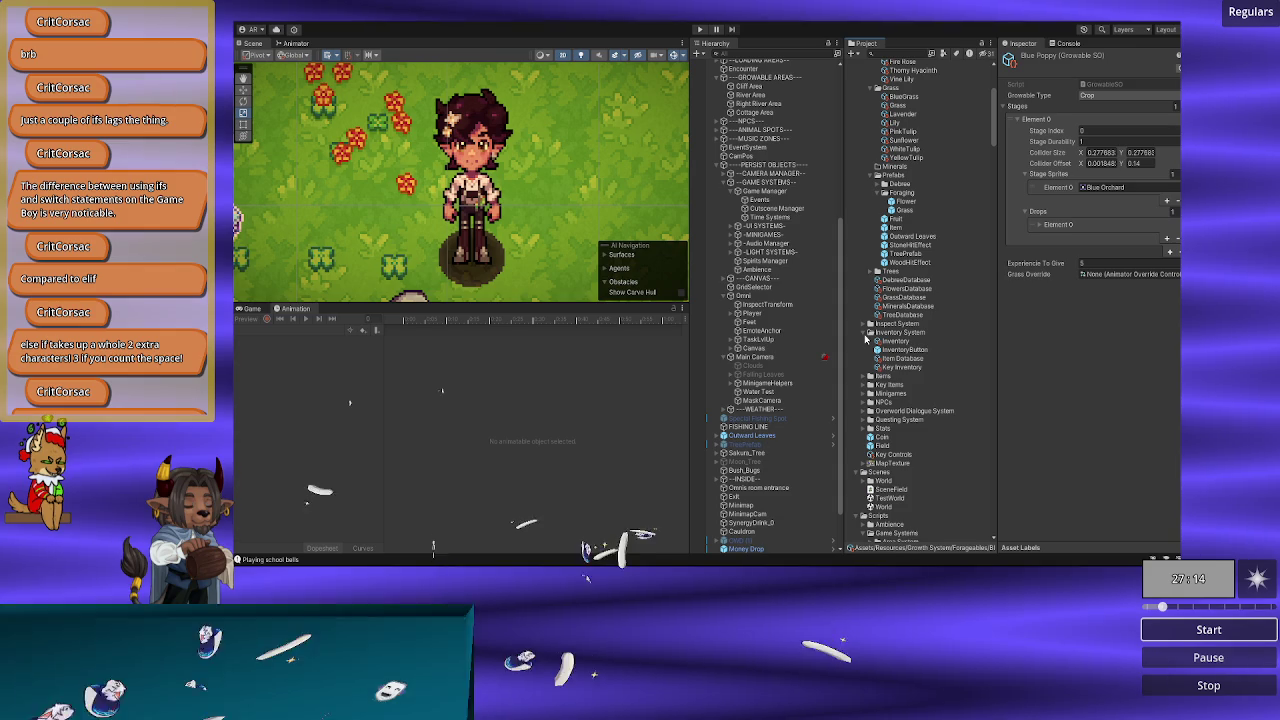
# Step: Expand Items > Prefabs and inspect the Item prefab's components
pyautogui.click(862, 342)
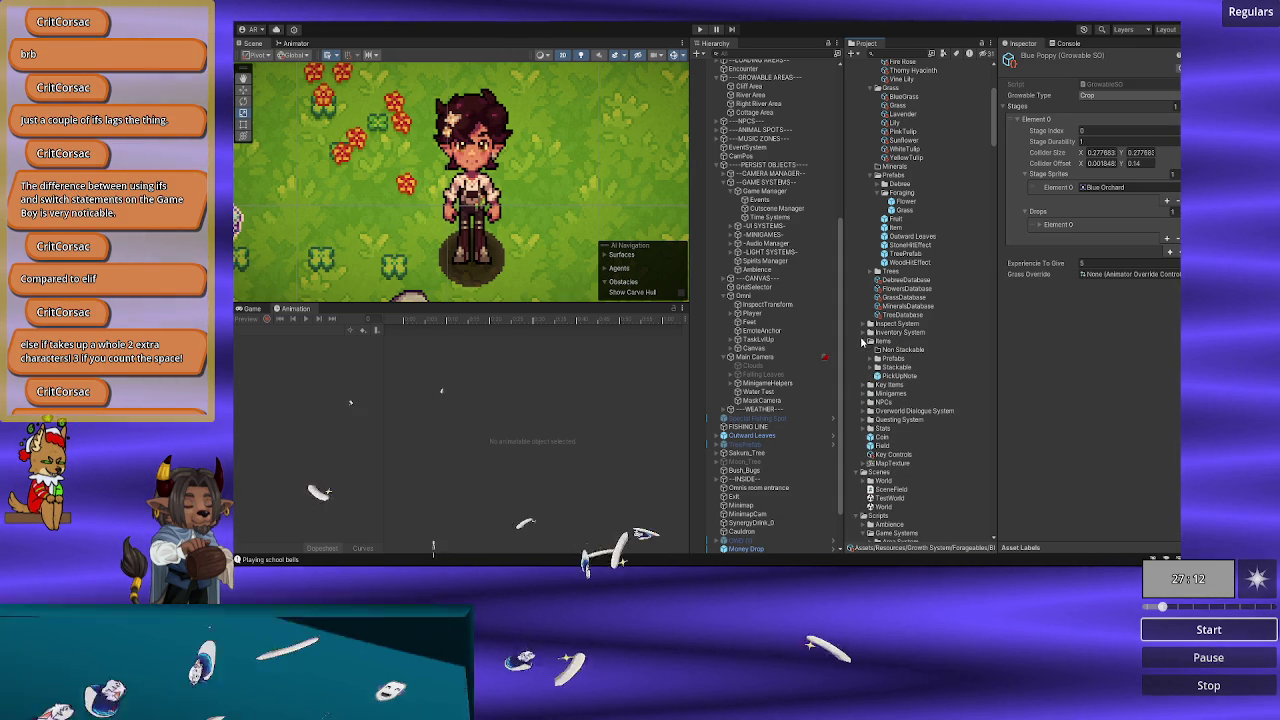
pyautogui.click(875, 358)
pyautogui.click(869, 360)
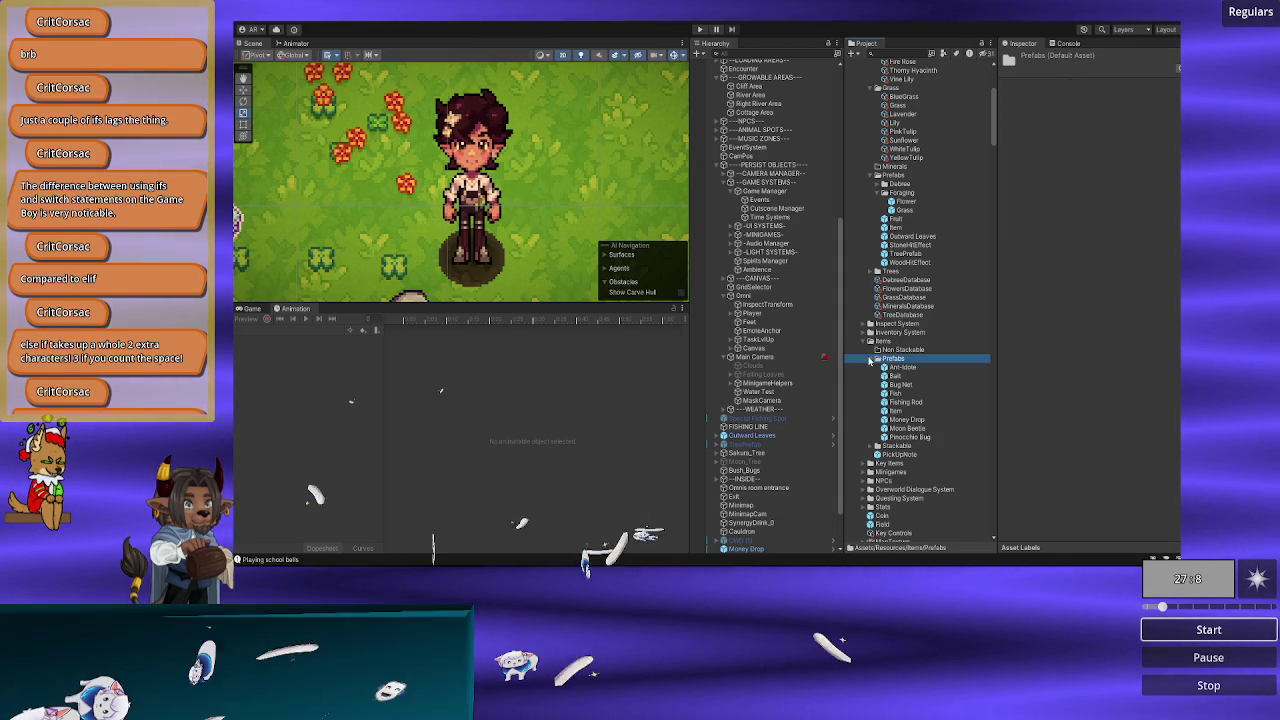
pyautogui.click(891, 420)
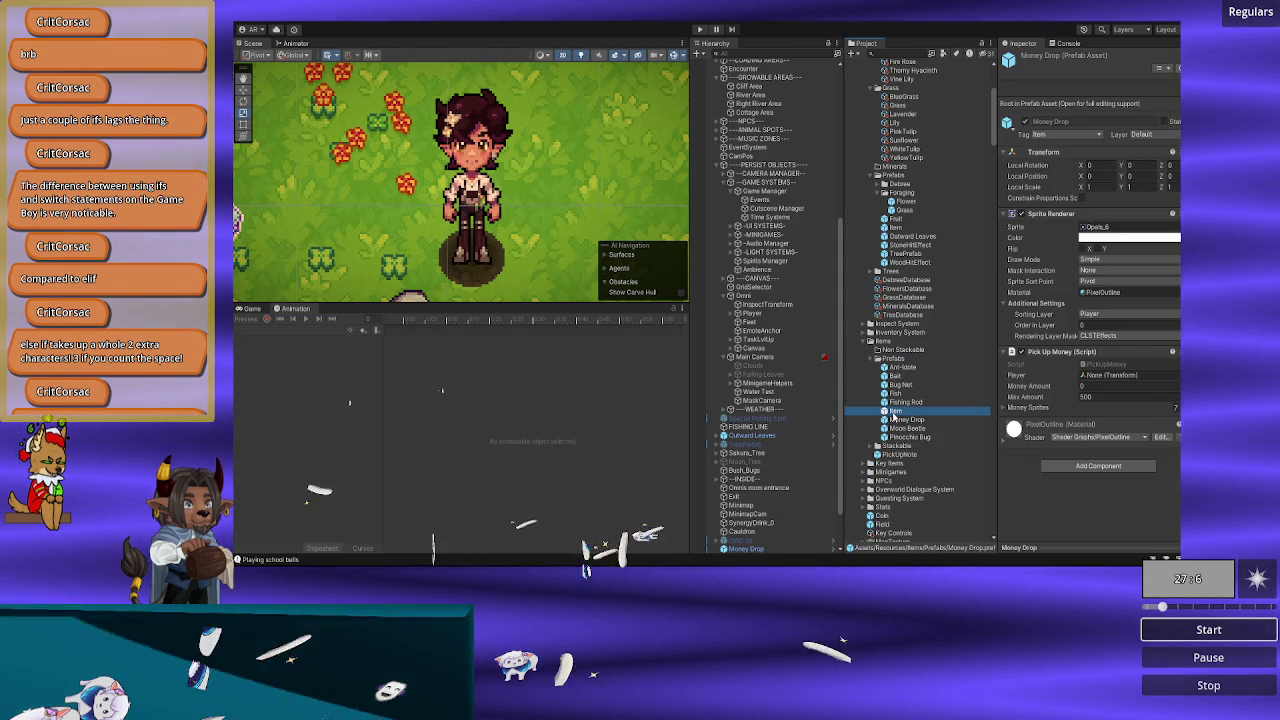
pyautogui.click(894, 412)
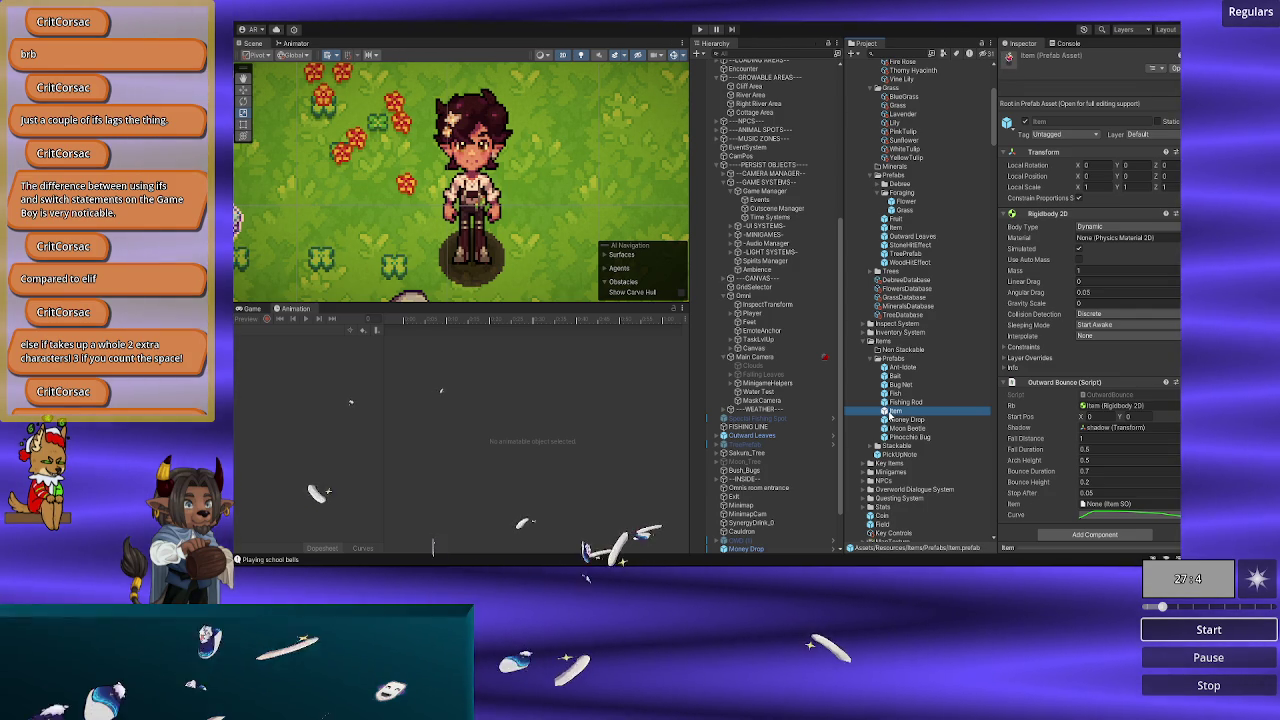
pyautogui.scroll(-1, 1048, 382)
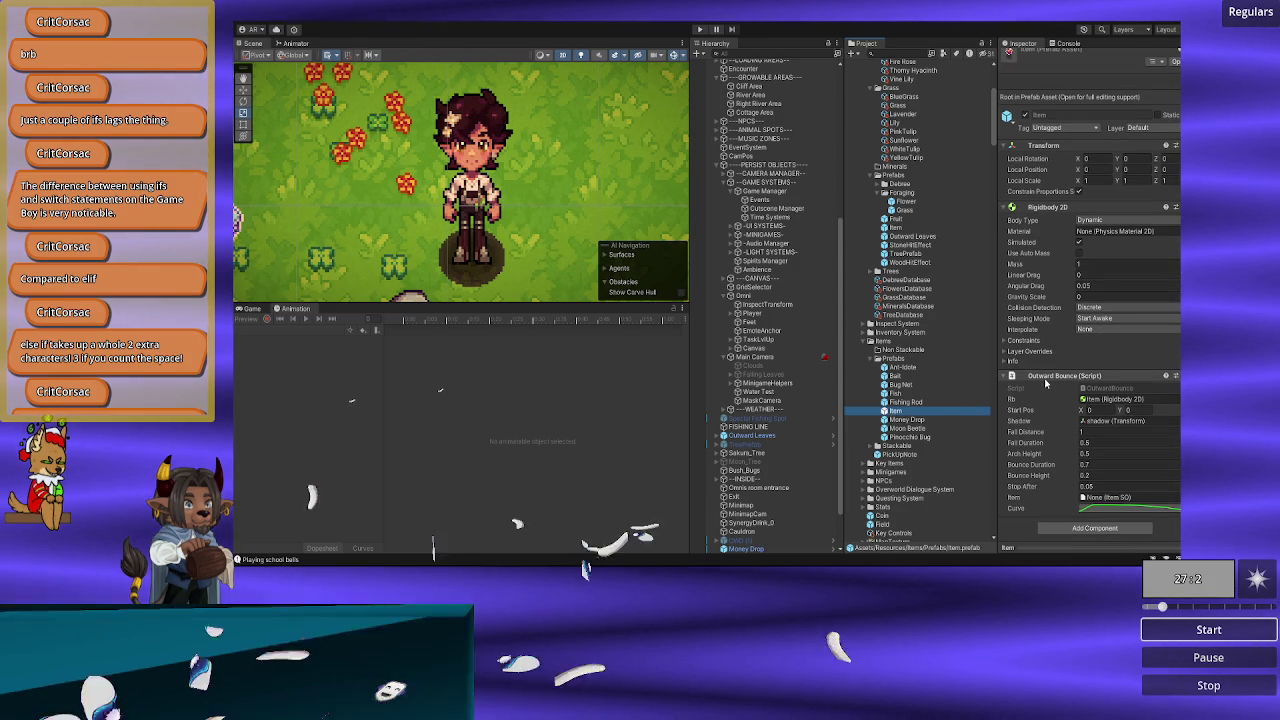
pyautogui.scroll(1, 1046, 382)
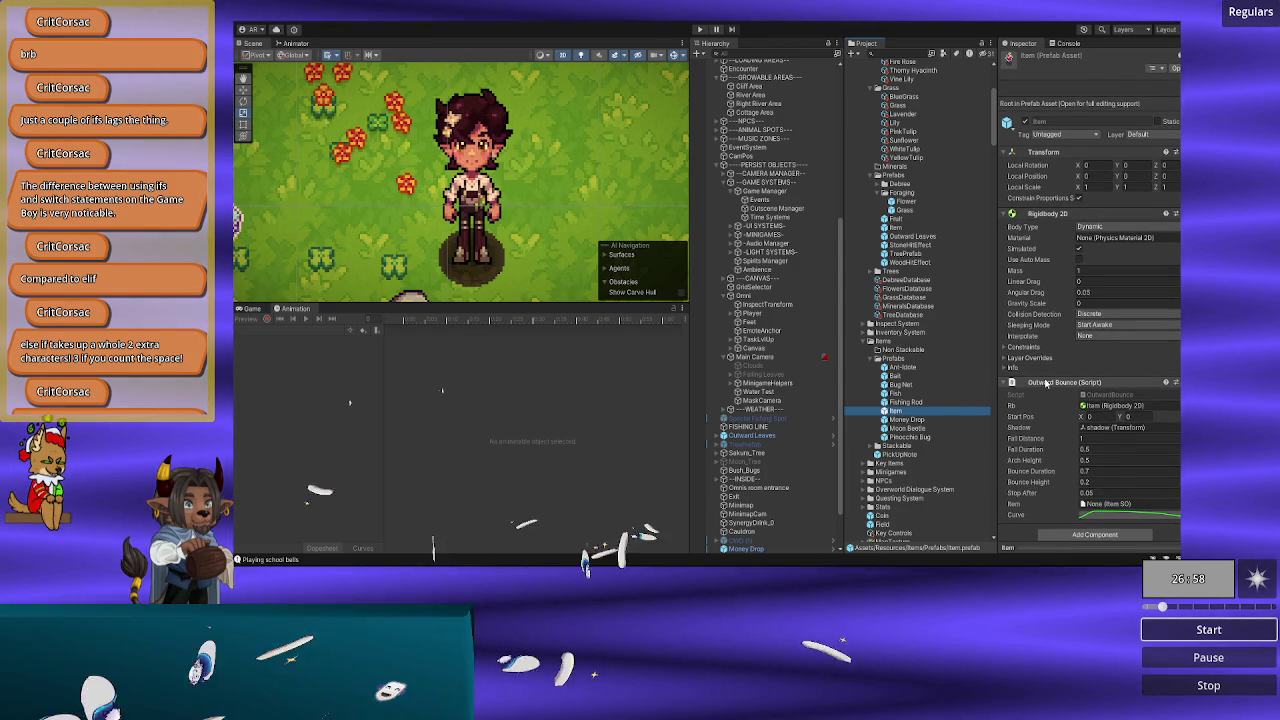
# Step: Inspect the Fishing Rod and Ant-Idote prefabs, then expand the Stackable folder
pyautogui.click(916, 402)
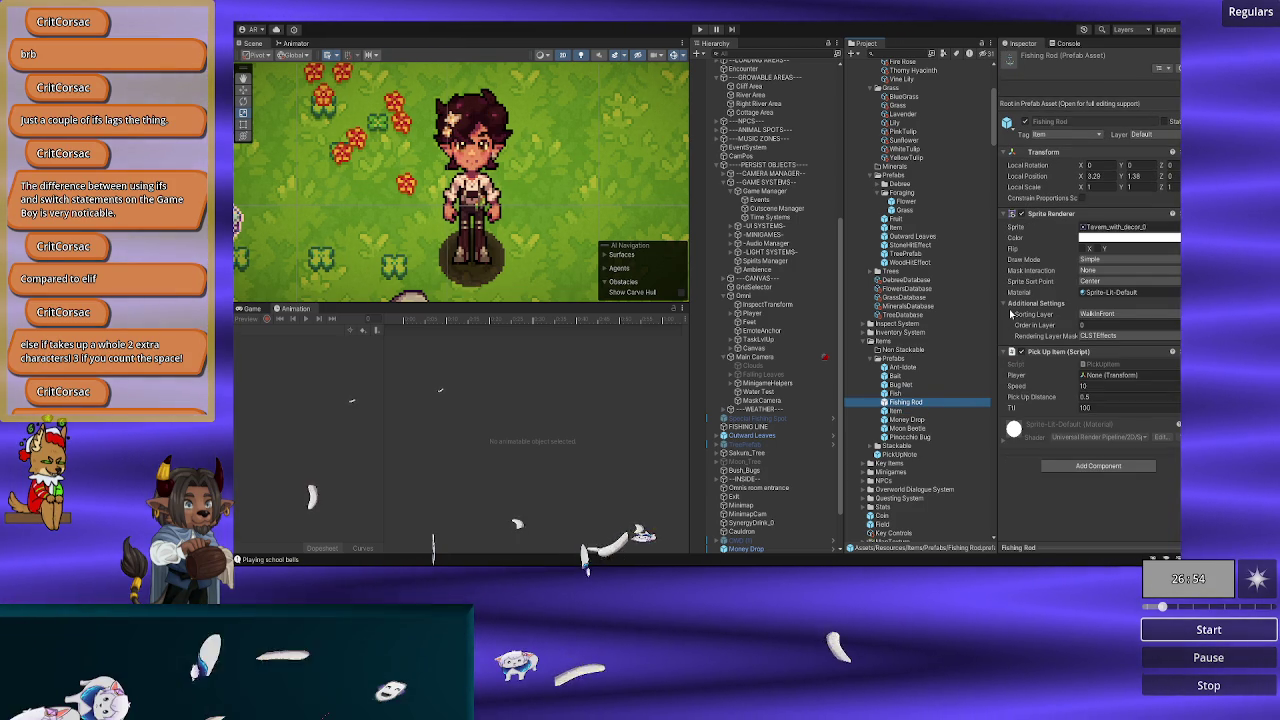
pyautogui.click(898, 368)
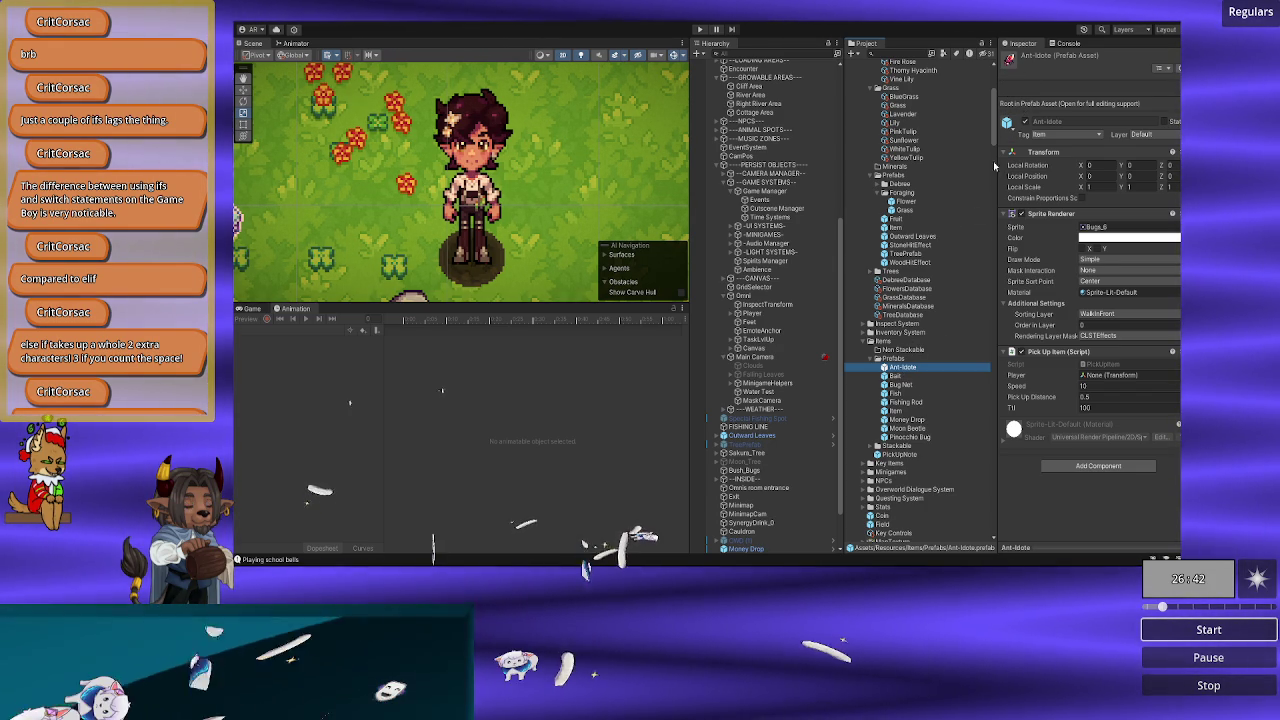
pyautogui.click(877, 446)
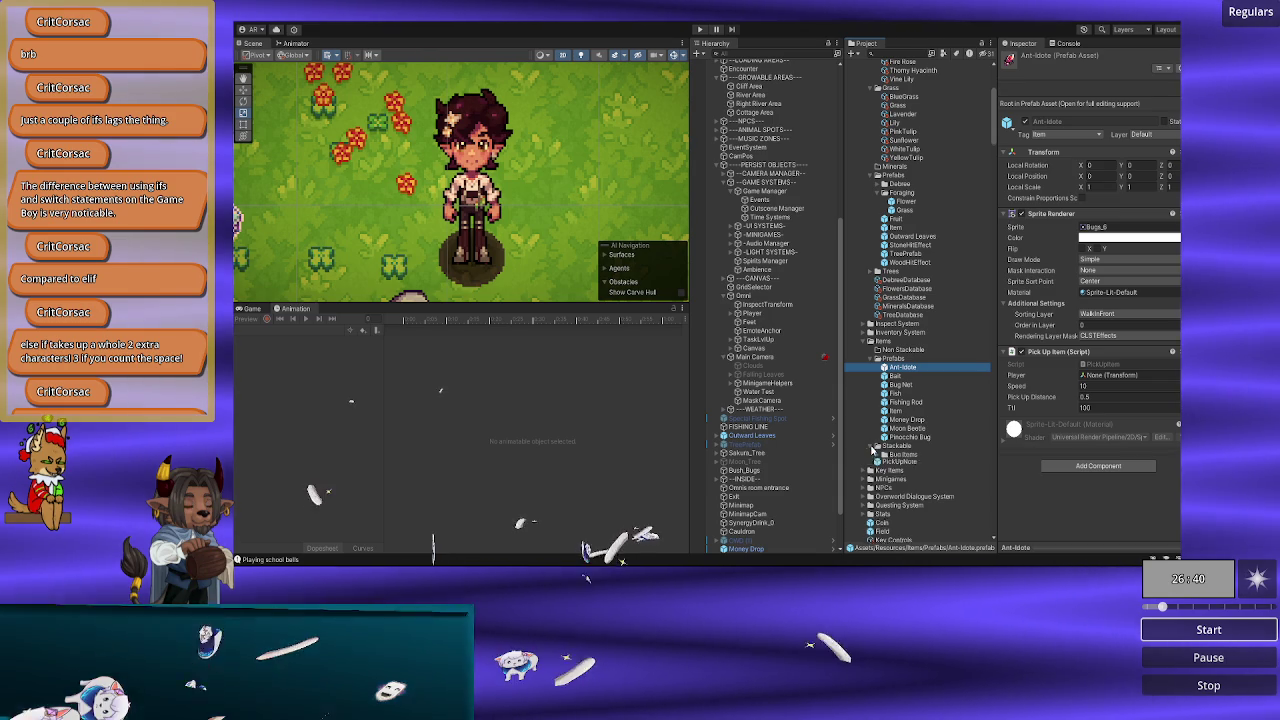
pyautogui.scroll(-3, 898, 452)
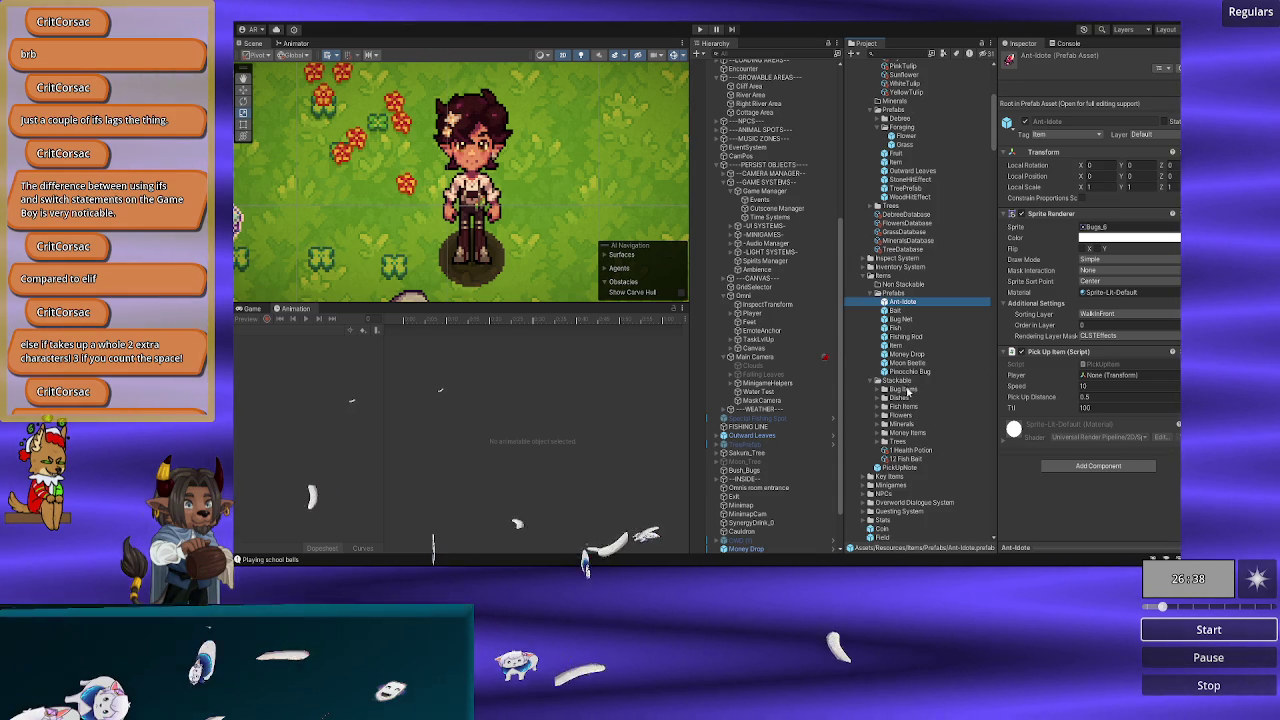
pyautogui.scroll(-2, 903, 415)
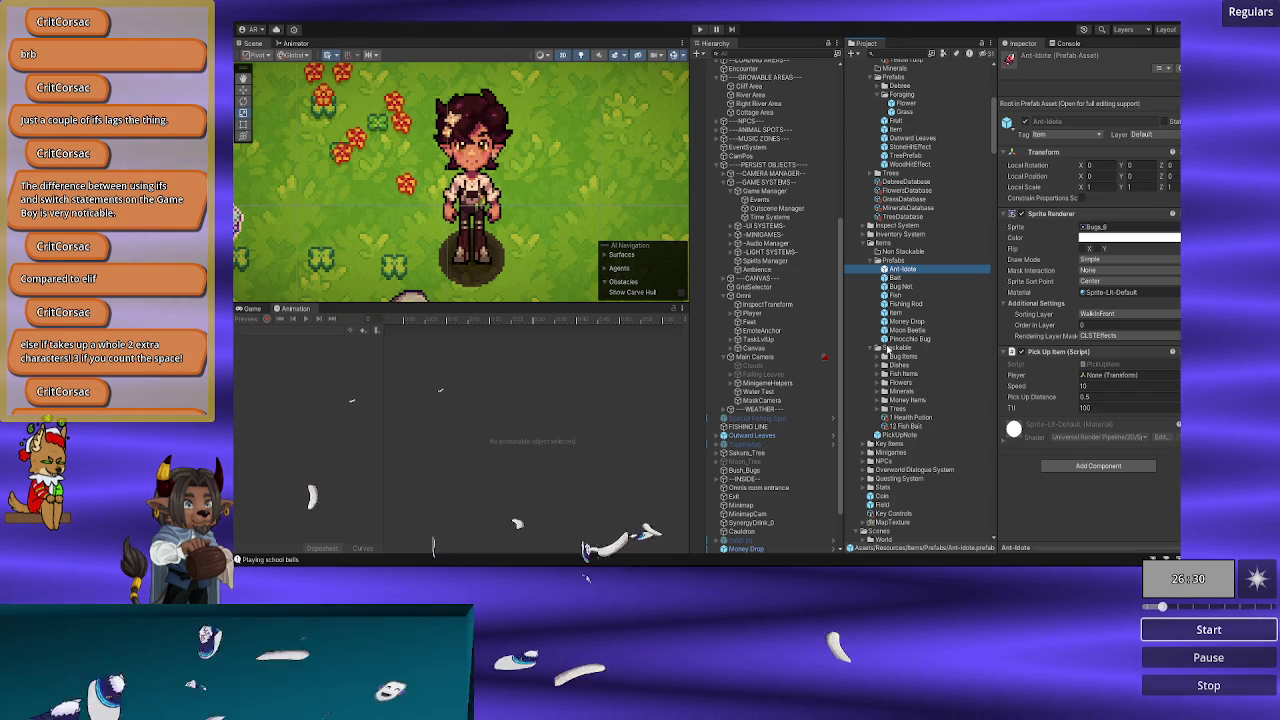
# Step: Create a folder named Plantables inside the Stackable folder
pyautogui.rightClick(886, 348)
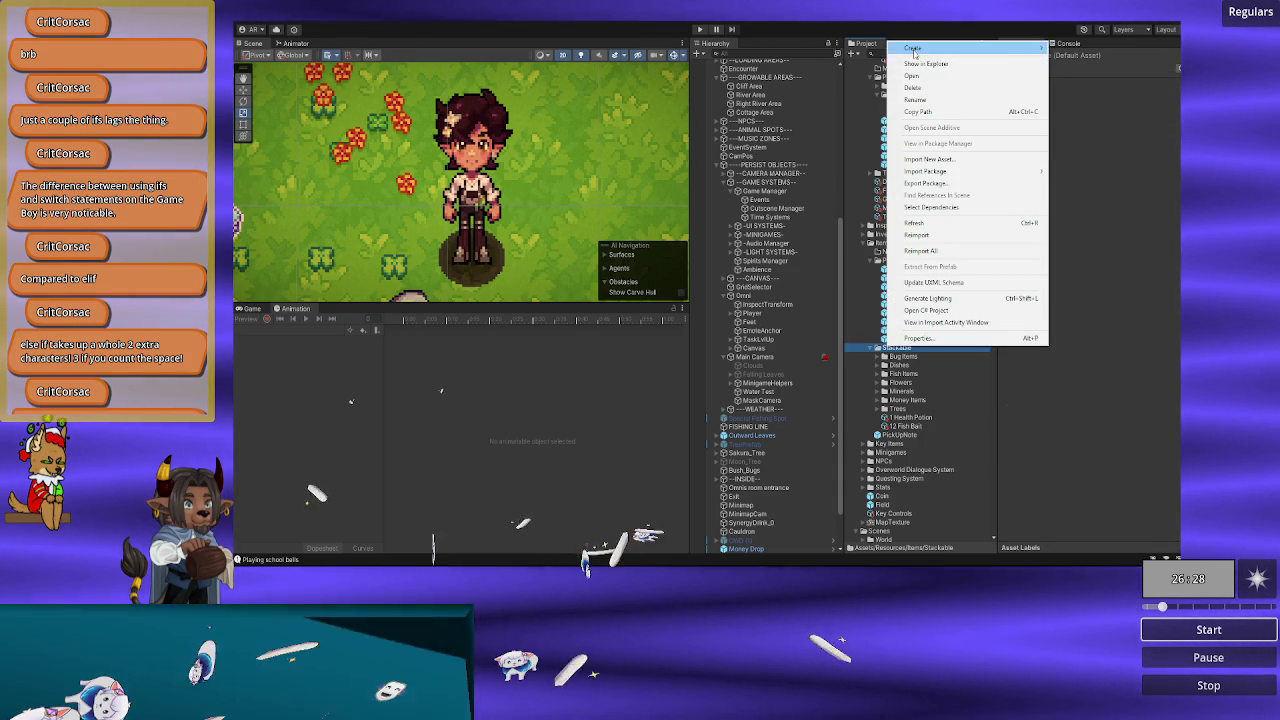
pyautogui.moveTo(1000, 47)
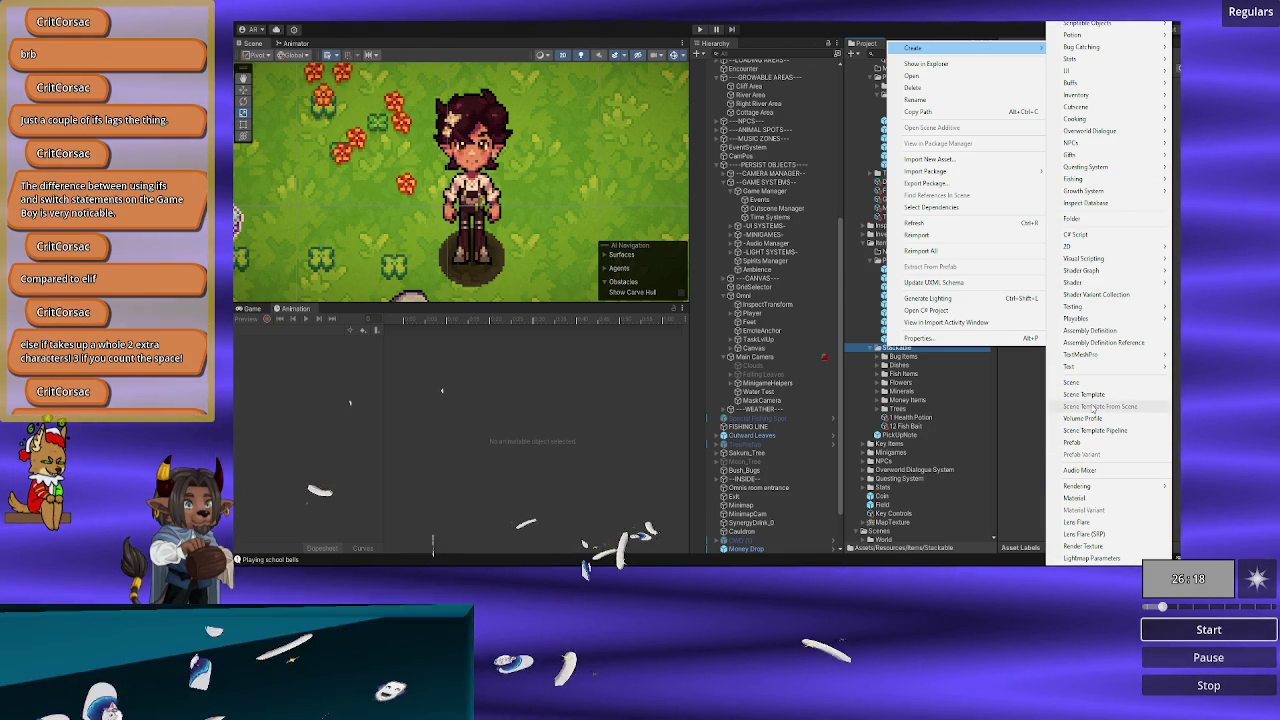
pyautogui.click(1089, 224)
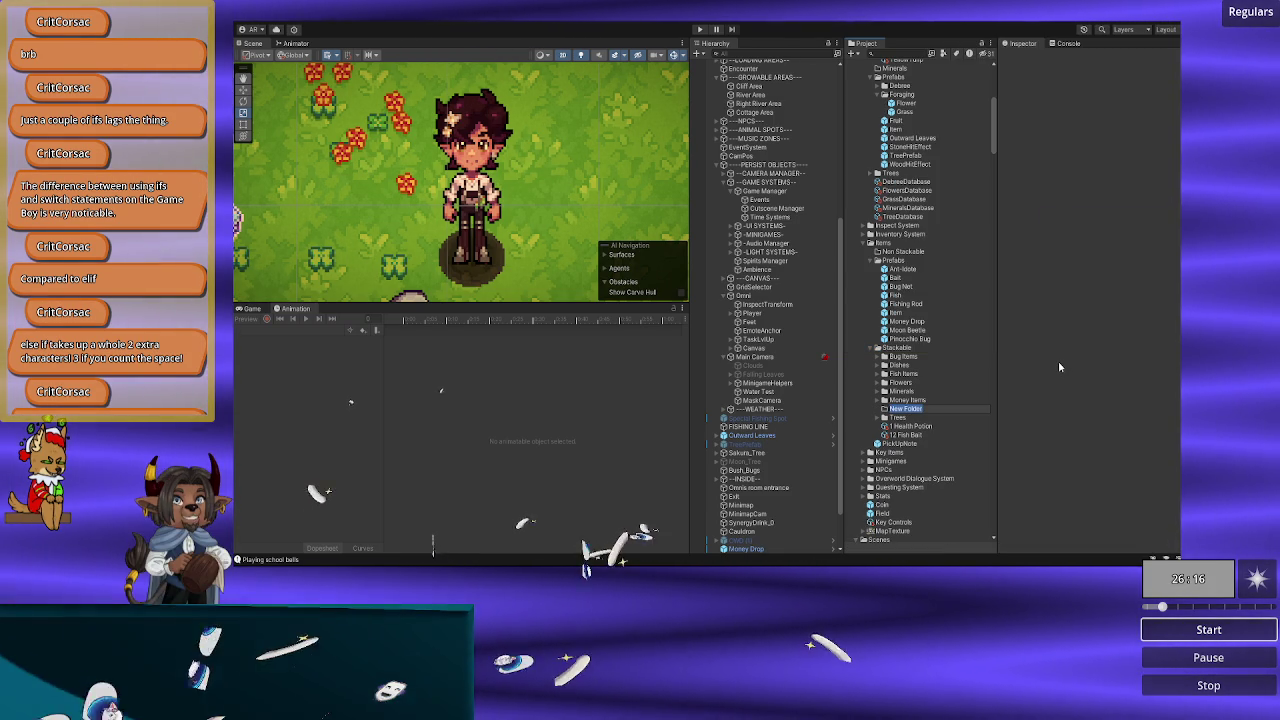
pyautogui.write('Plantables')
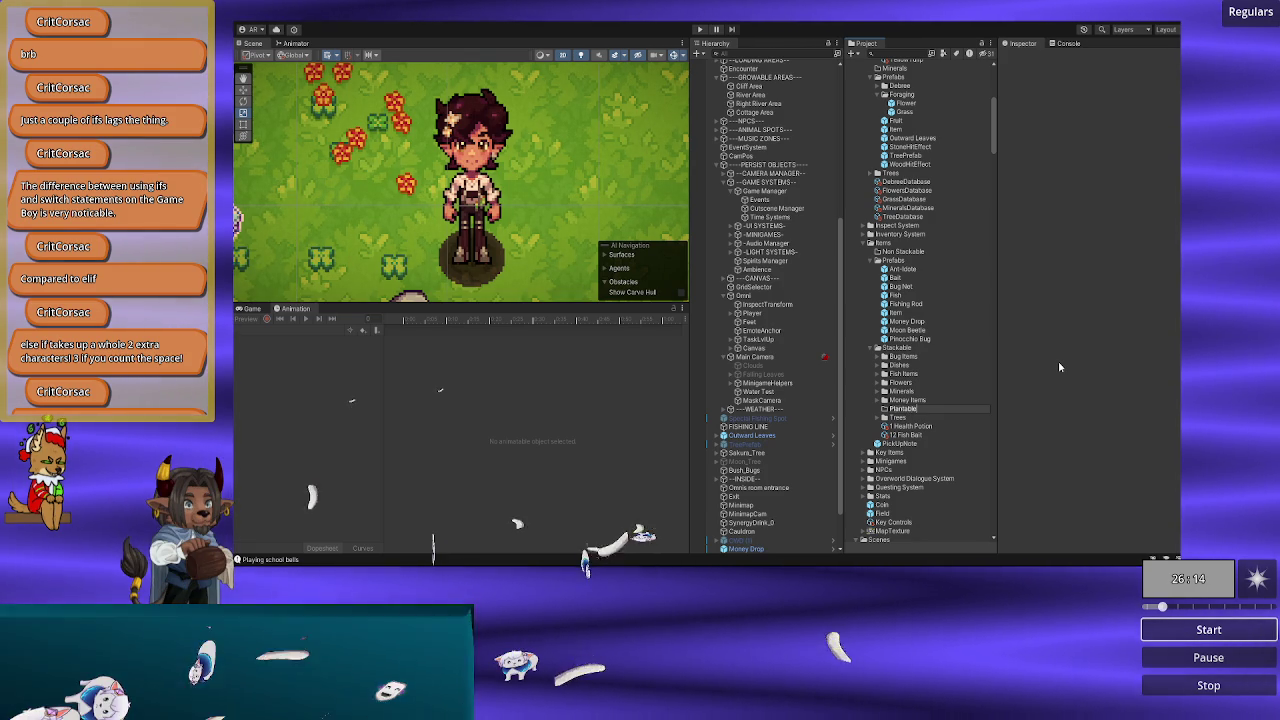
pyautogui.press('Return')
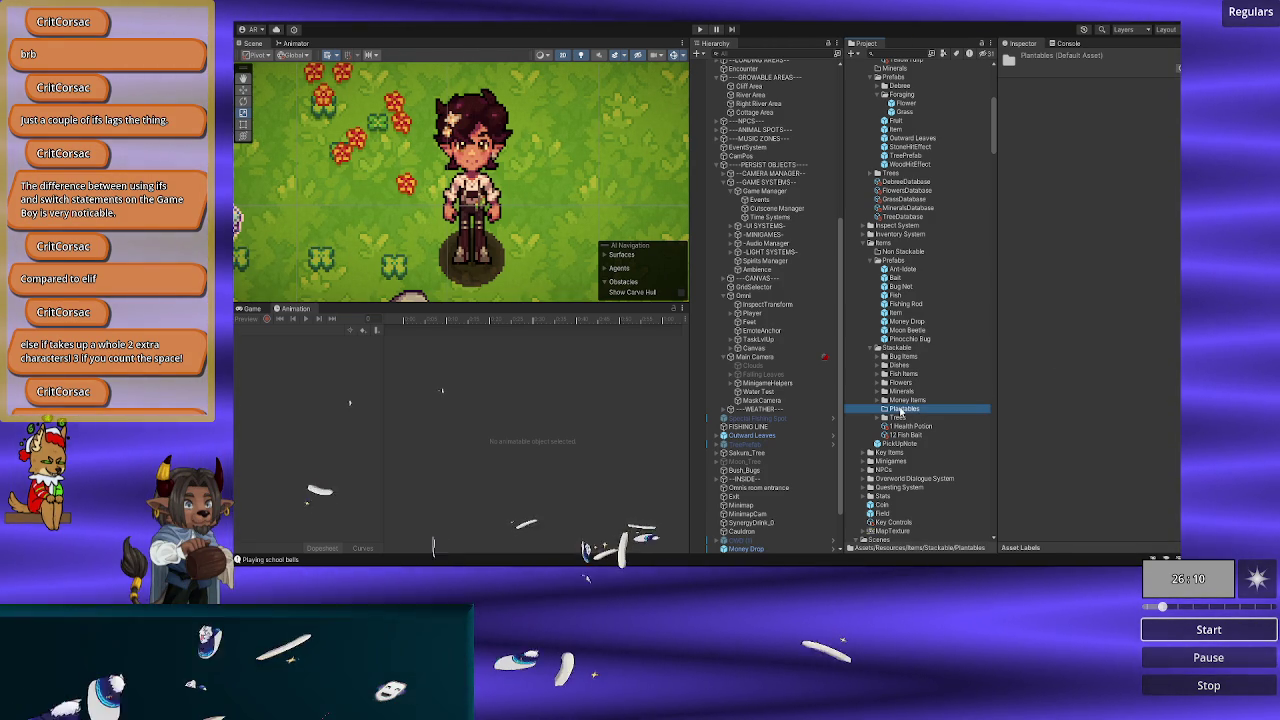
# Step: Browse the Plantables folder's Create menu, dismiss it without adding anything, and switch to VS Code
pyautogui.rightClick(900, 411)
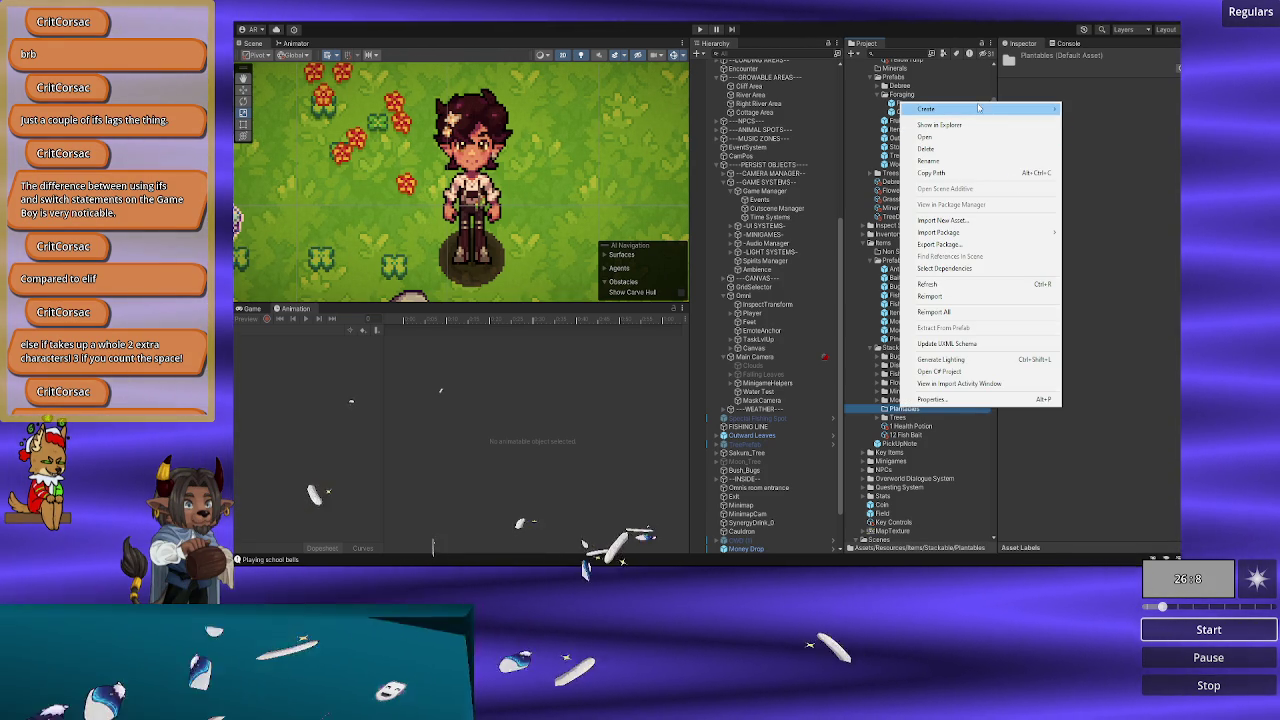
pyautogui.moveTo(978, 107)
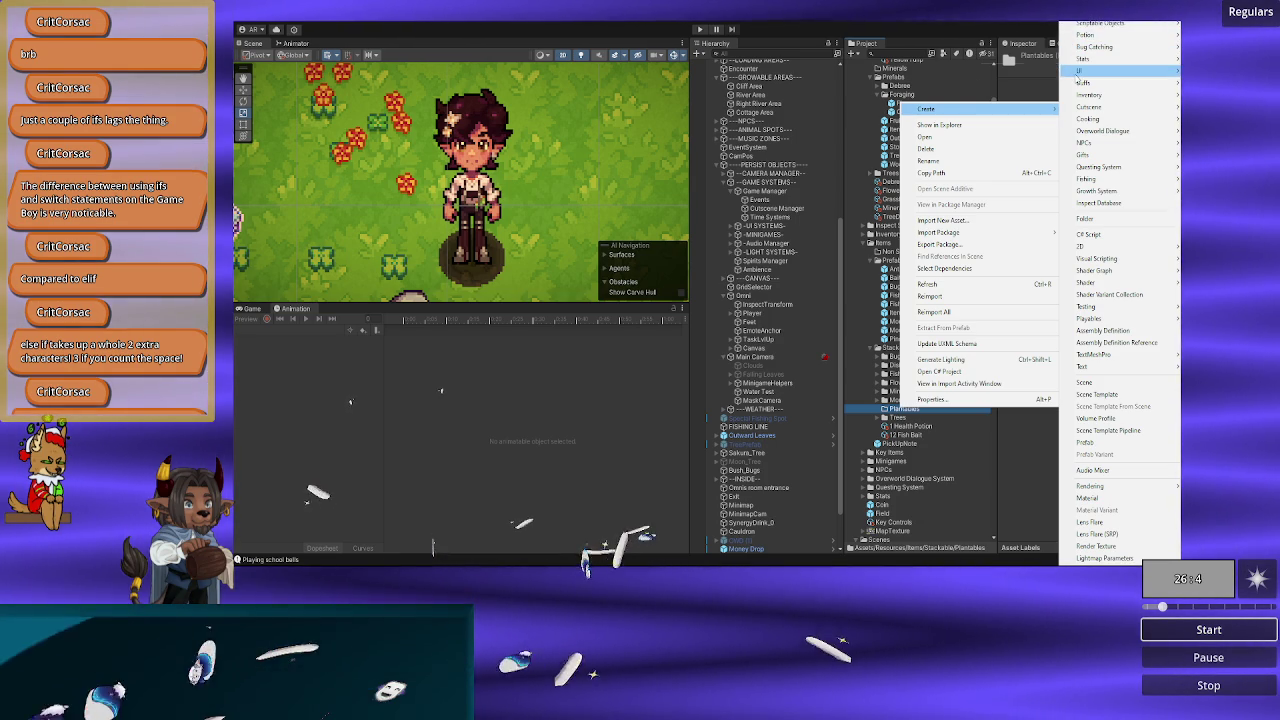
pyautogui.moveTo(1085, 94)
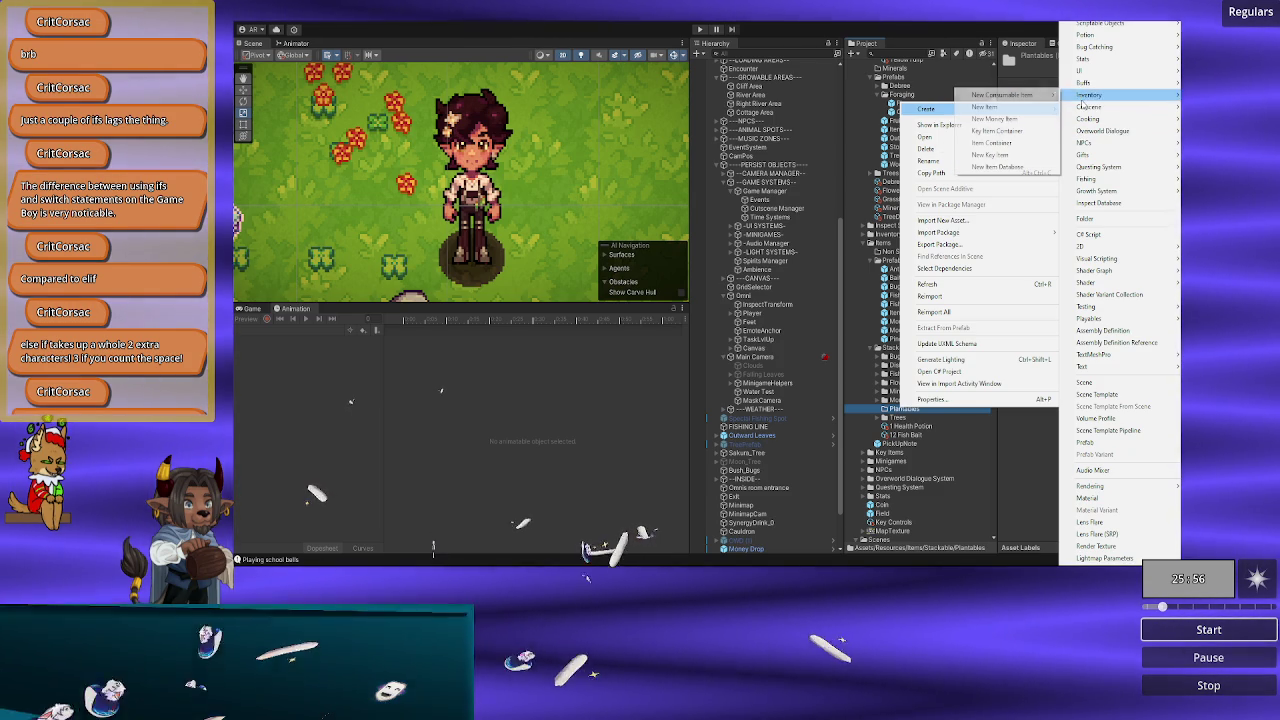
pyautogui.moveTo(1085, 193)
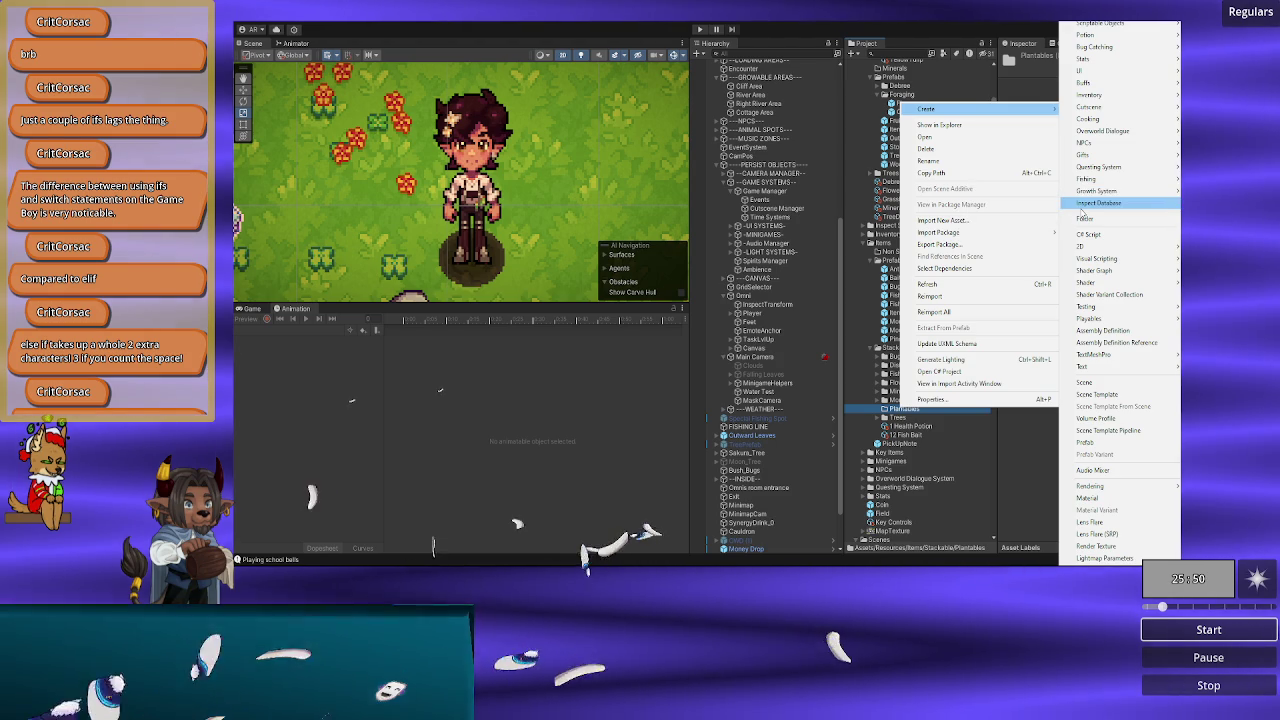
pyautogui.moveTo(1083, 132)
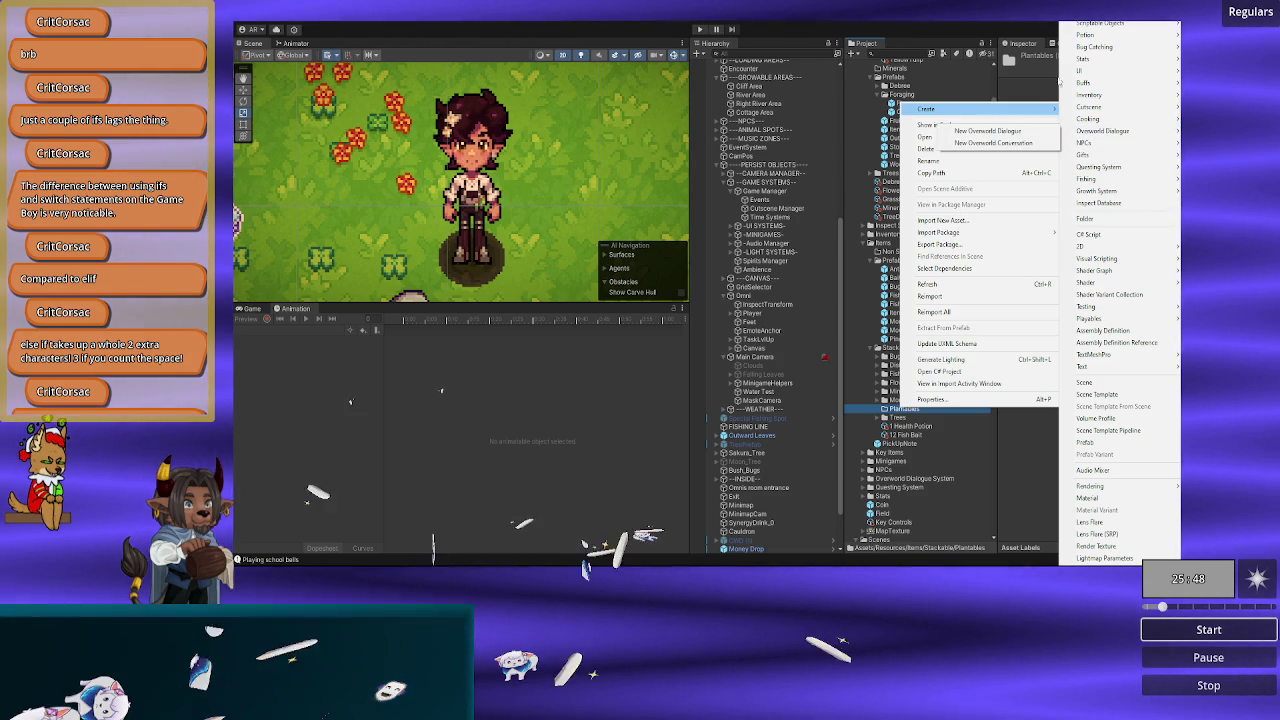
pyautogui.press('Escape')
pyautogui.hotkey('alt', 'Tab')
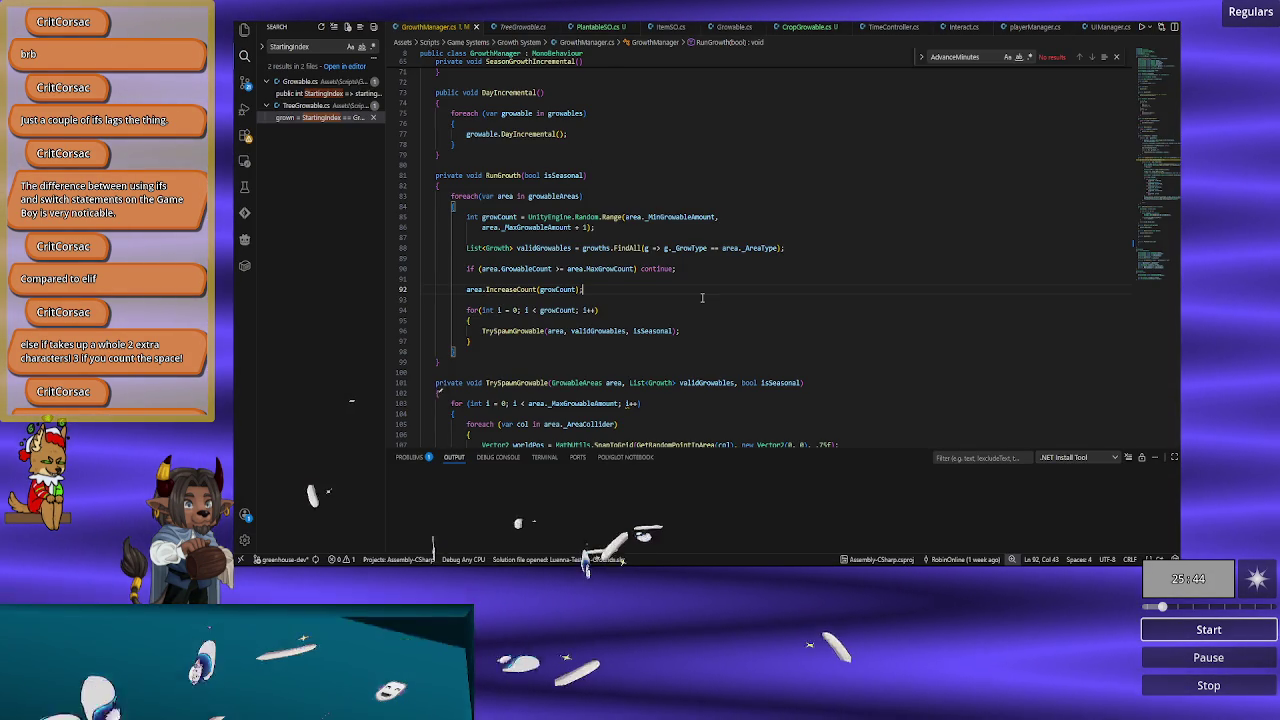
# Step: Copy the [CreateAssetMenu] line from ItemSO.cs and paste it above the PlantableSO class
pyautogui.scroll(1, 702, 297)
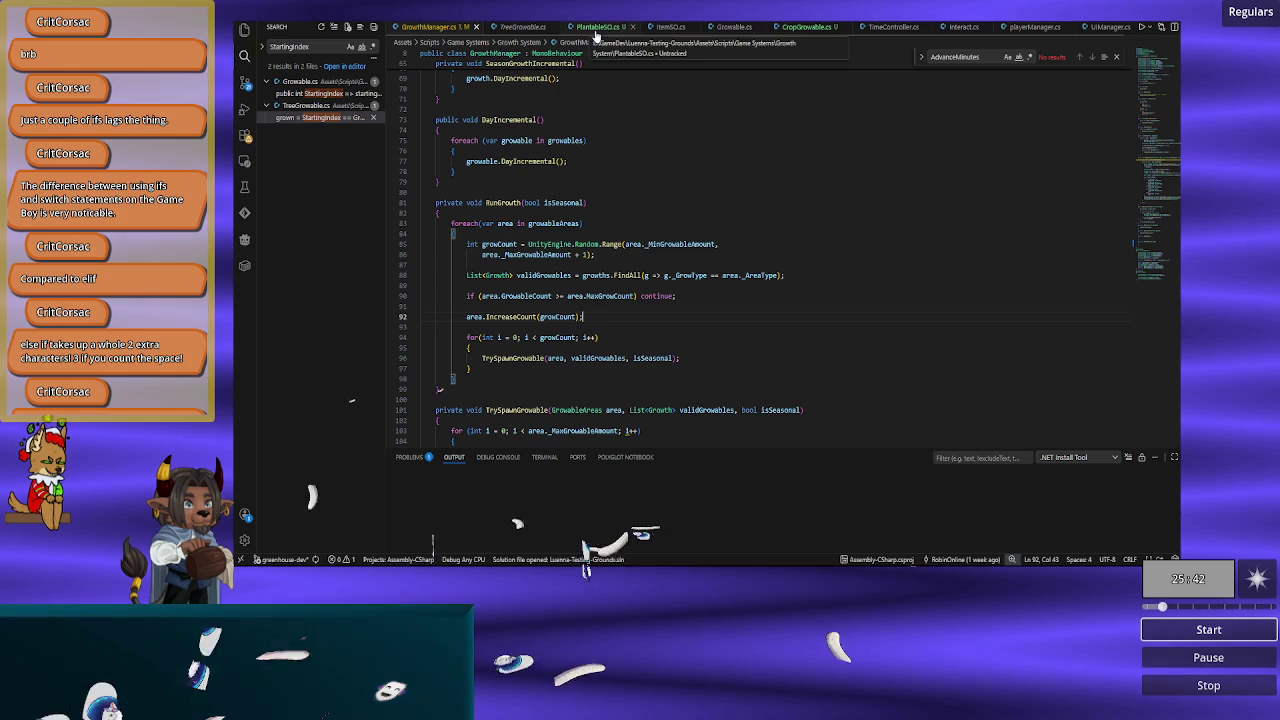
pyautogui.click(670, 27)
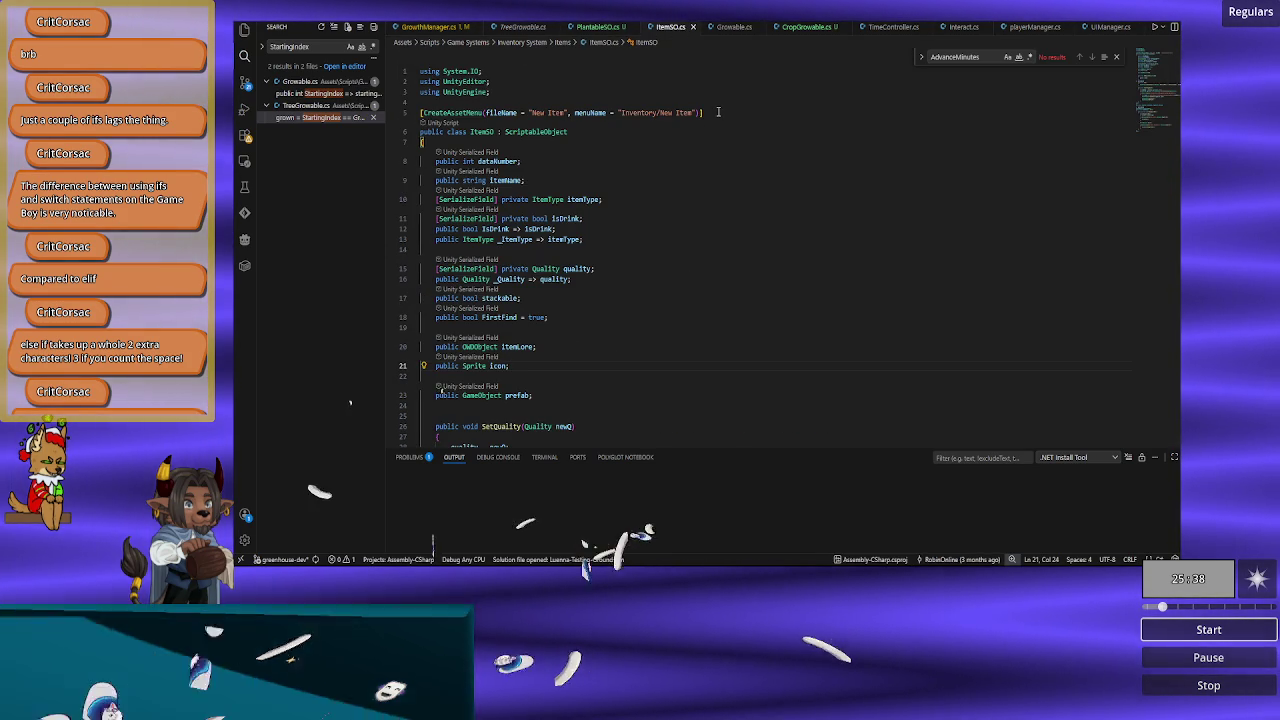
pyautogui.moveTo(720, 112); pyautogui.dragTo(724, 104)
pyautogui.hotkey('ctrl', 'c')
pyautogui.click(600, 27)
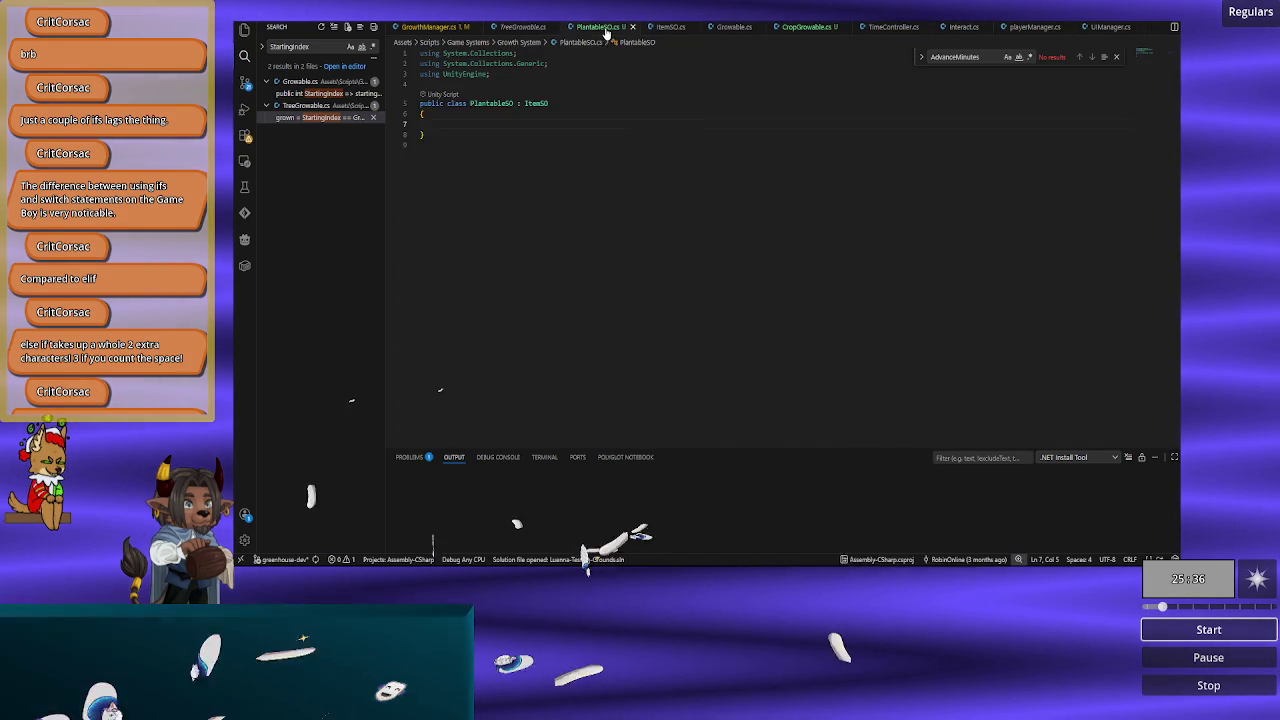
pyautogui.hotkey('ctrl', 'v')
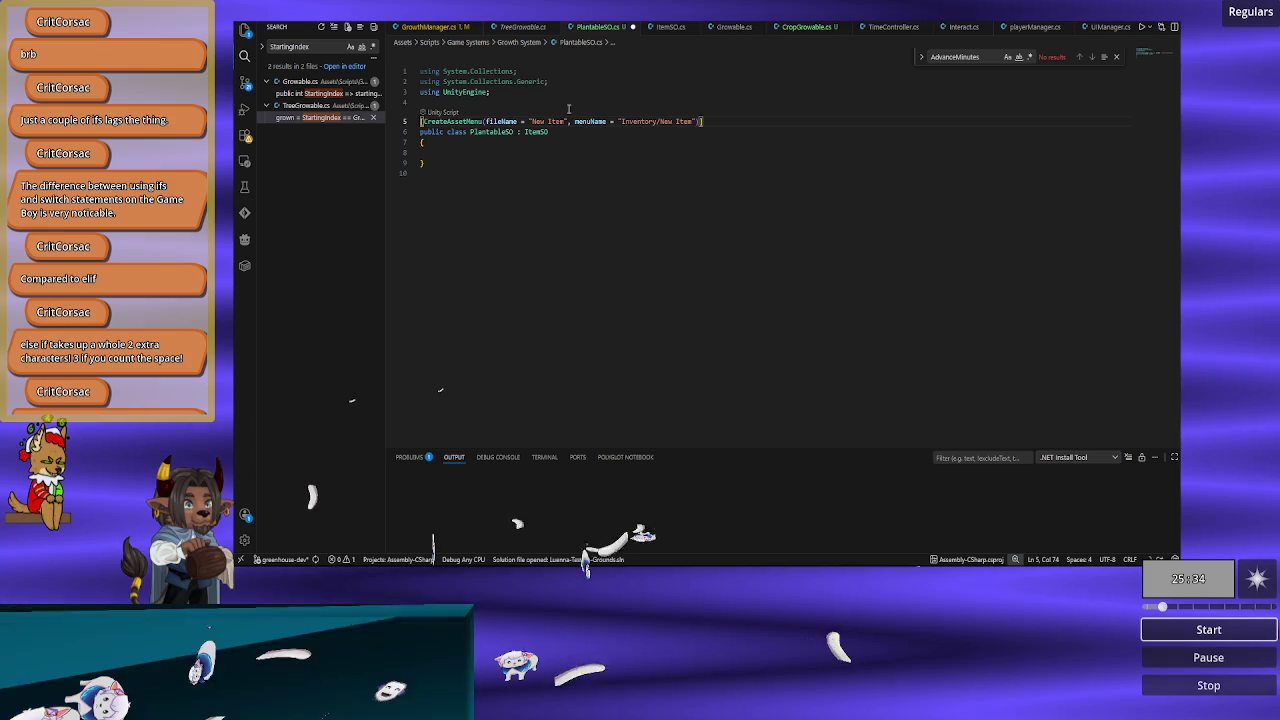
# Step: Change the attribute's menuName and fileName to New Plantable, then return to Unity to recompile
pyautogui.press('Left')
pyautogui.press('Left')
pyautogui.hotkey('ctrl', 'BackSpace')
pyautogui.hotkey('ctrl', 'BackSpace')
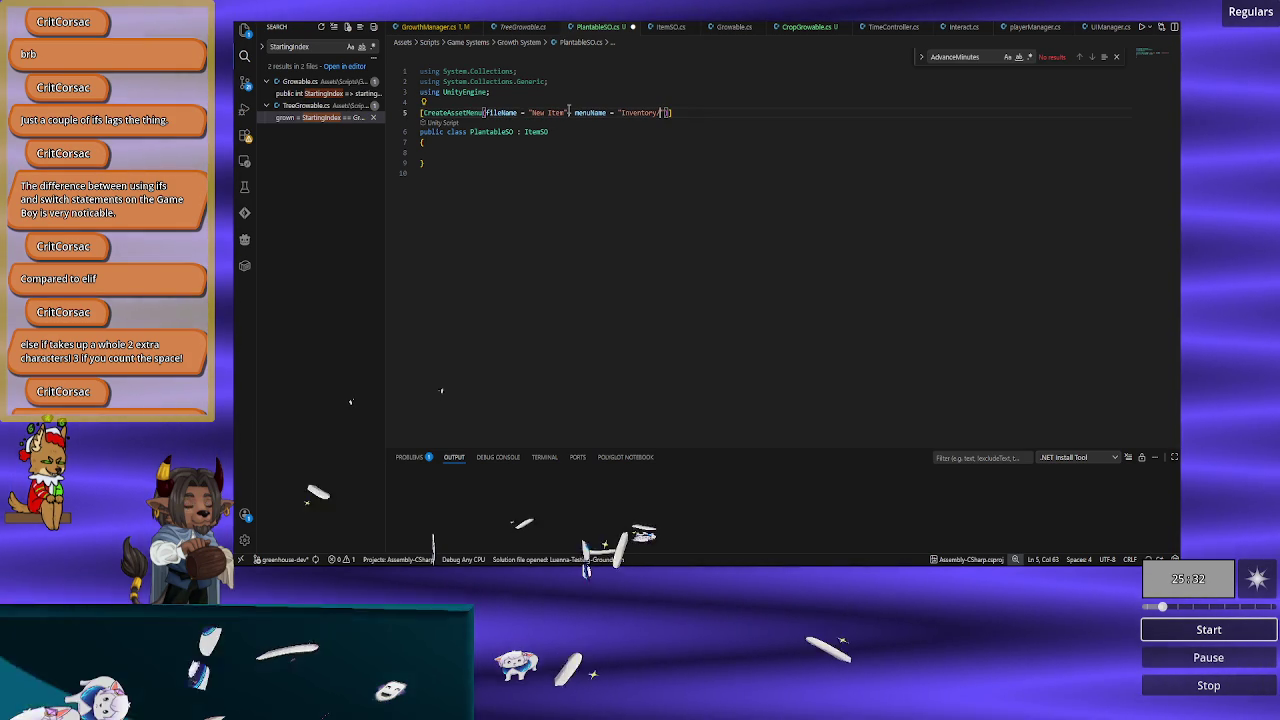
pyautogui.write('New Plantab')
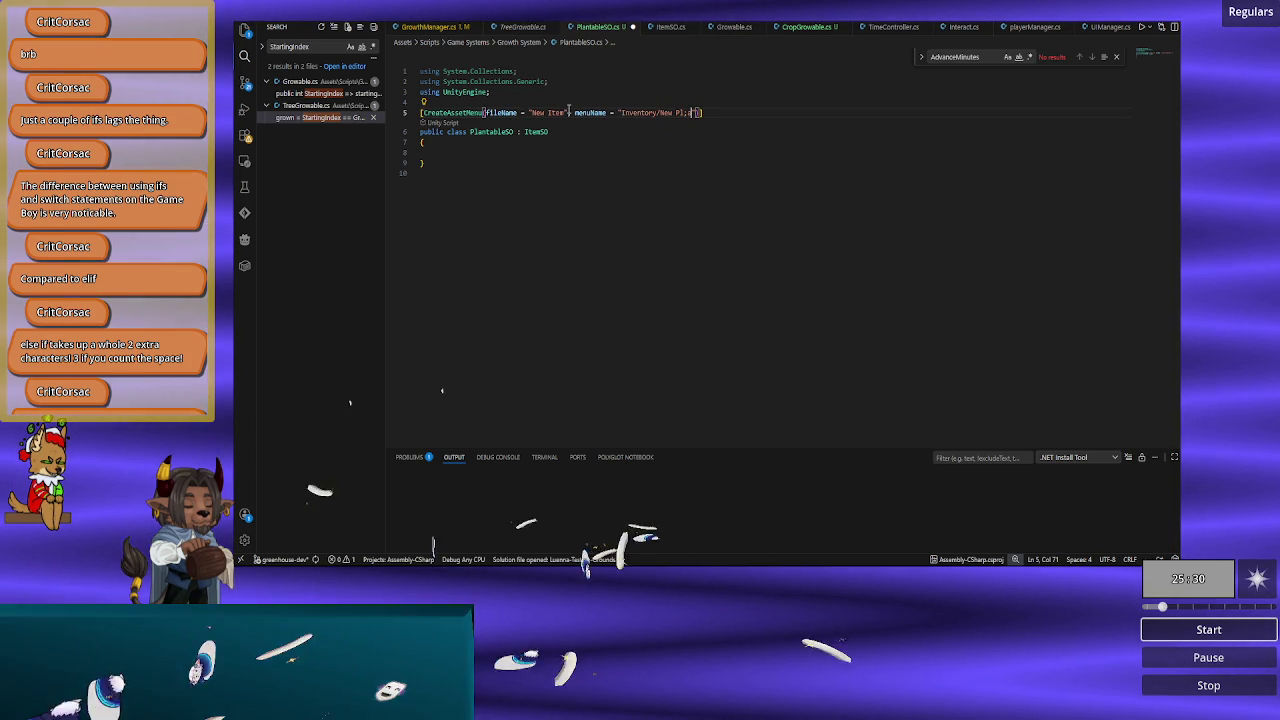
pyautogui.write('le')
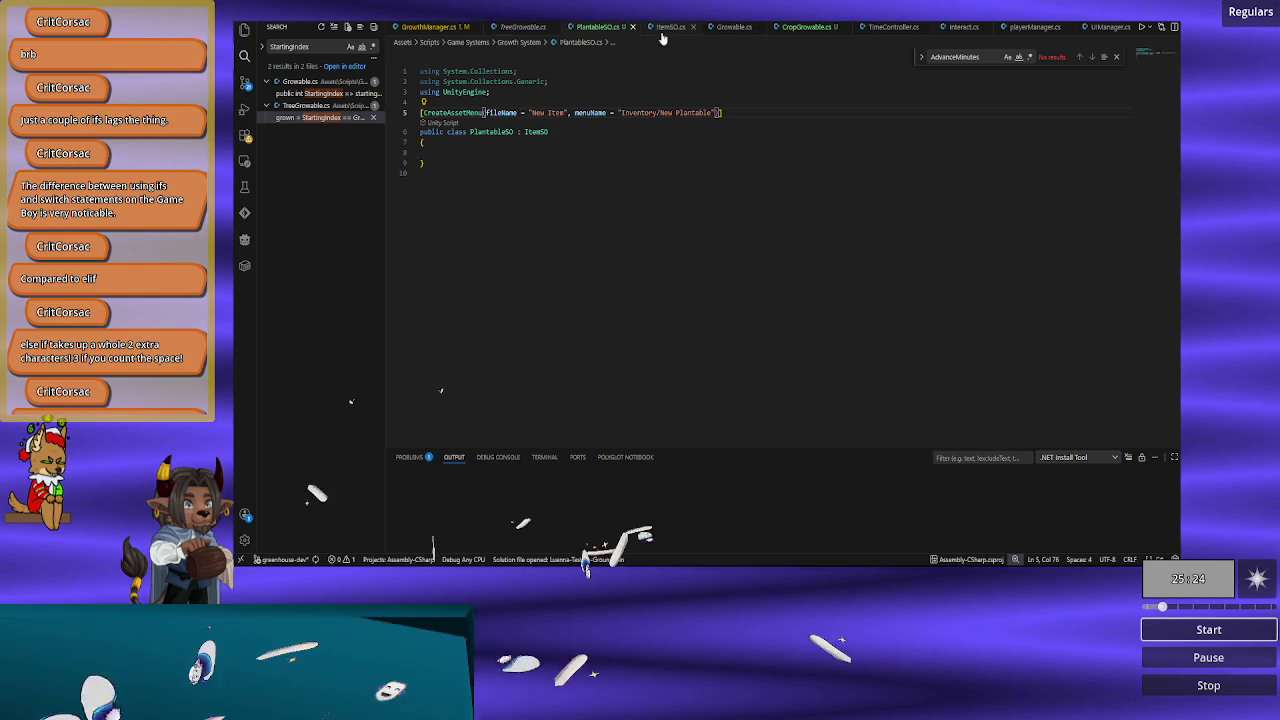
pyautogui.doubleClick(556, 112)
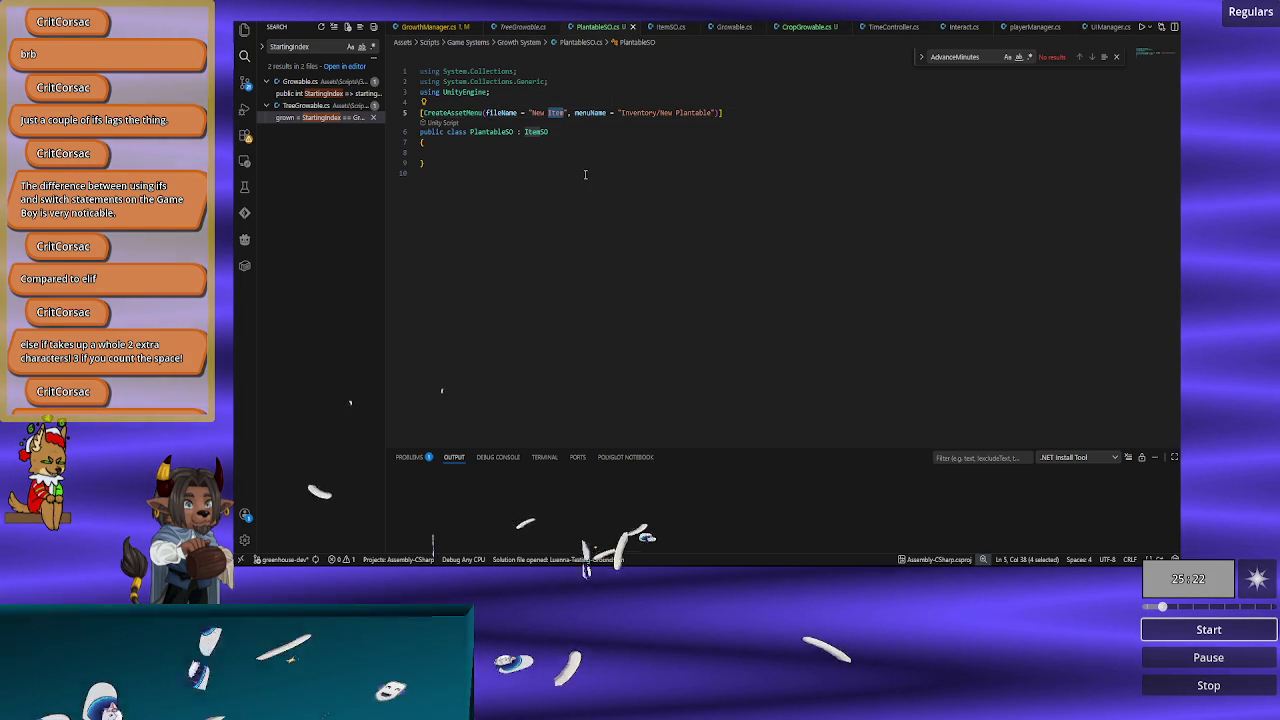
pyautogui.write('P')
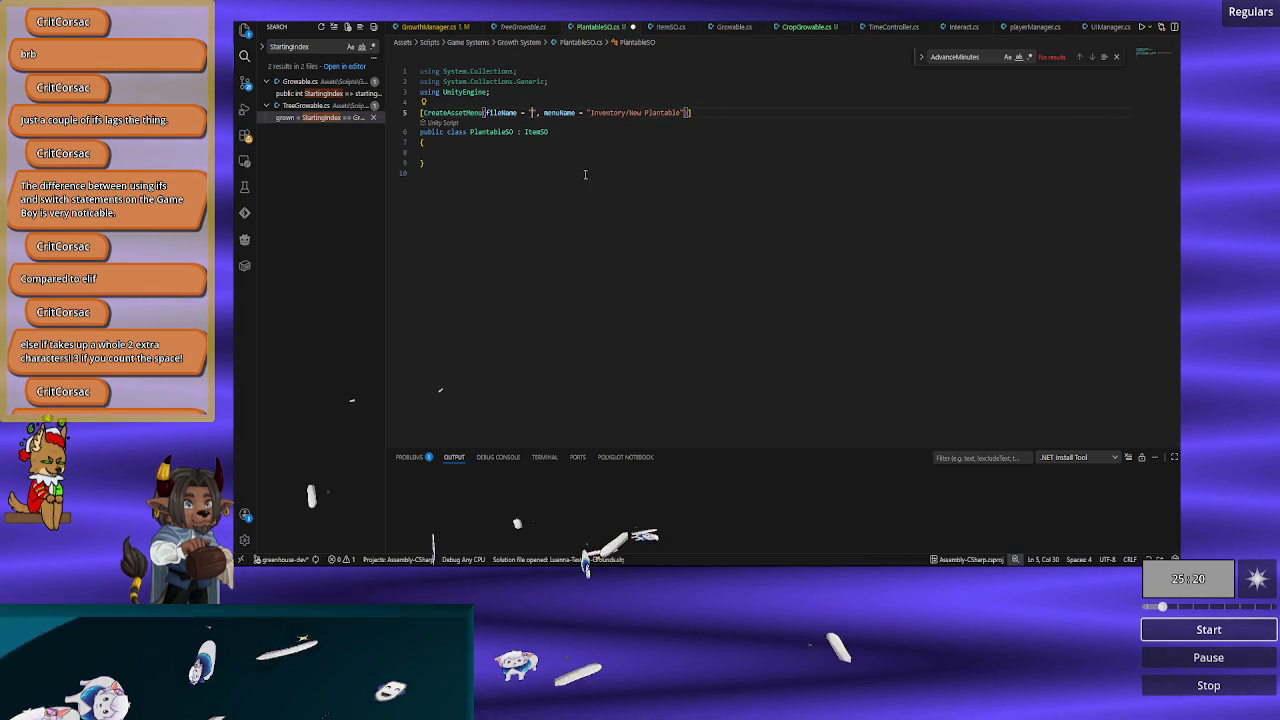
pyautogui.write('lantable')
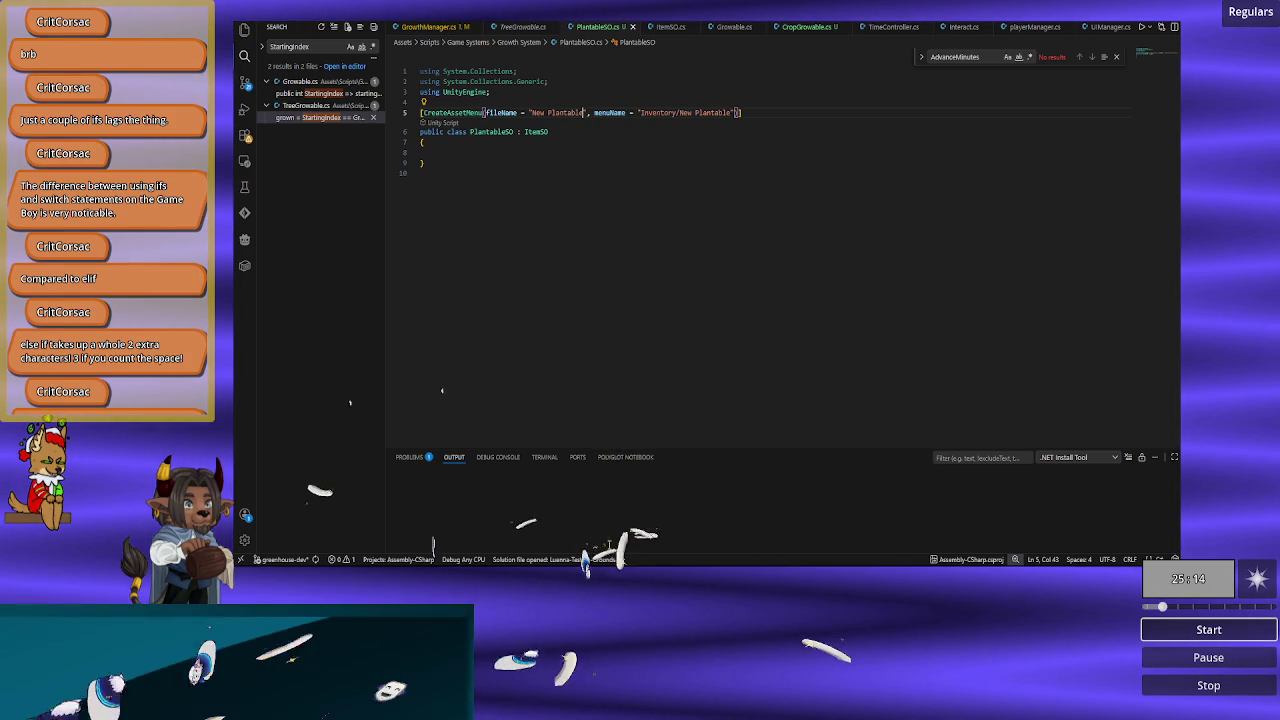
pyautogui.hotkey('alt', 'Tab')
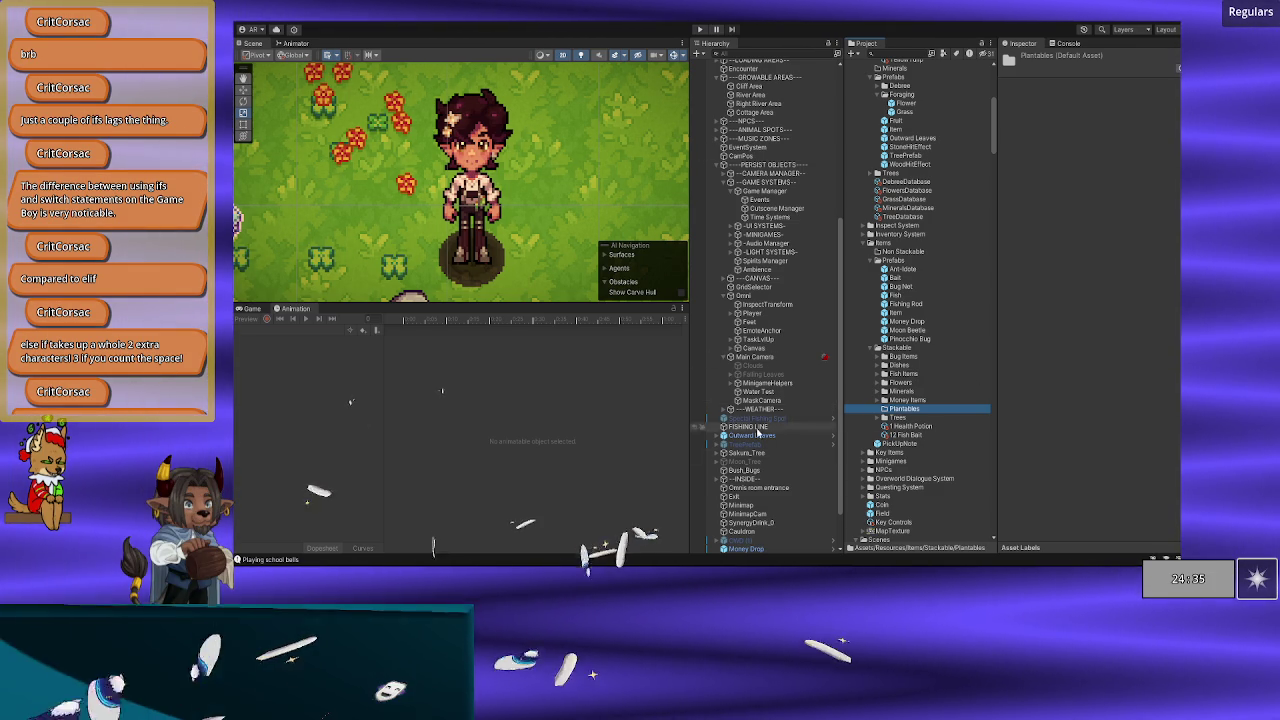
# Step: Add an Inventory > New Plantable asset to the Plantables folder, named Rocktato
pyautogui.rightClick(909, 413)
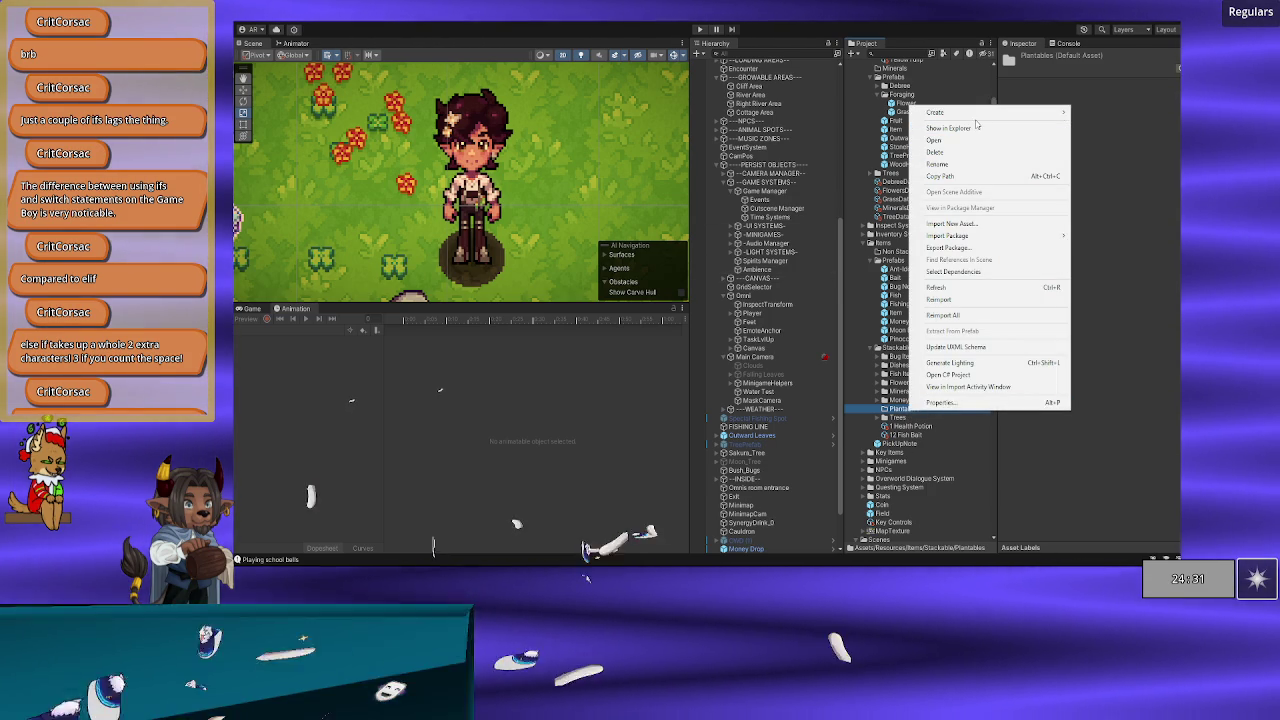
pyautogui.moveTo(960, 112)
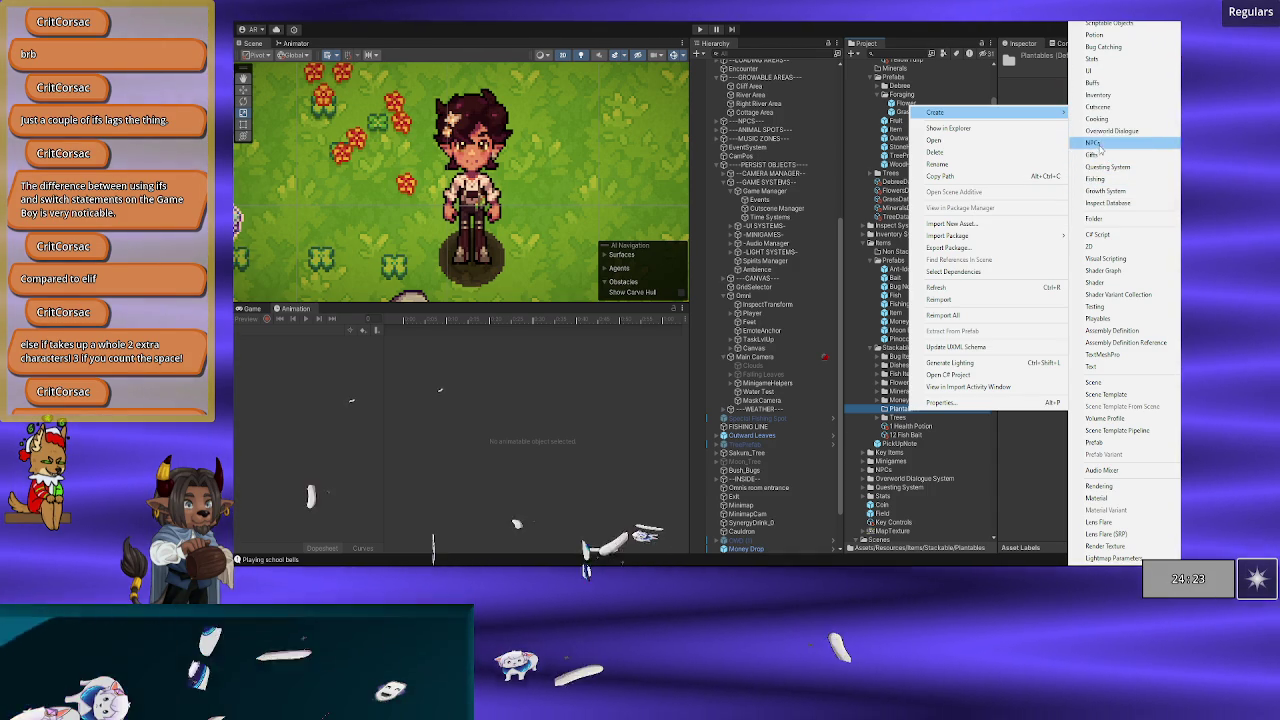
pyautogui.moveTo(1094, 143)
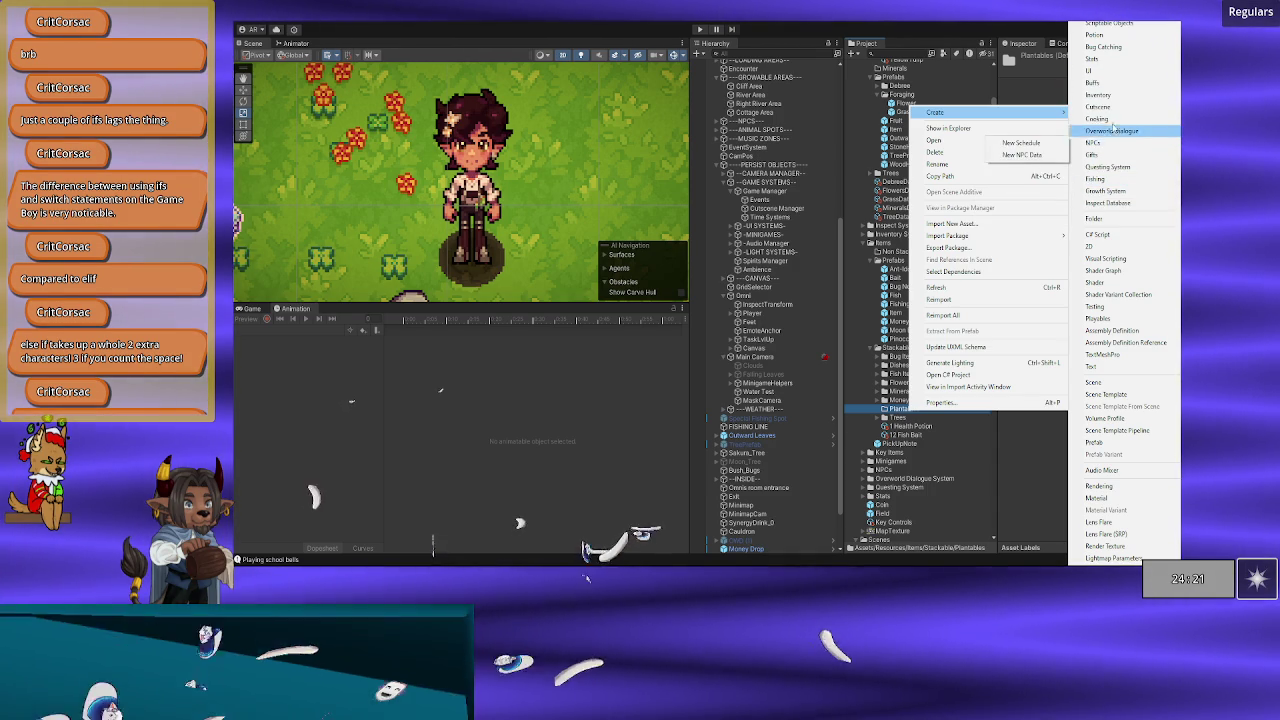
pyautogui.moveTo(1097, 94)
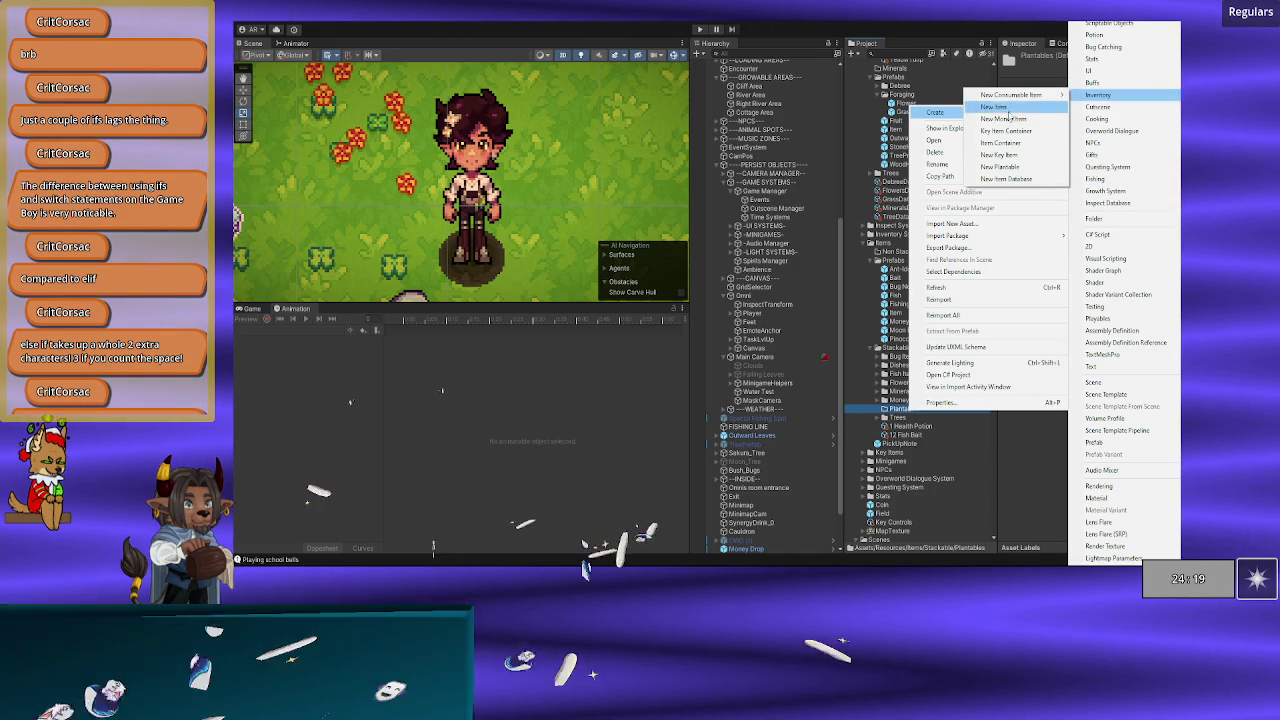
pyautogui.click(1015, 167)
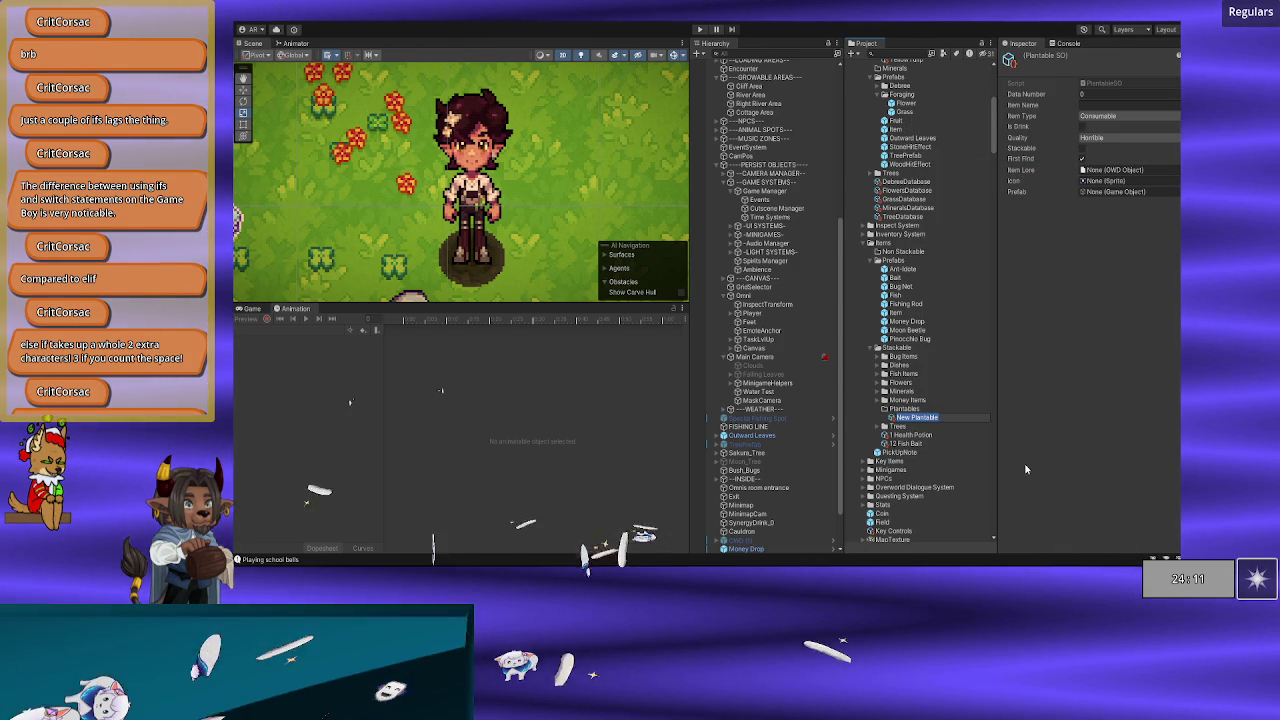
pyautogui.write('Rattato')
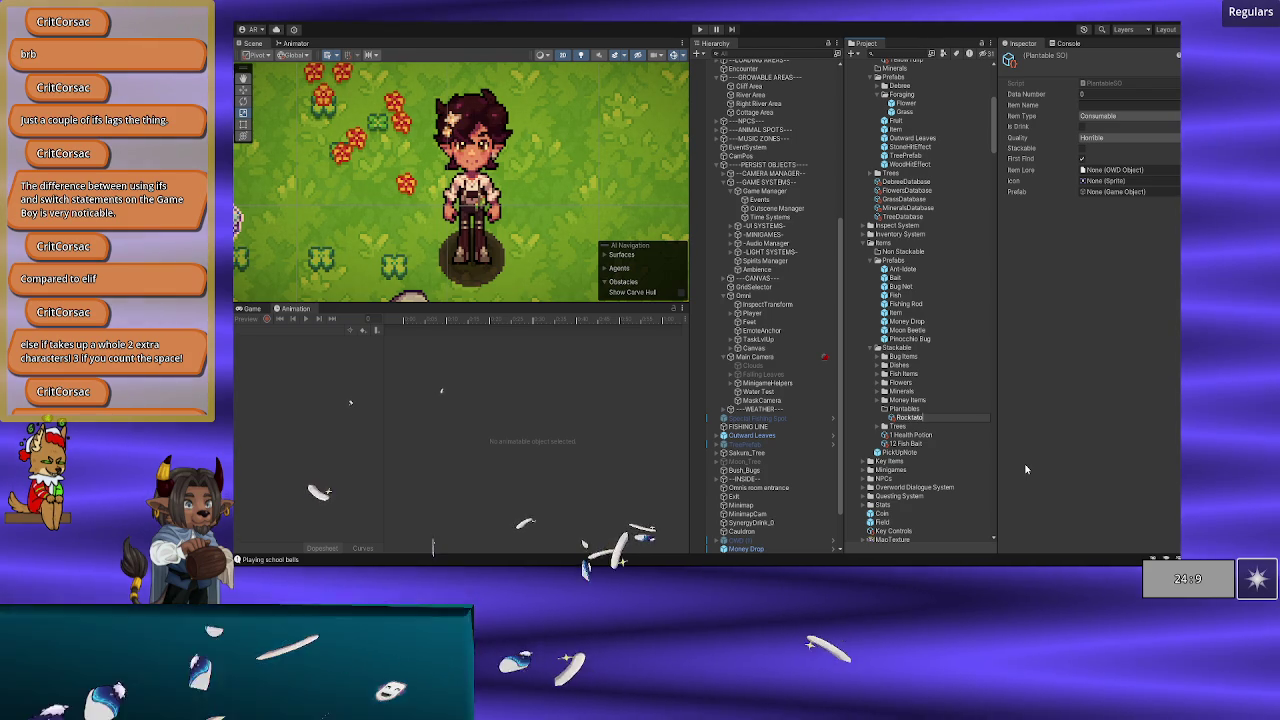
pyautogui.press('Return')
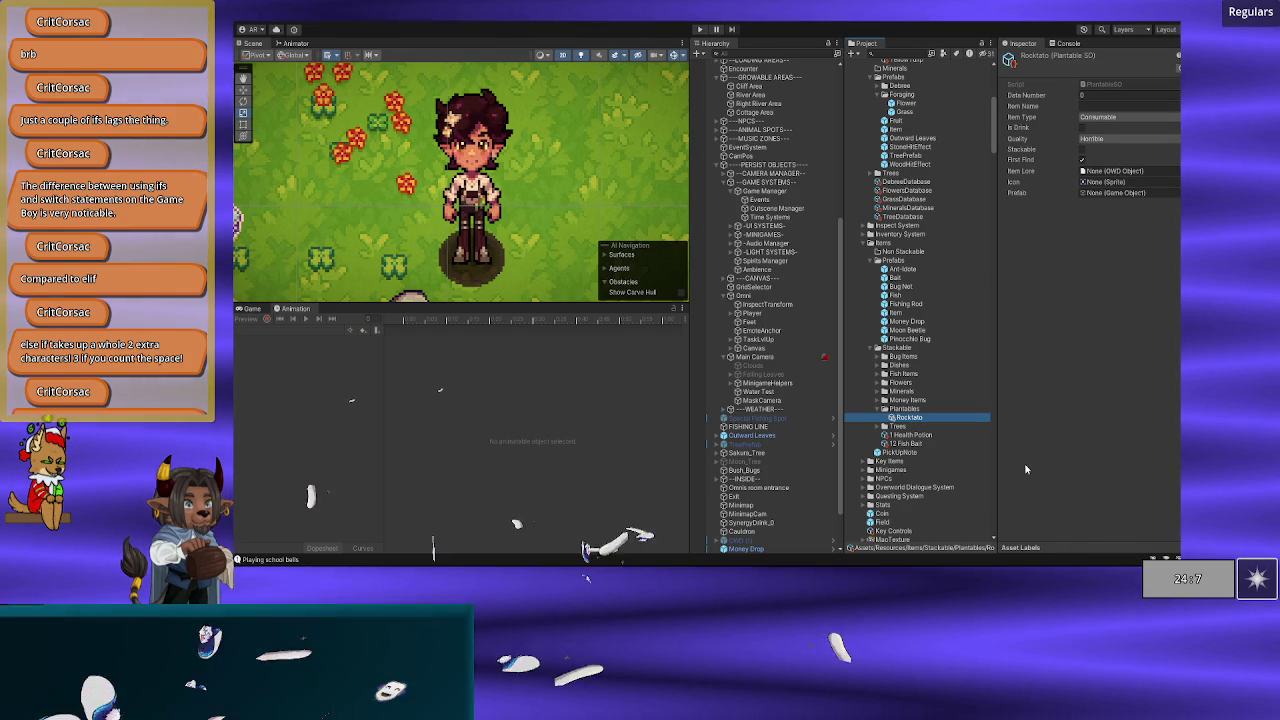
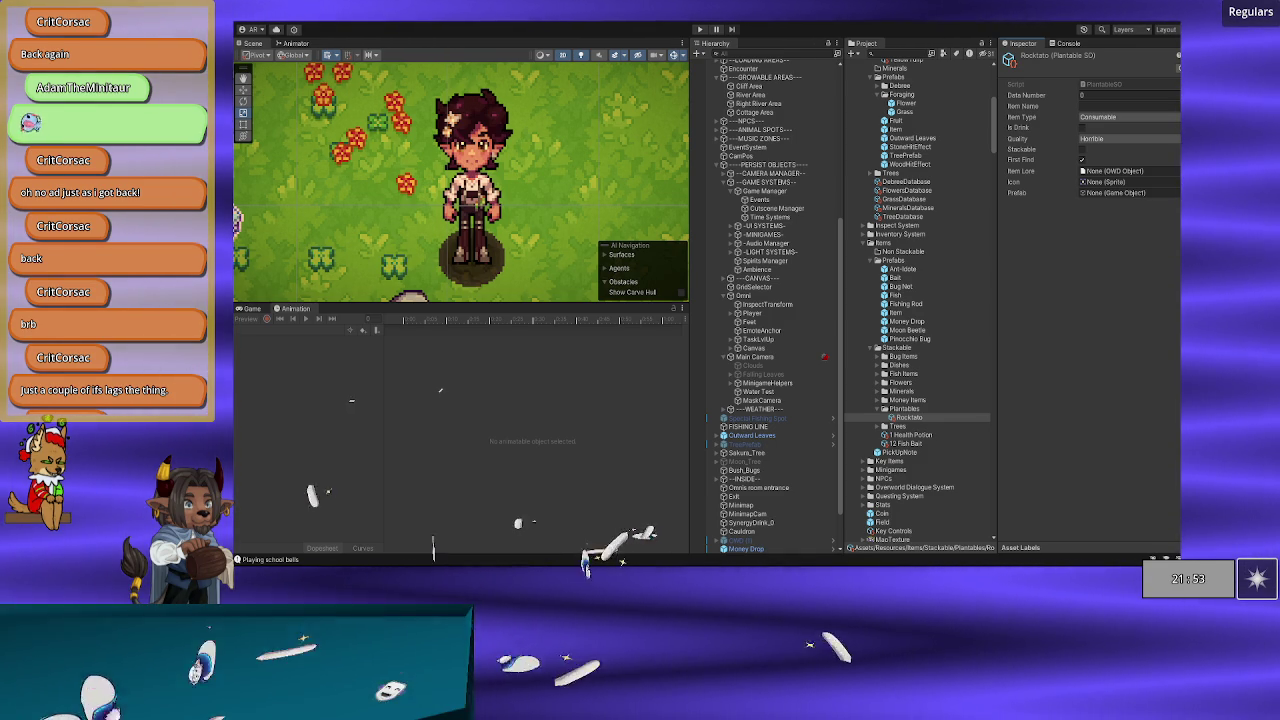
# Step: Set Rocktato's Item Type to Plantable and Quality to Normal, and tick Stackable
pyautogui.click(1091, 118)
pyautogui.click(1108, 165)
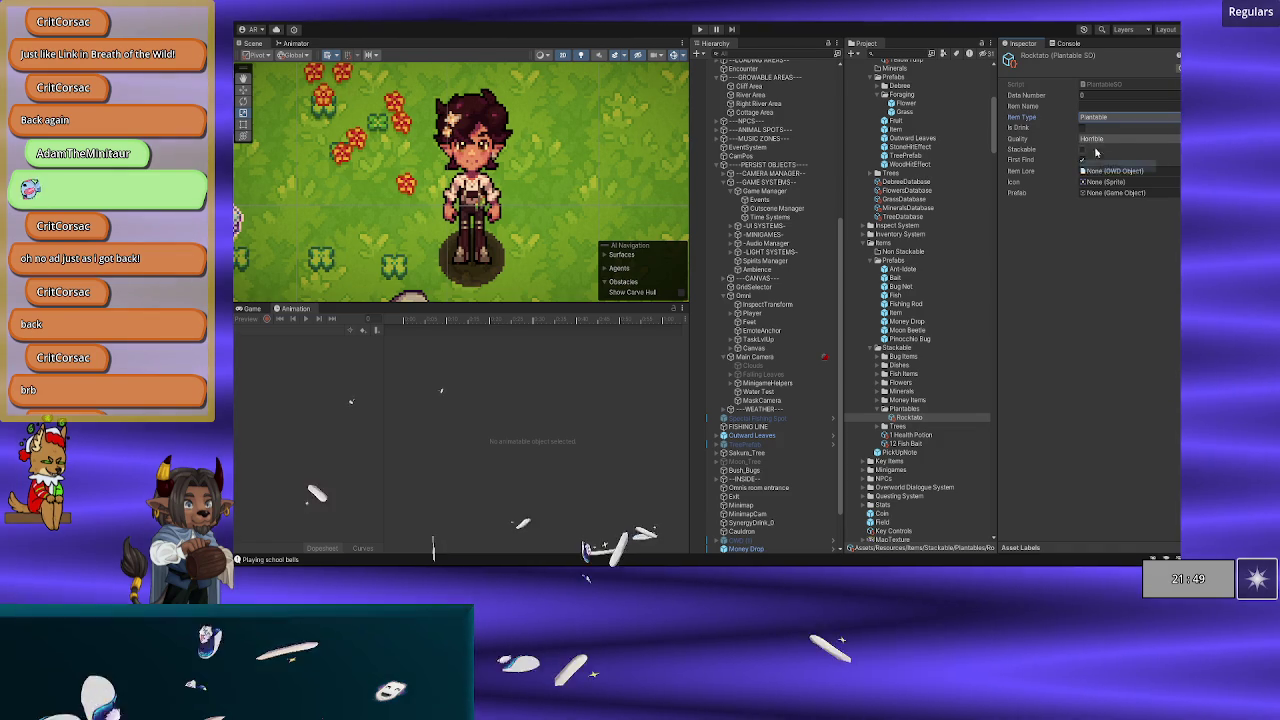
pyautogui.click(1095, 139)
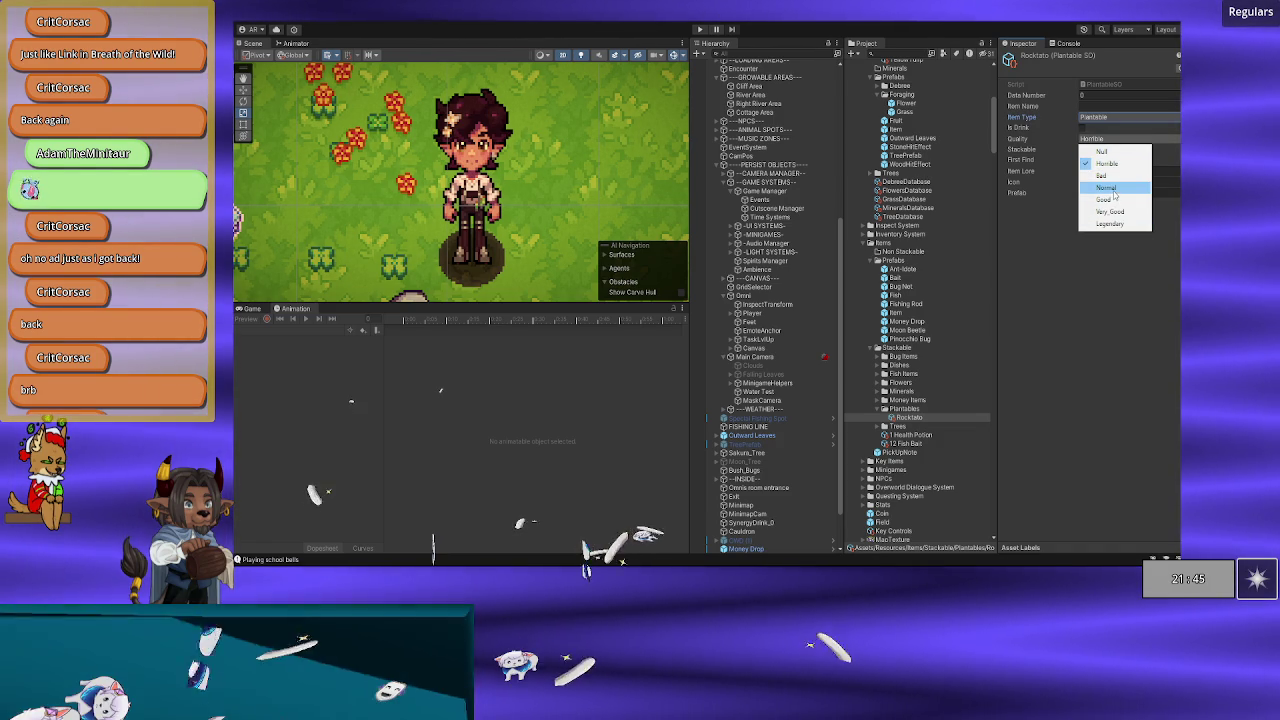
pyautogui.click(1106, 187)
pyautogui.click(1081, 149)
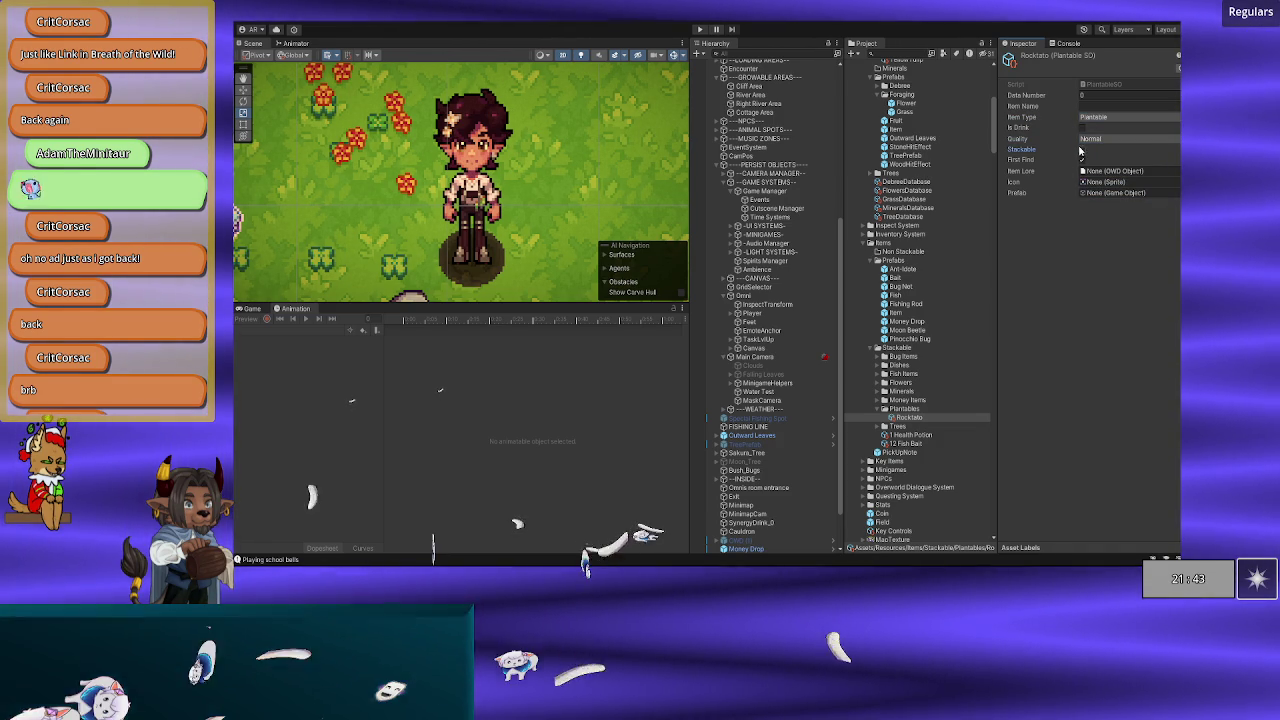
pyautogui.click(1081, 160)
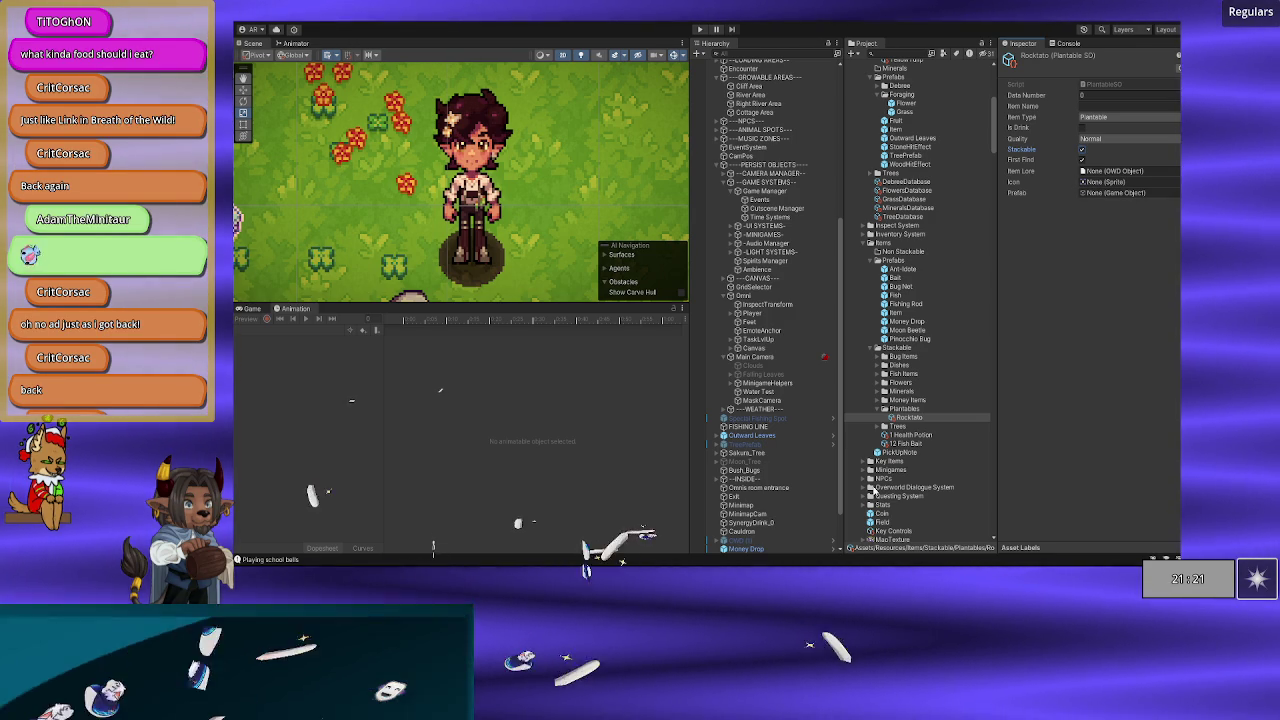
pyautogui.scroll(-10, 876, 492)
# Step: Search 'tato' in the sprite picker and assign Rocktato_stages_seeds as the Icon
pyautogui.scroll(8, 914, 400)
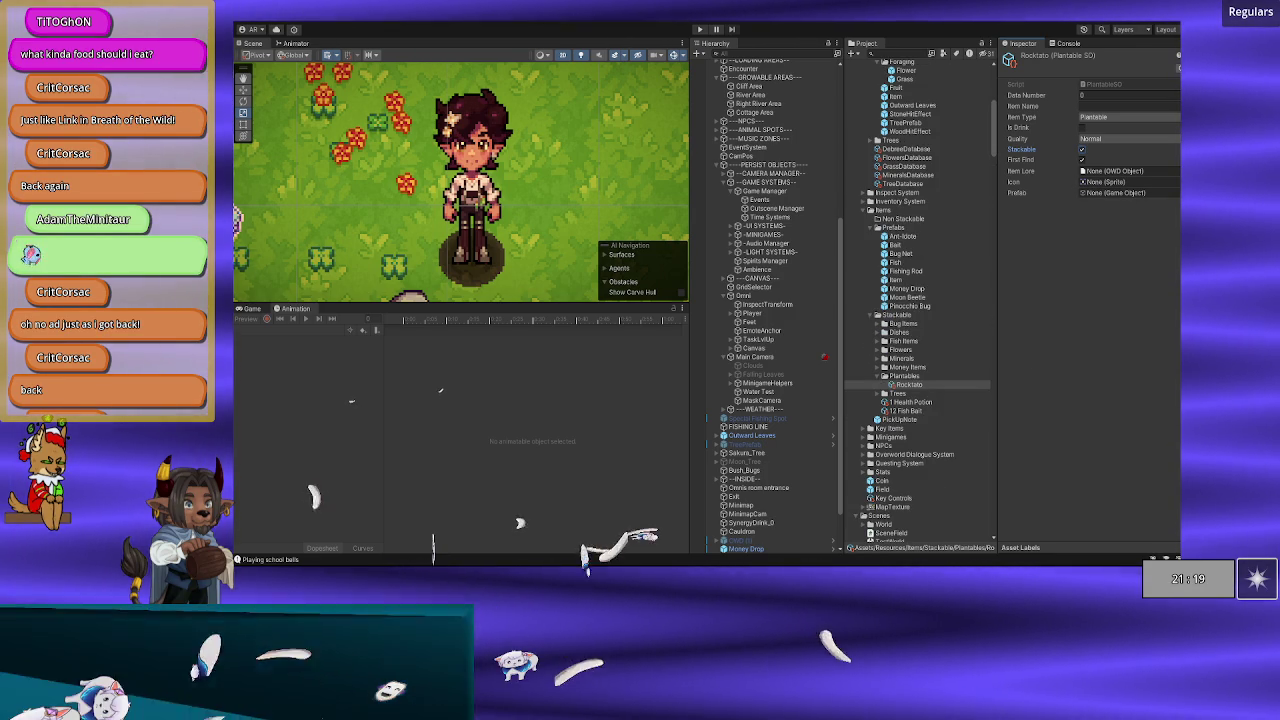
pyautogui.click(1175, 181)
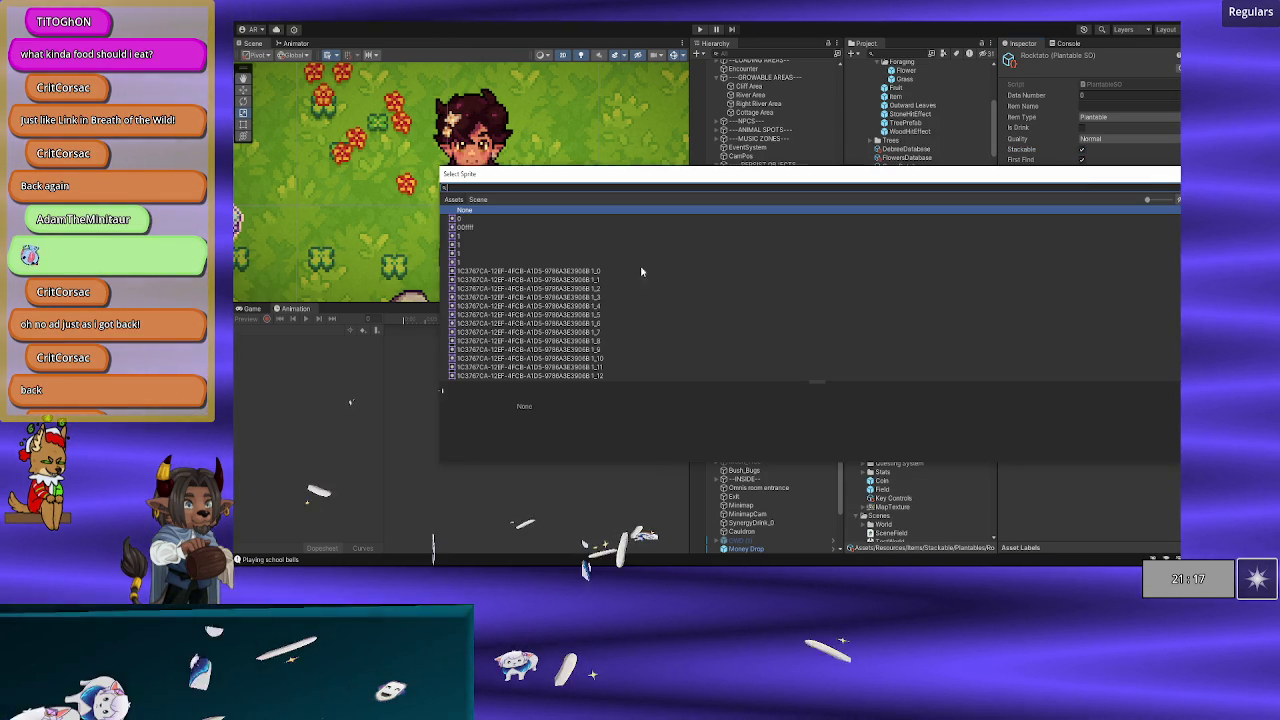
pyautogui.write('rocktato')
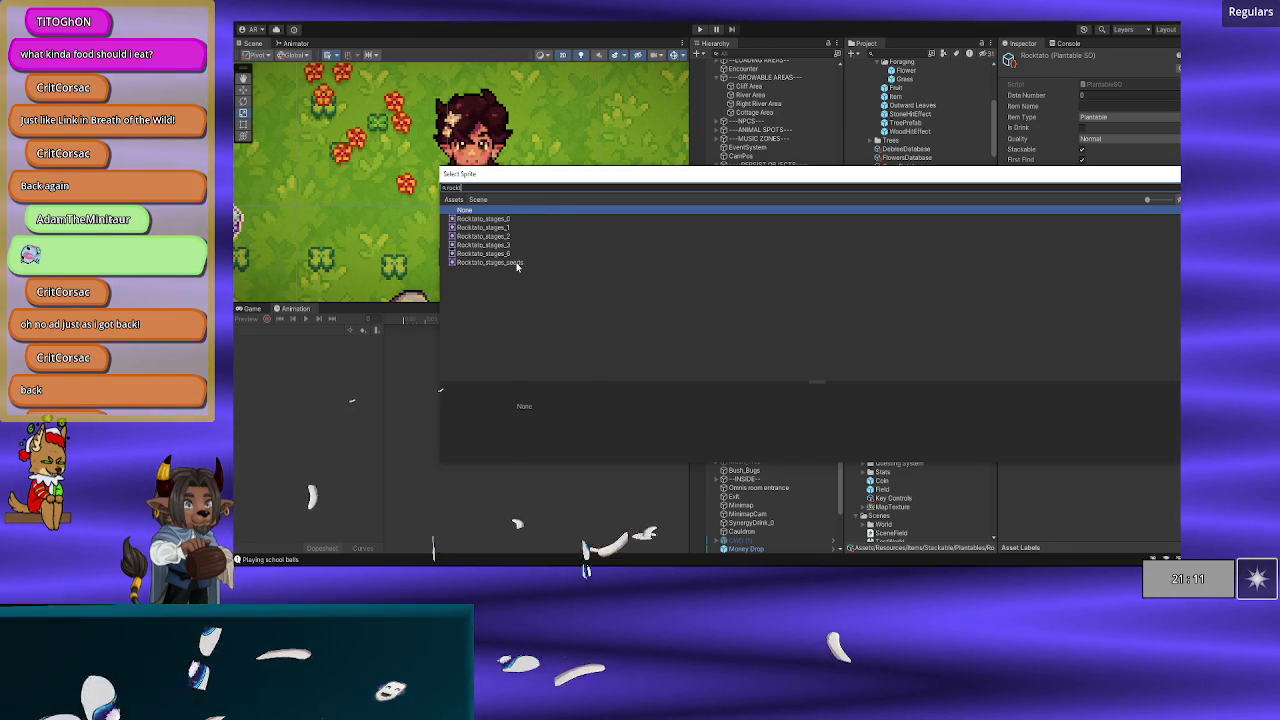
pyautogui.click(517, 264)
pyautogui.click(507, 254)
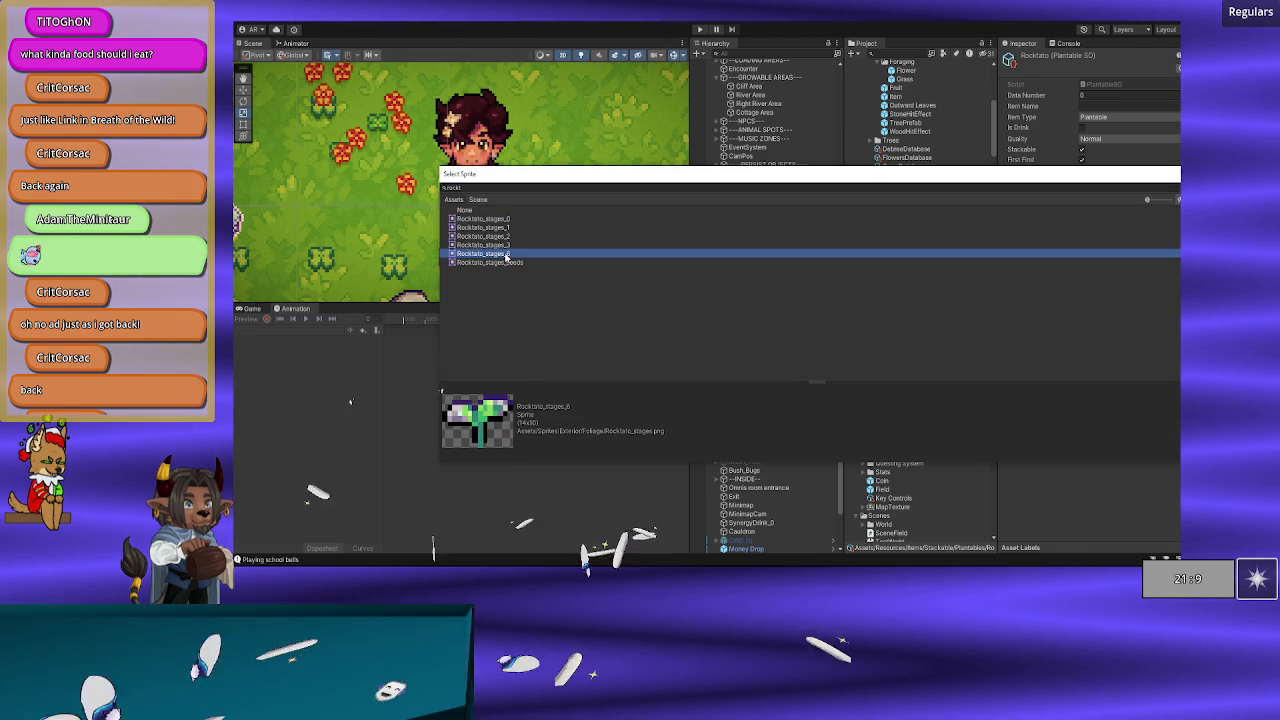
pyautogui.doubleClick(510, 262)
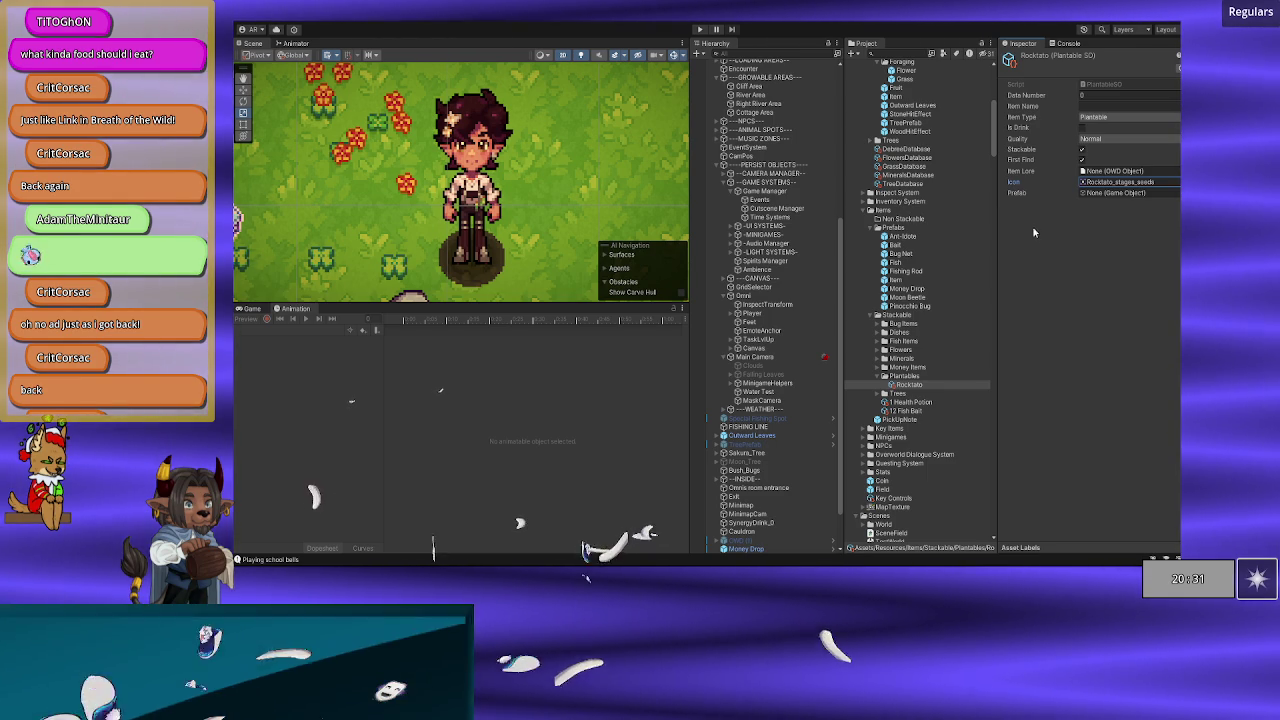
# Step: Select the 1 Health Potion asset to view its item properties
pyautogui.click(896, 403)
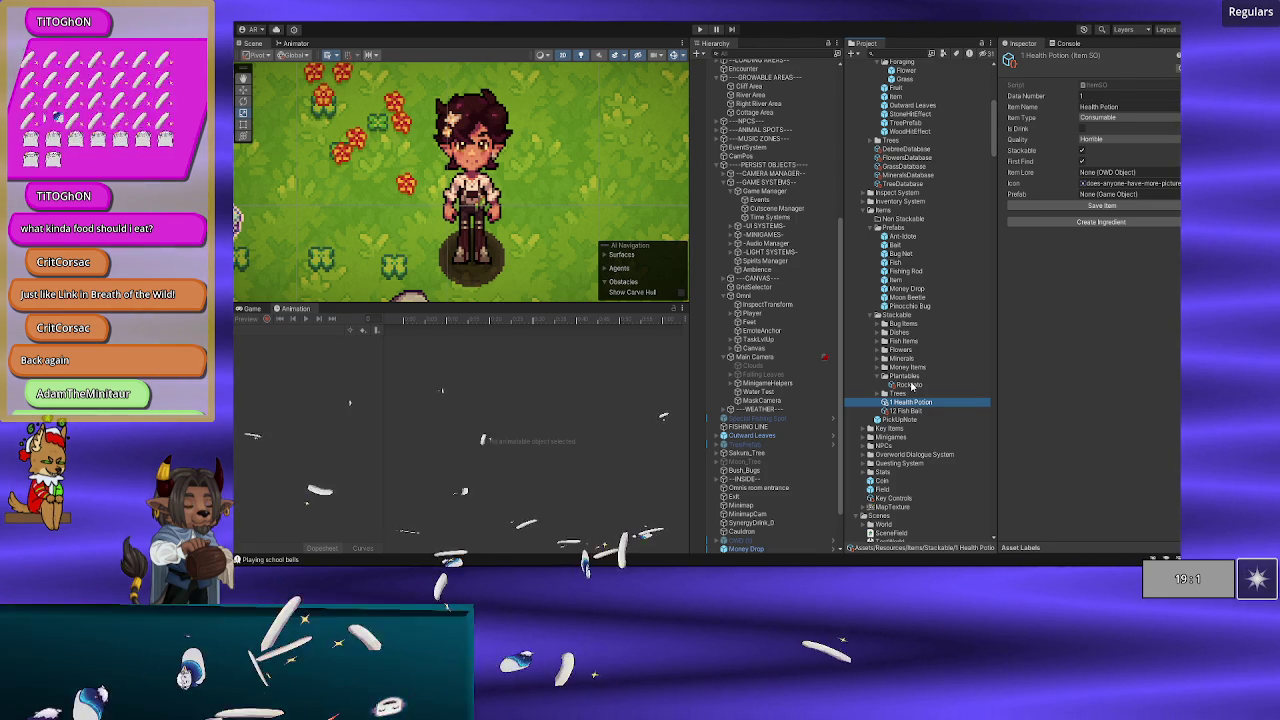
# Step: Compare with 1 Health Potion, then start typing Rocktato's Item Name
pyautogui.click(910, 386)
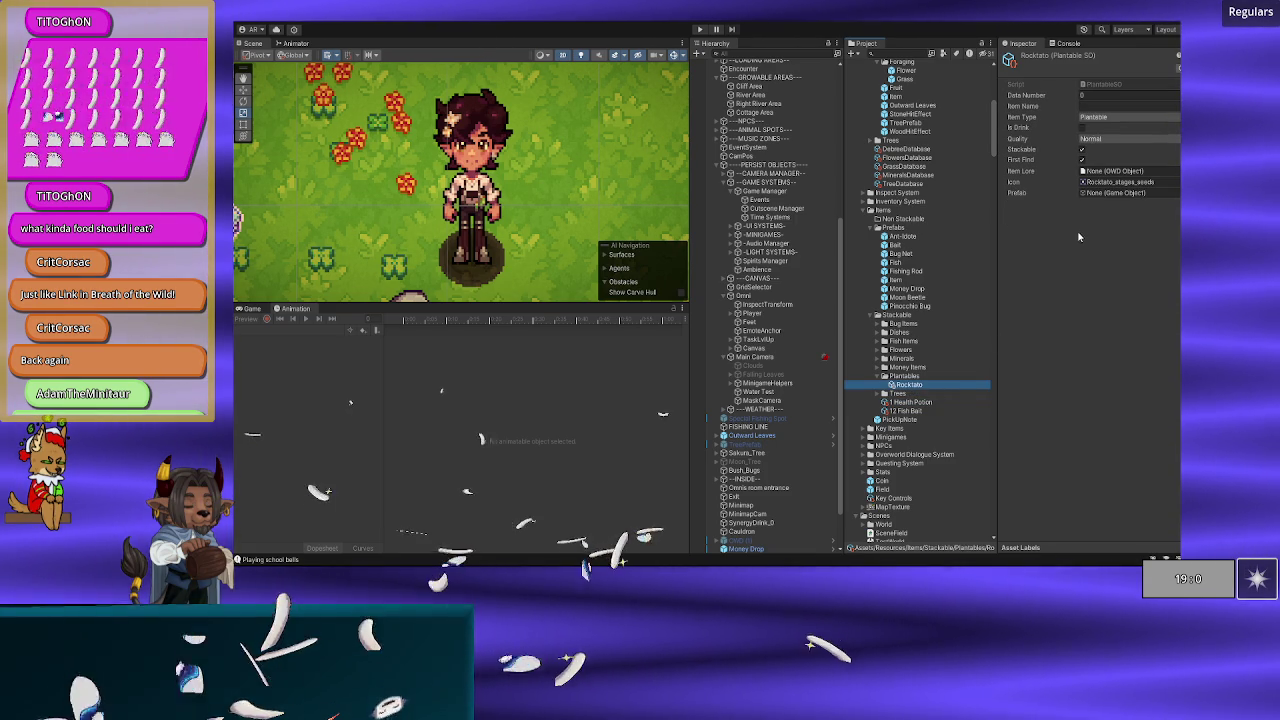
pyautogui.click(912, 402)
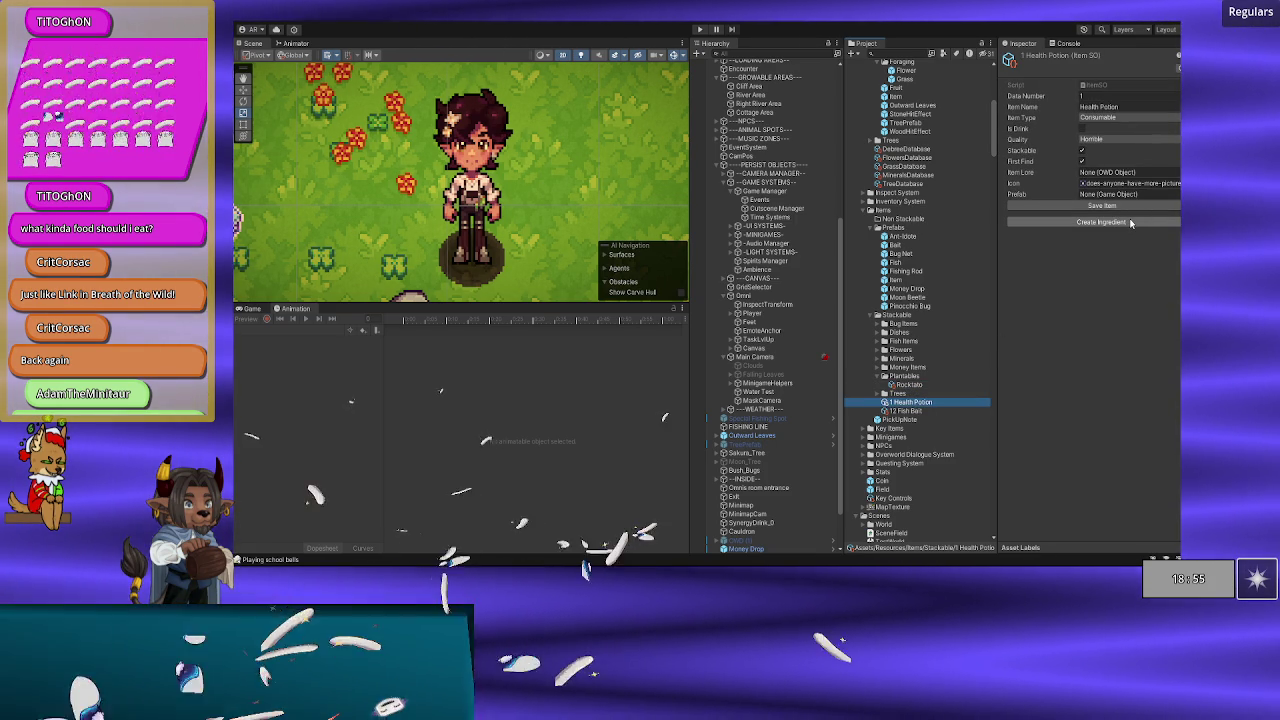
pyautogui.click(921, 388)
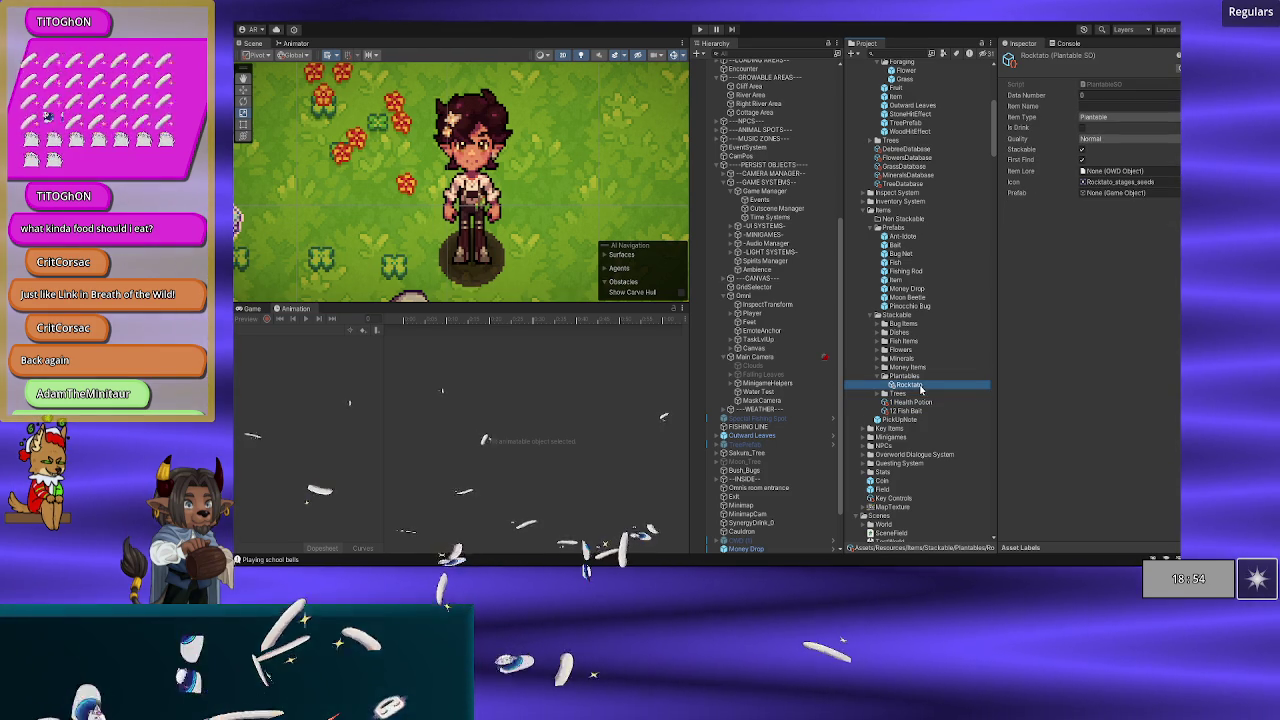
pyautogui.click(1110, 106)
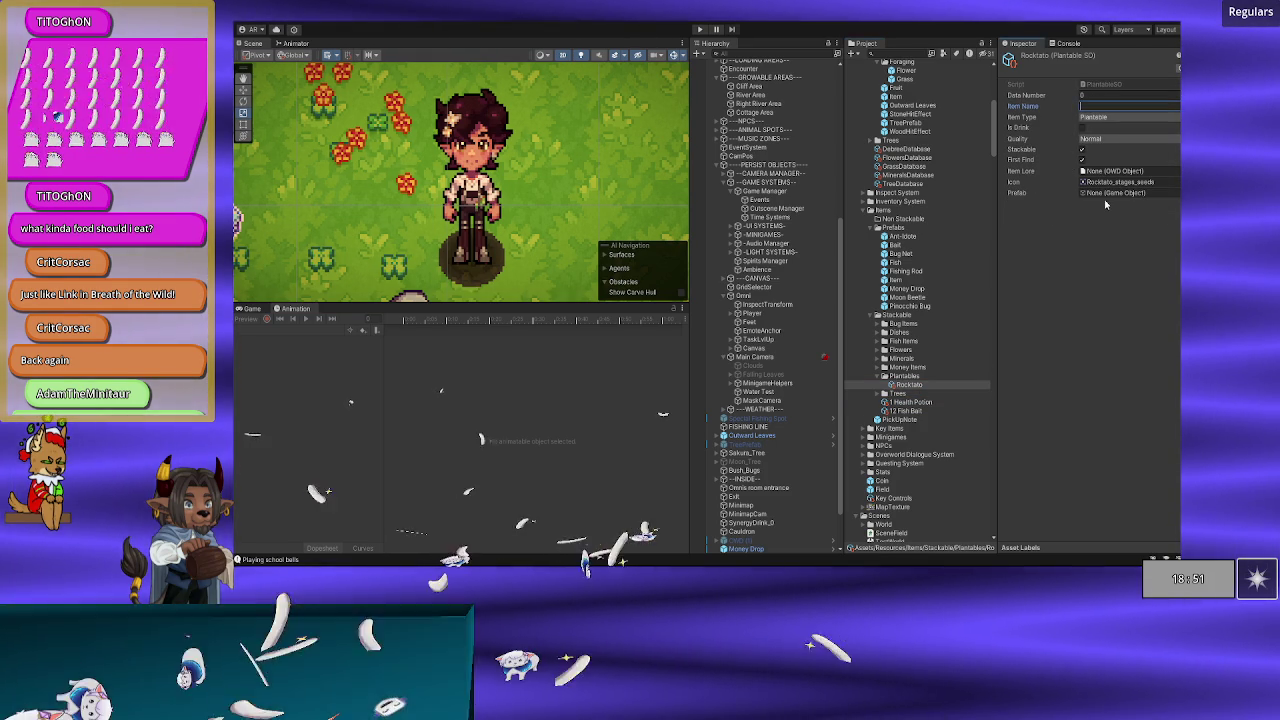
pyautogui.write('Roc')
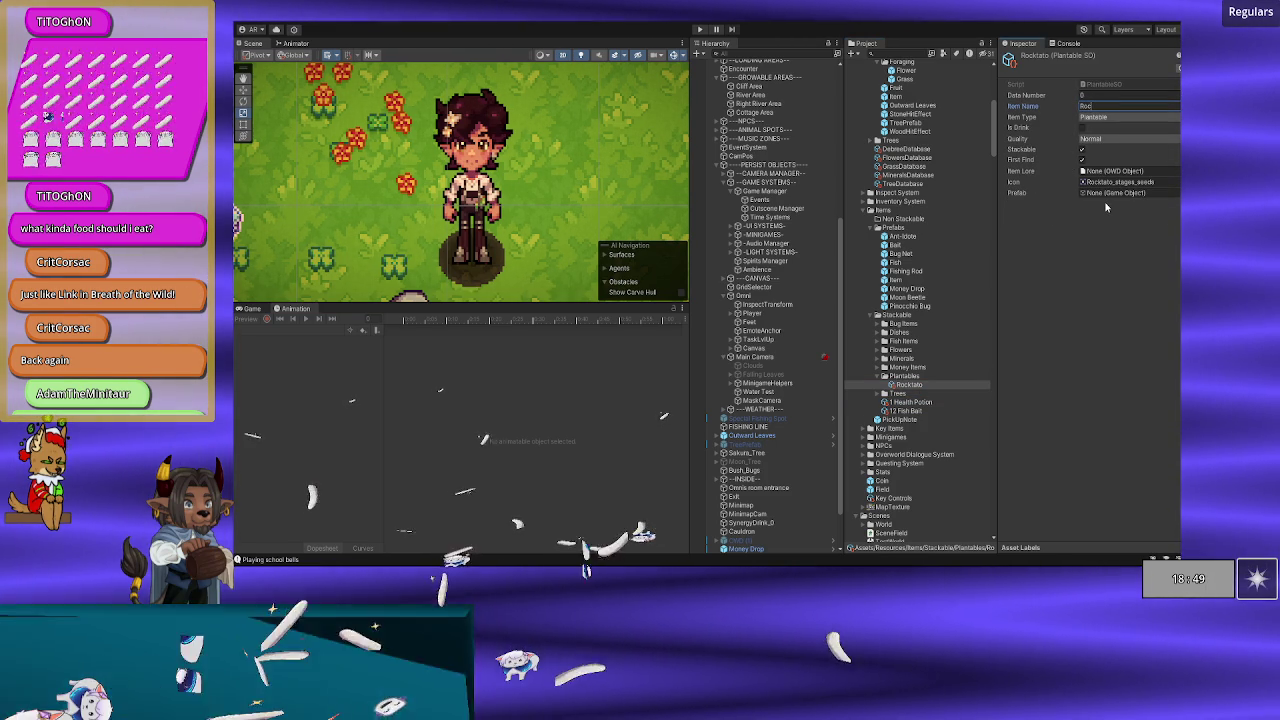
pyautogui.write('kita')
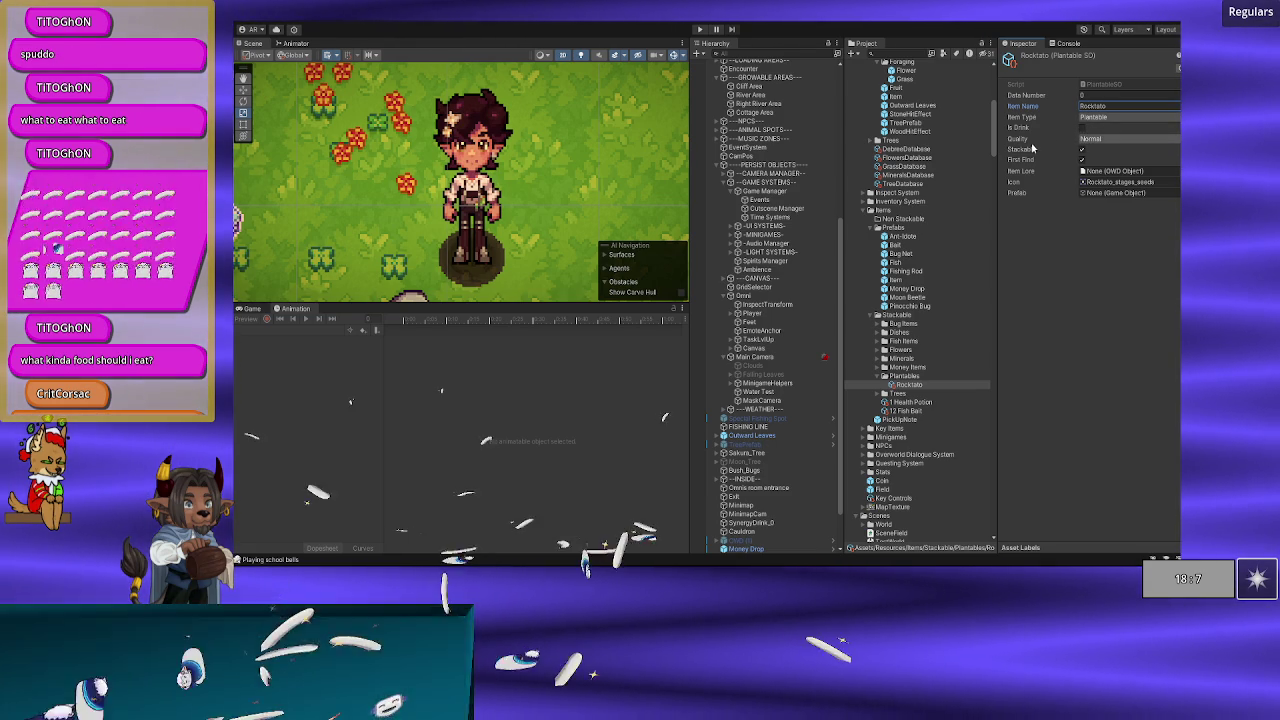
# Step: Finish Rocktato's name, then check the 1 Health Potion and 12 Fish Bait data numbers
pyautogui.click(1087, 104)
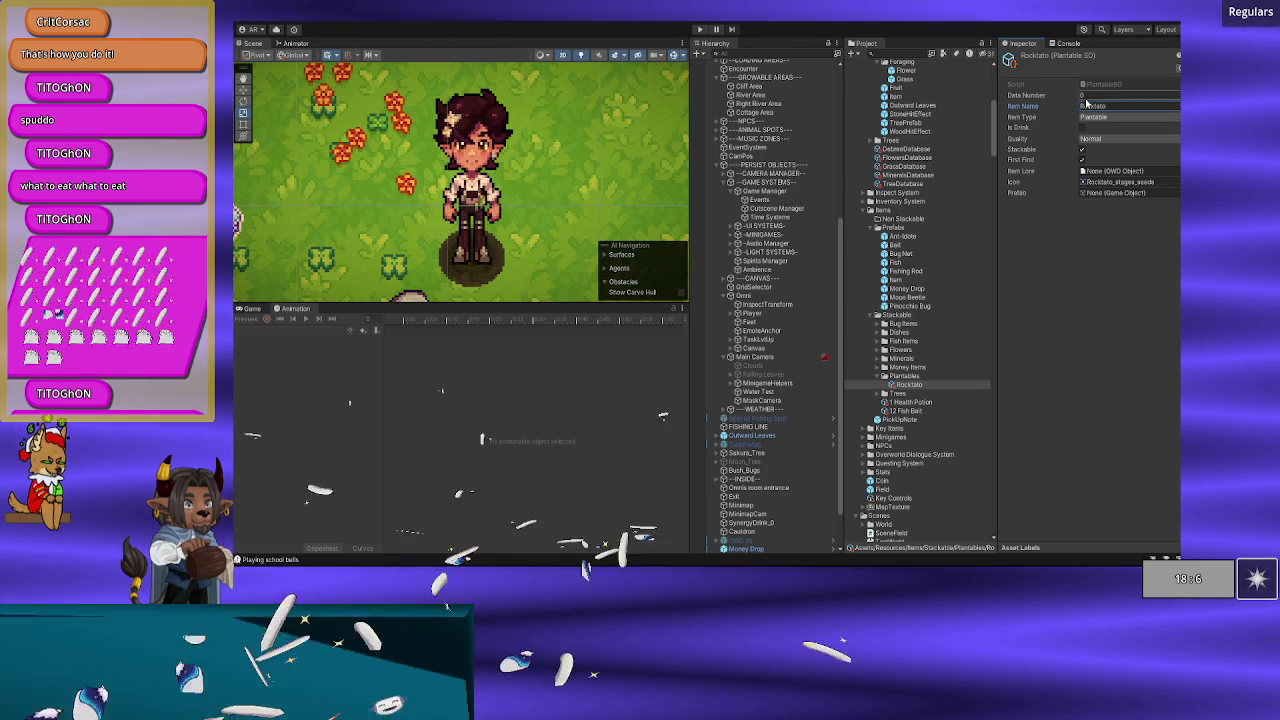
pyautogui.click(1086, 98)
pyautogui.click(1070, 285)
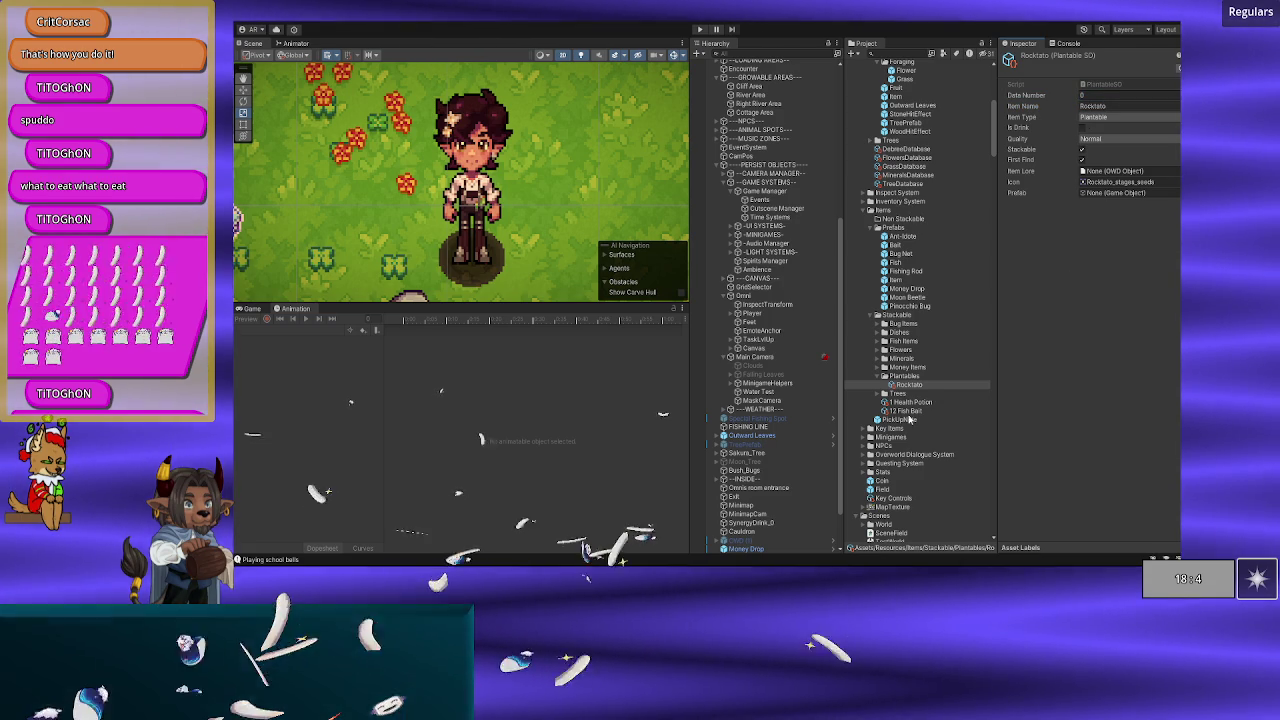
pyautogui.click(913, 402)
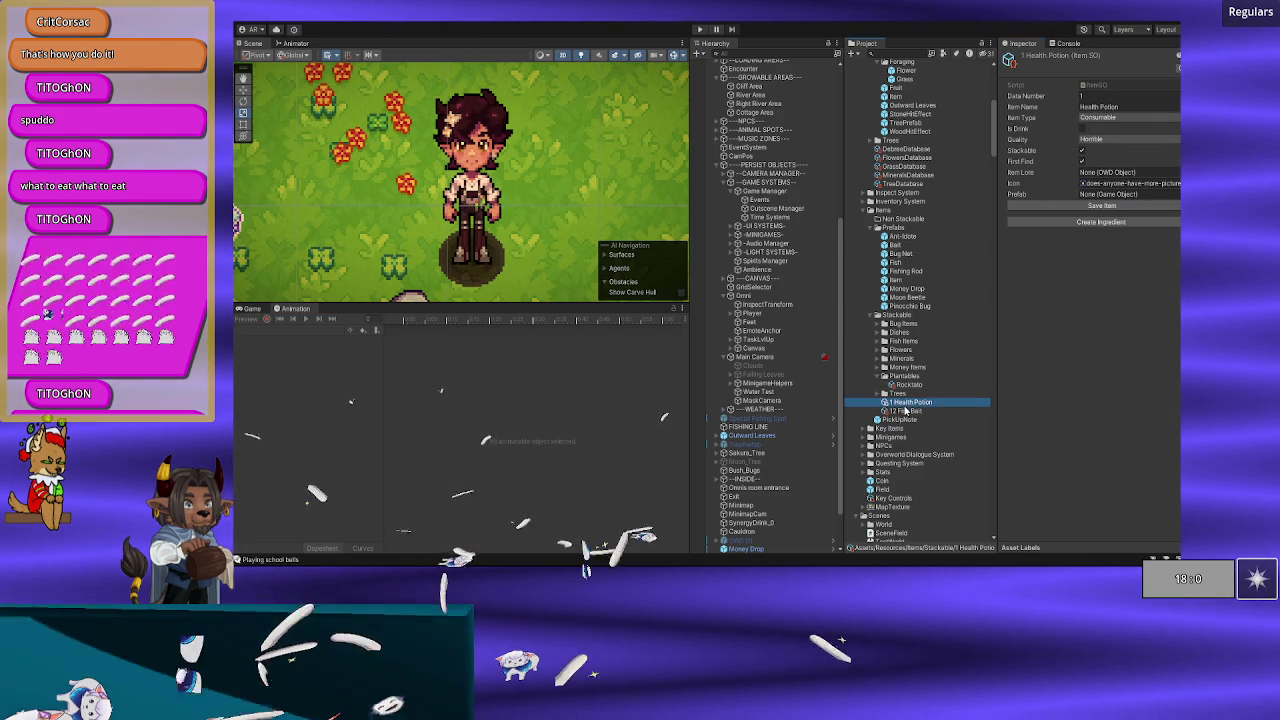
pyautogui.press('F2')
pyautogui.click(899, 411)
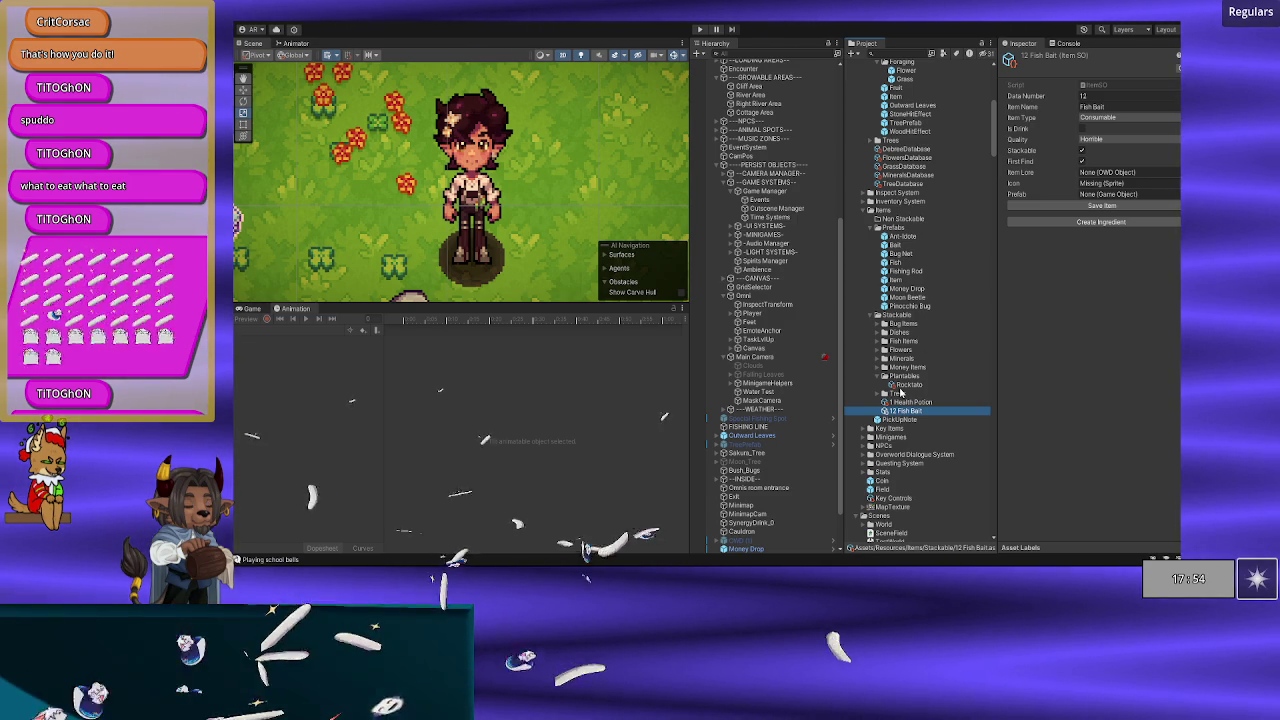
# Step: Check 150 Opals' Data Number, then set Rocktato's Data Number to 1
pyautogui.click(896, 385)
pyautogui.click(879, 368)
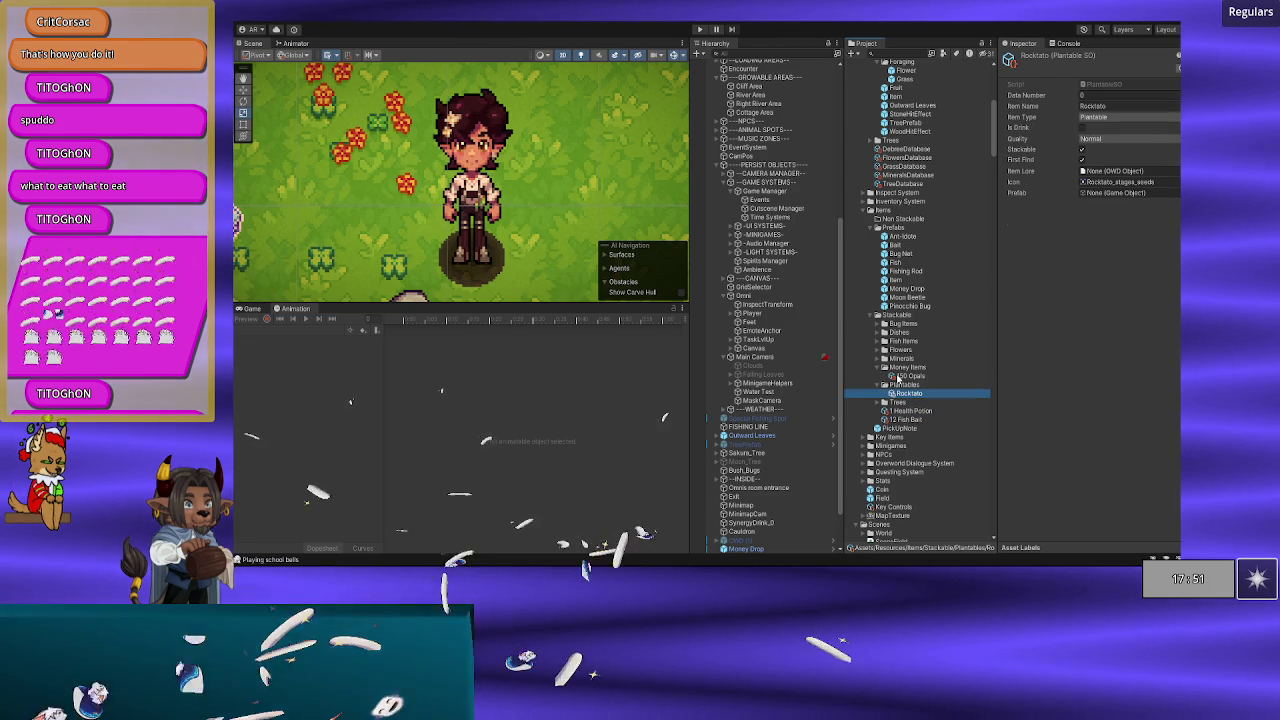
pyautogui.click(903, 376)
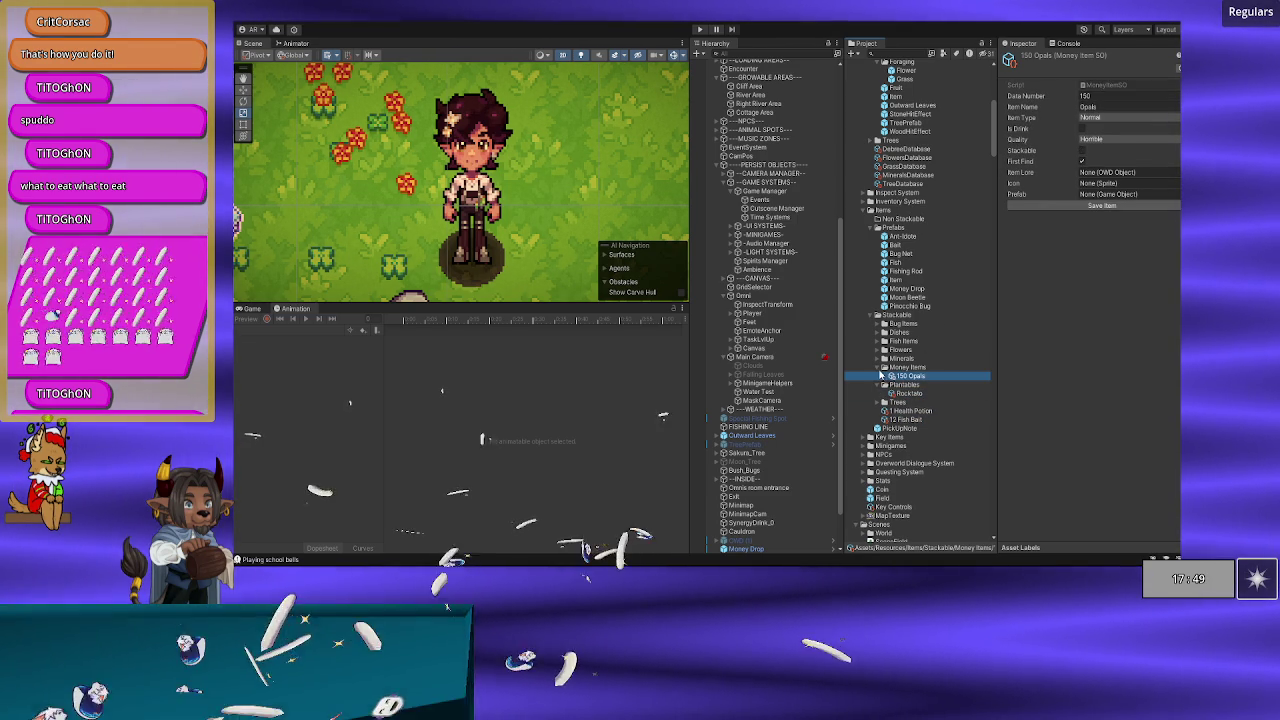
pyautogui.click(879, 369)
pyautogui.click(907, 385)
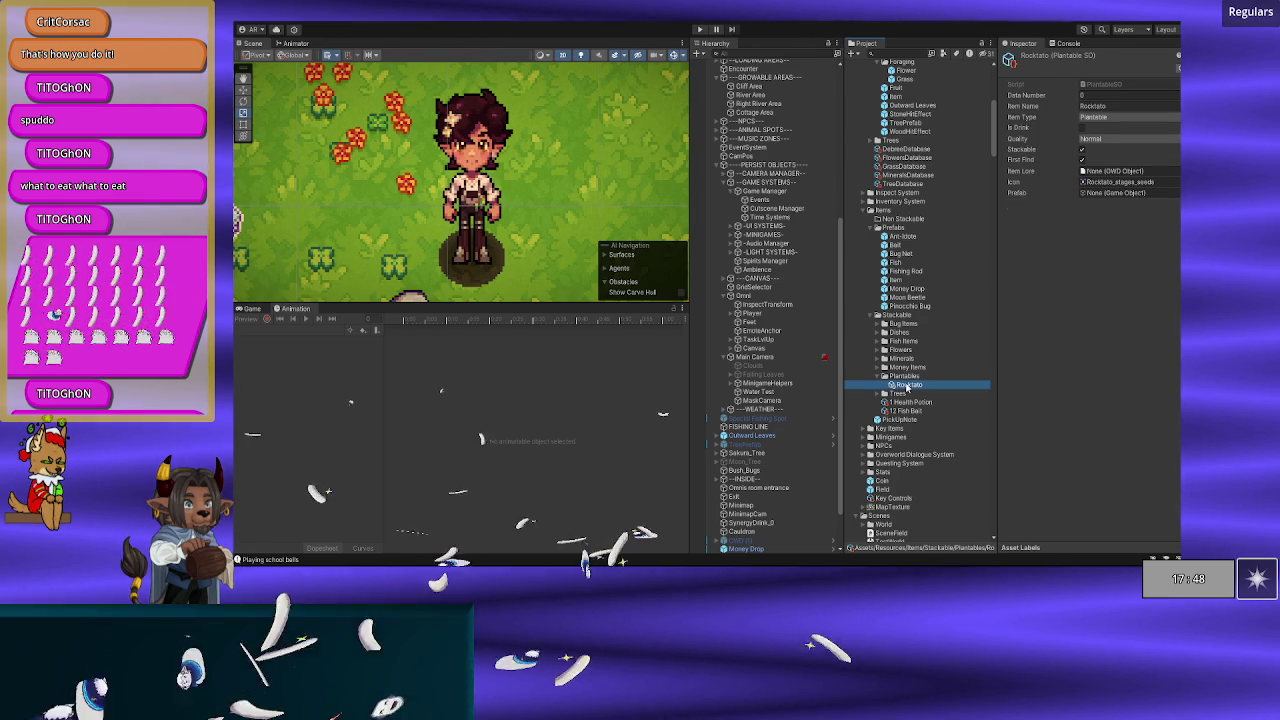
pyautogui.click(1085, 96)
pyautogui.write('1')
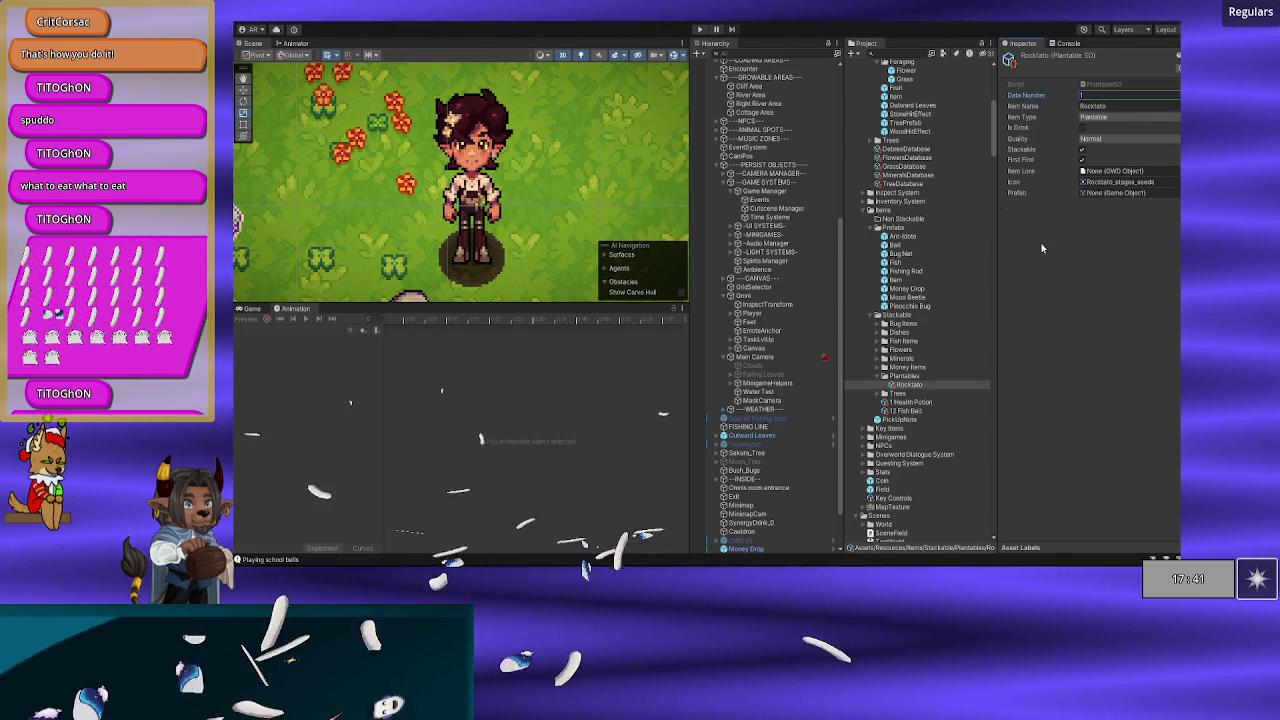
# Step: View the 80 Stone item under Minerals, then reopen Rocktato under Plantables
pyautogui.click(877, 377)
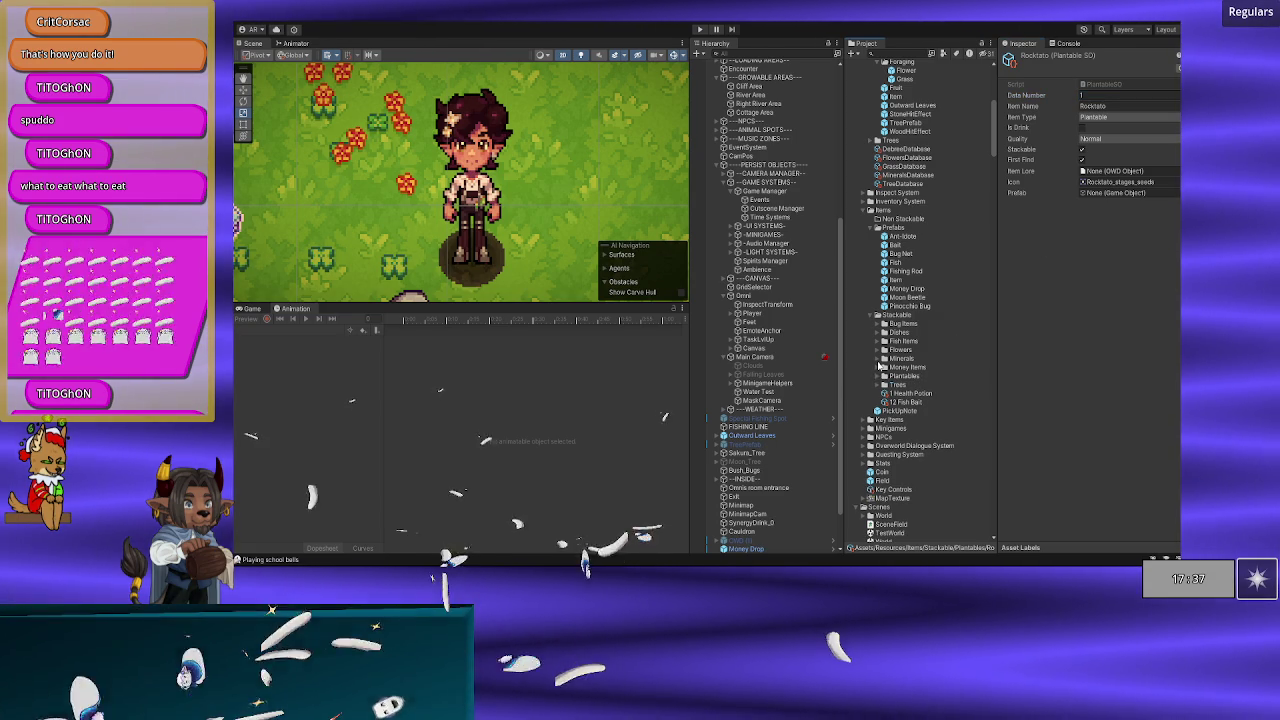
pyautogui.click(879, 358)
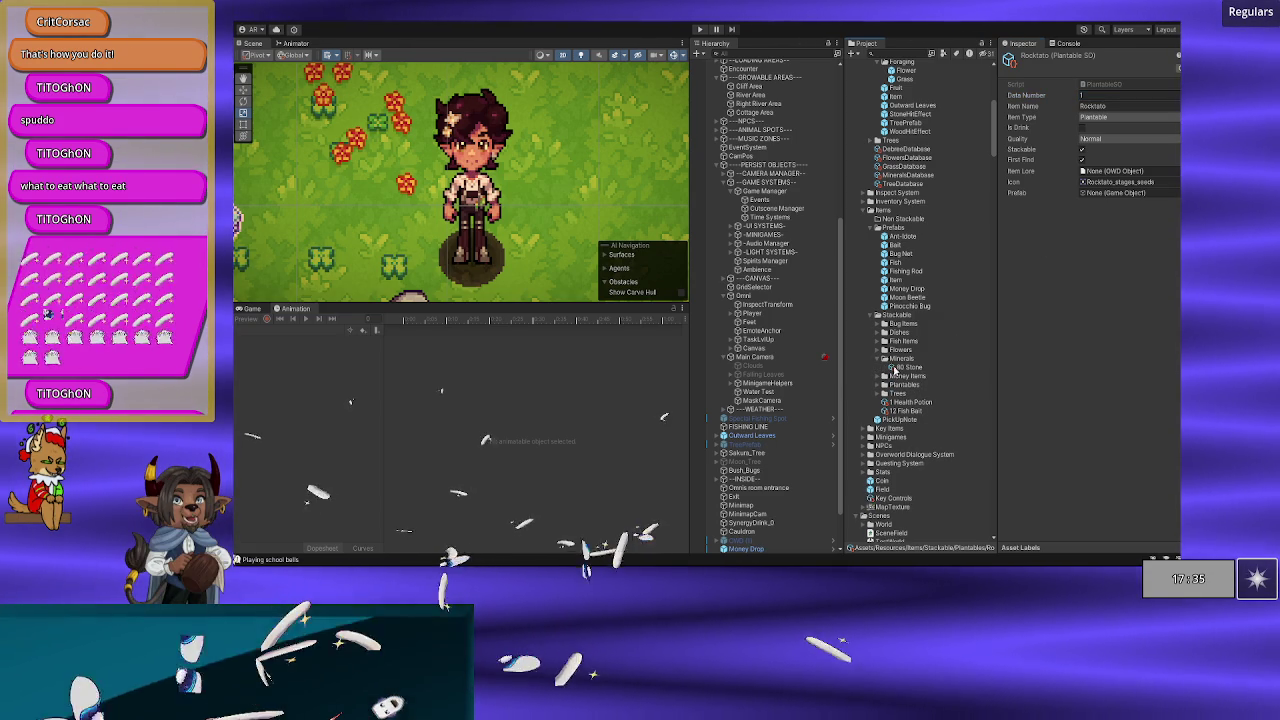
pyautogui.click(898, 368)
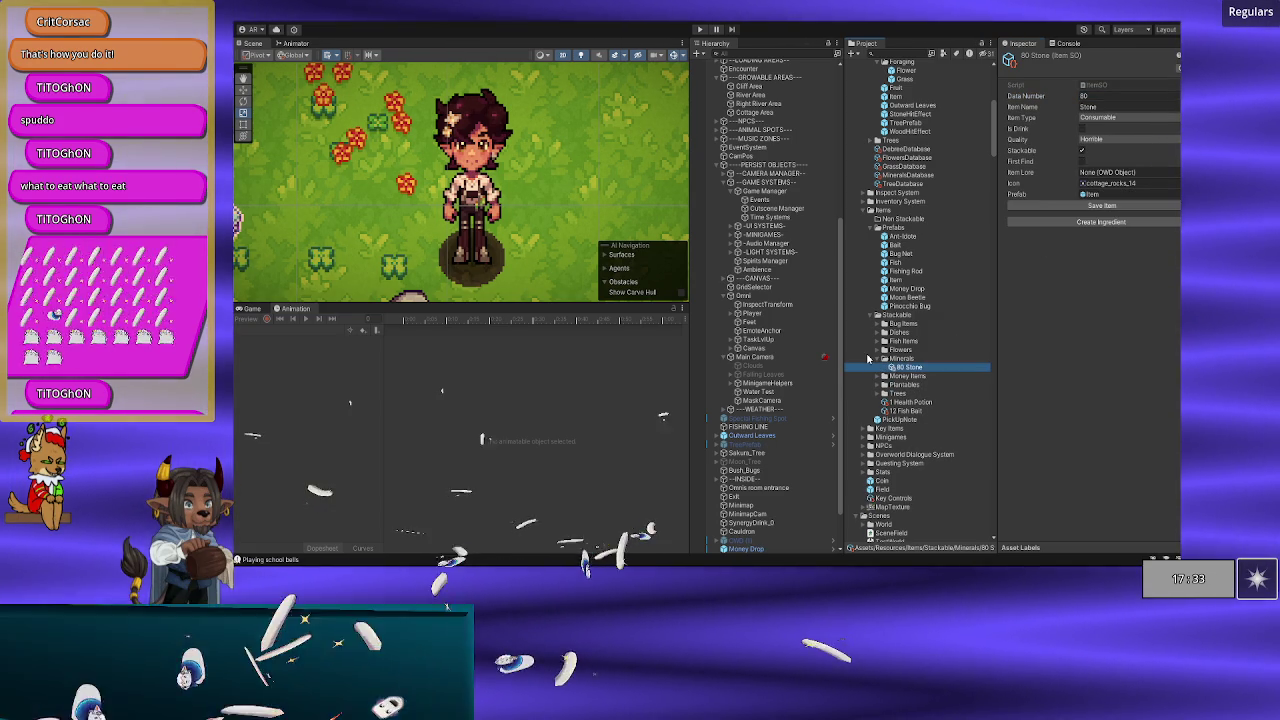
pyautogui.click(877, 359)
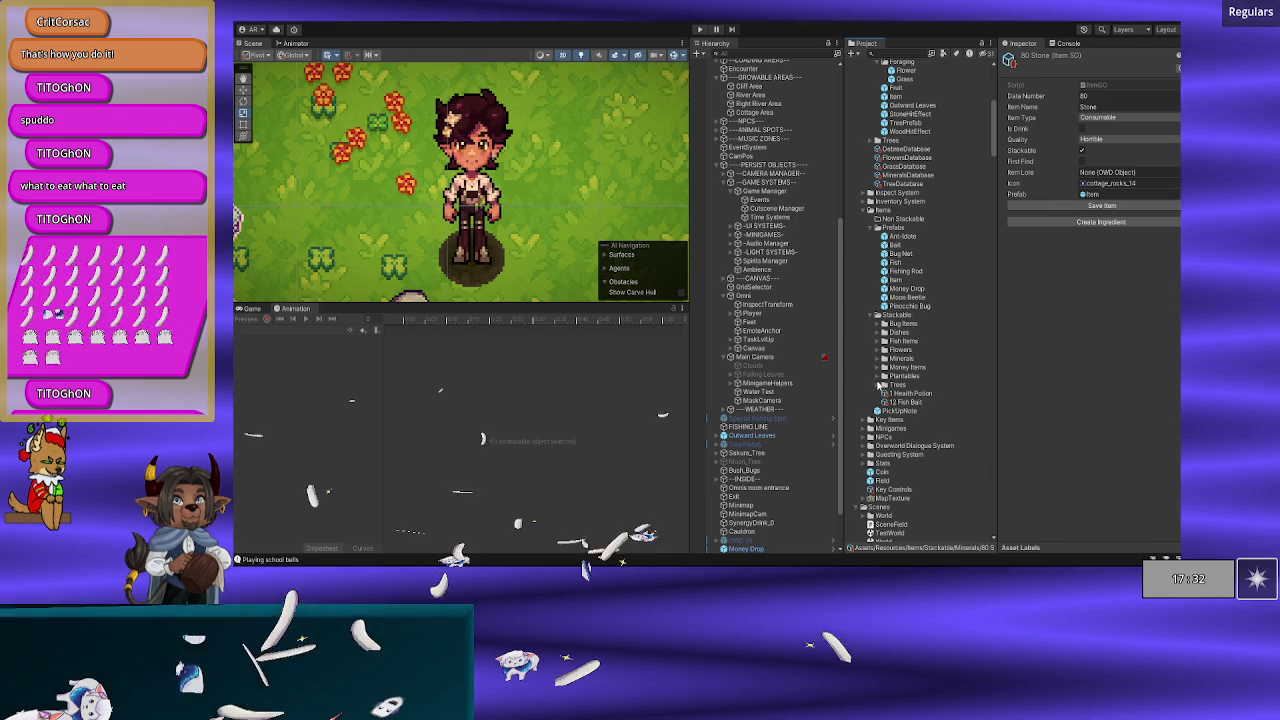
pyautogui.click(877, 376)
pyautogui.click(905, 384)
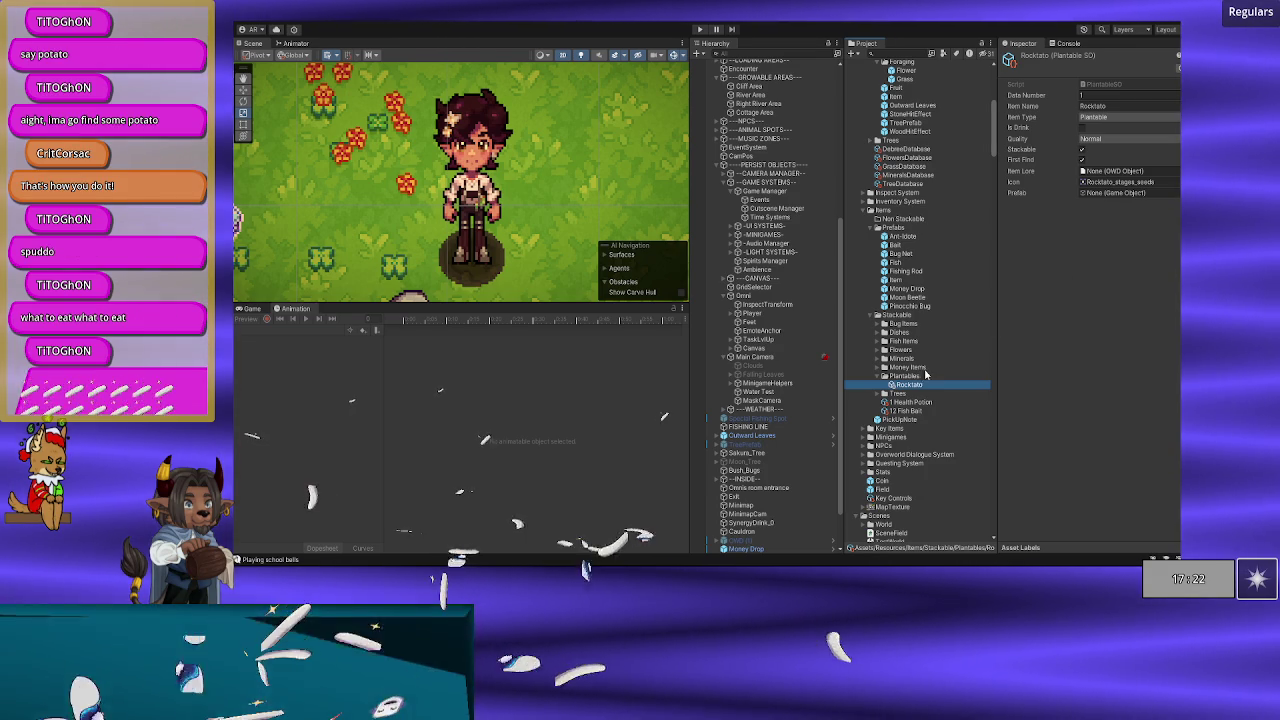
# Step: Check the 150 Opals item, then show the 80 Stone mineral item's settings
pyautogui.click(878, 368)
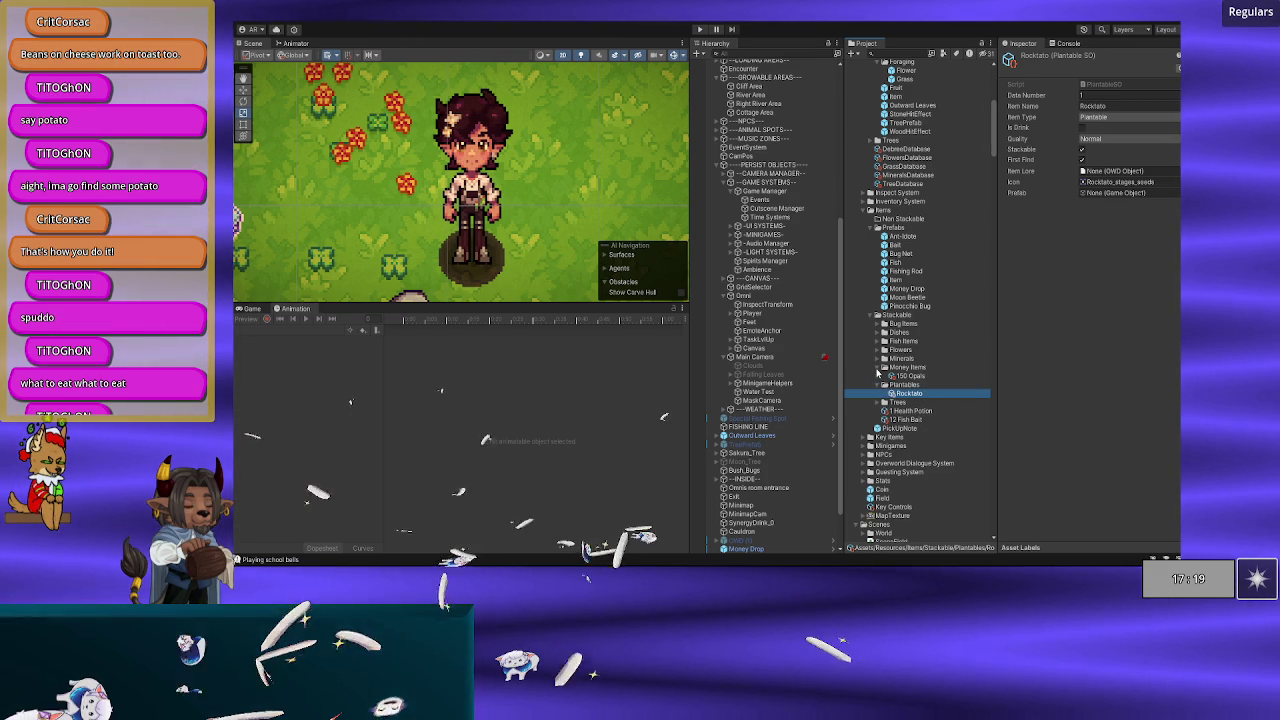
pyautogui.click(906, 376)
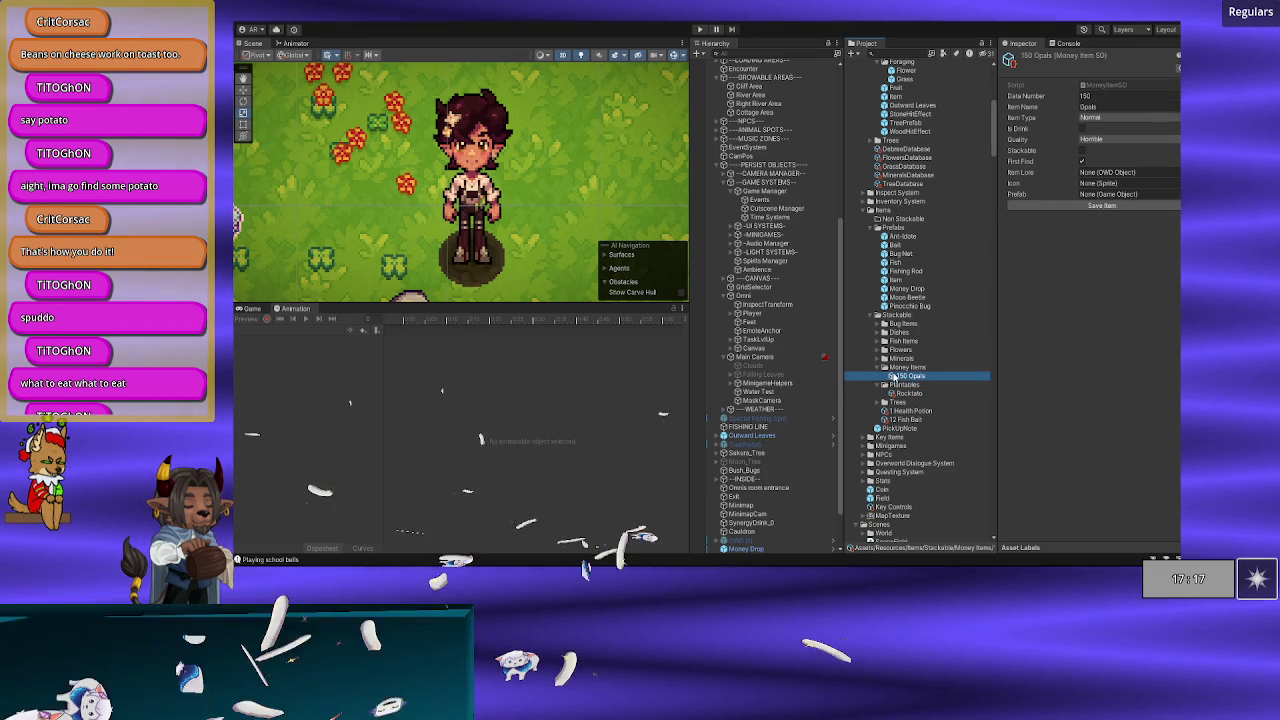
pyautogui.click(878, 368)
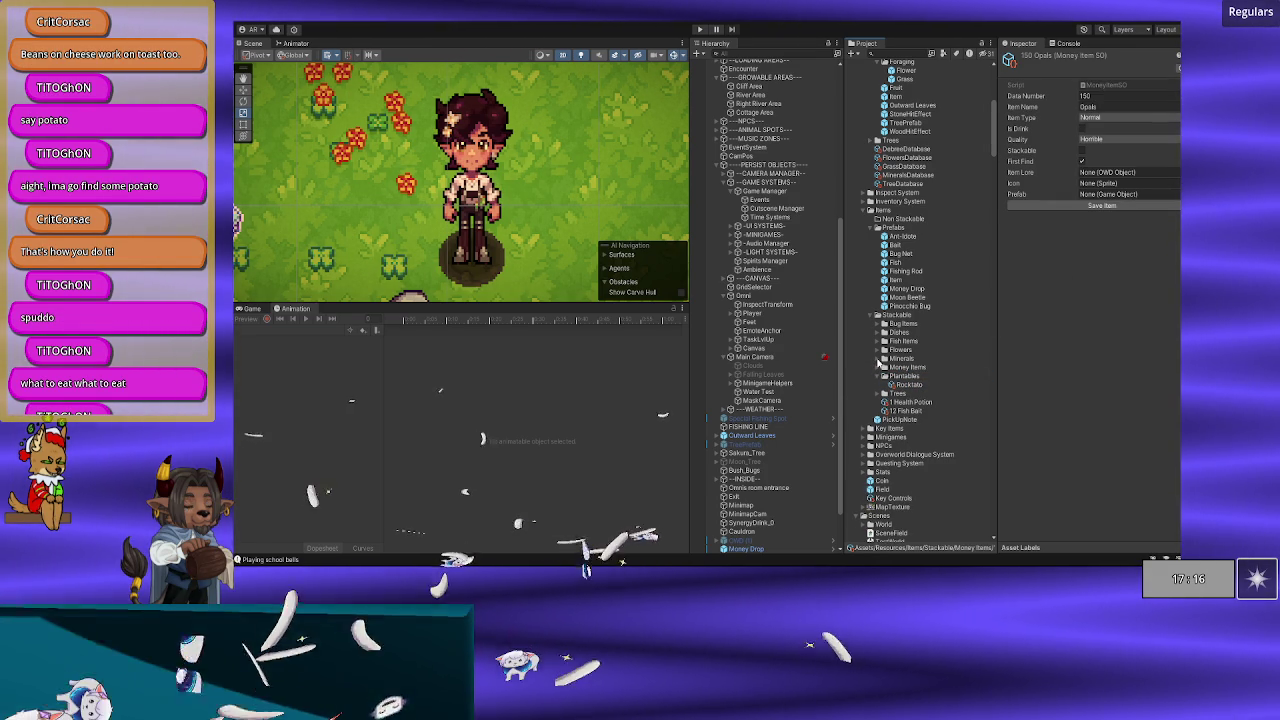
pyautogui.click(878, 360)
pyautogui.click(903, 367)
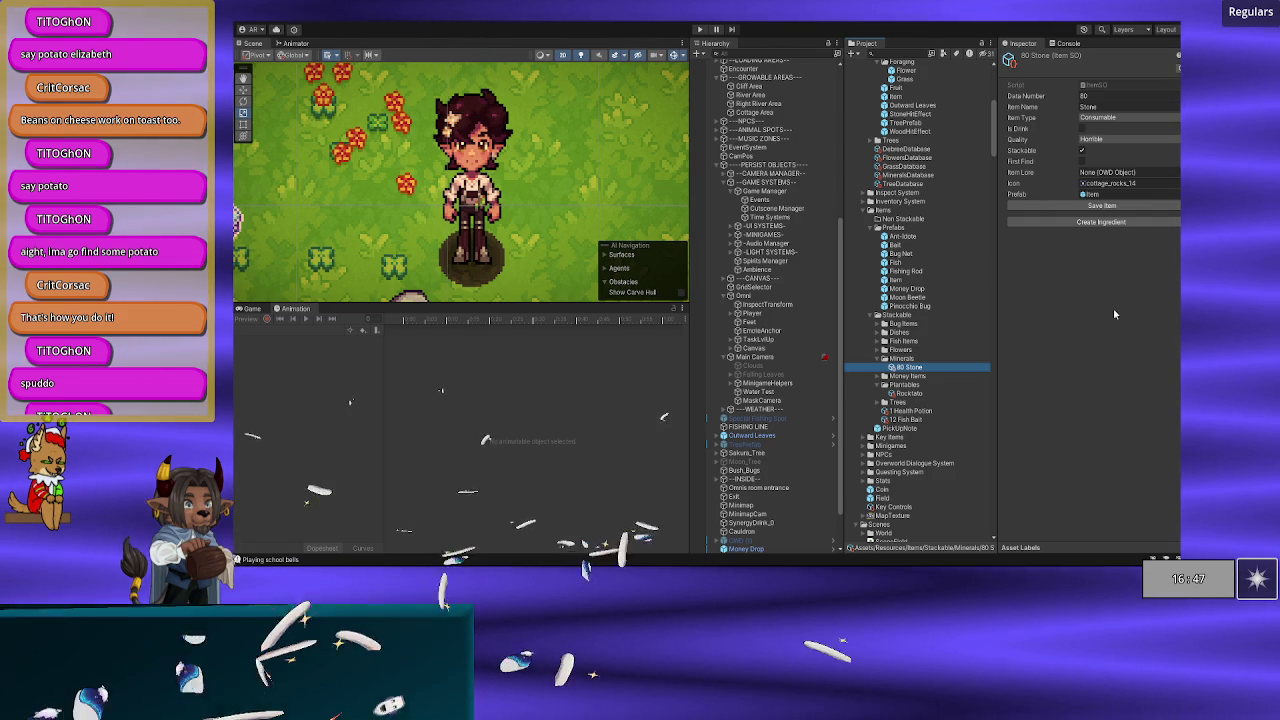
# Step: Collapse Minerals, select the Rocktato plantable, then switch to the code editor
pyautogui.click(882, 359)
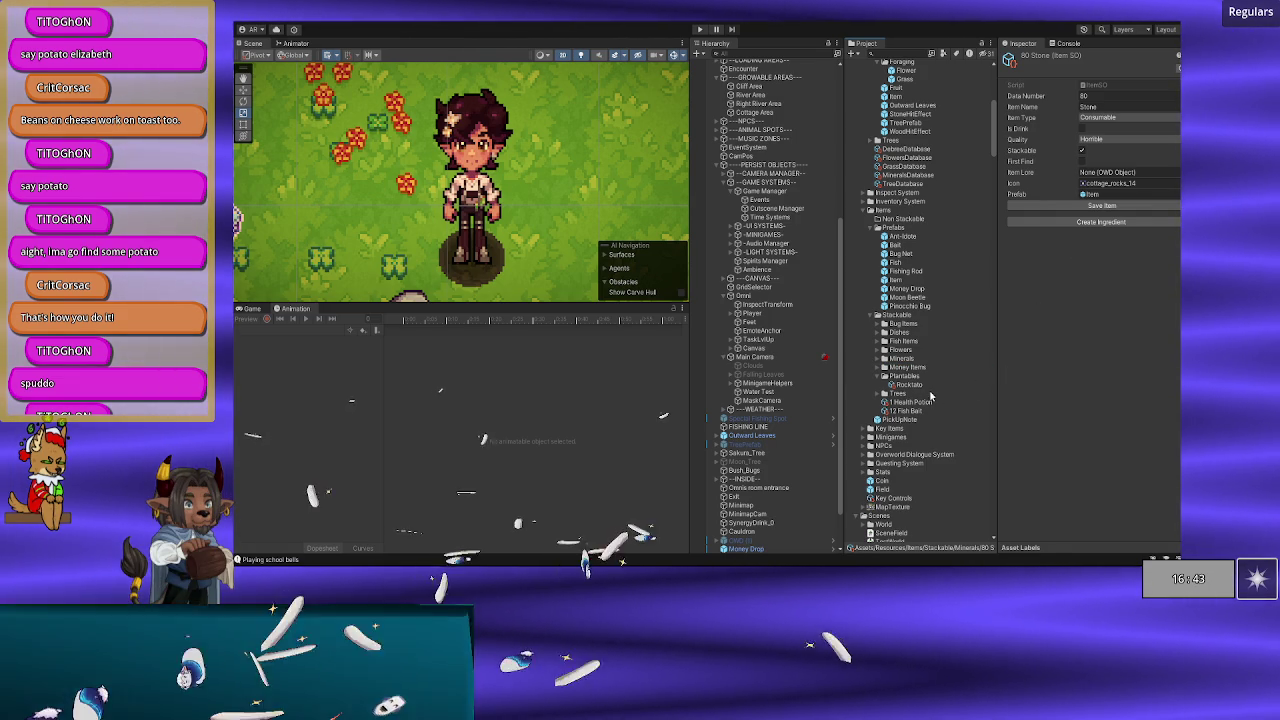
pyautogui.click(912, 384)
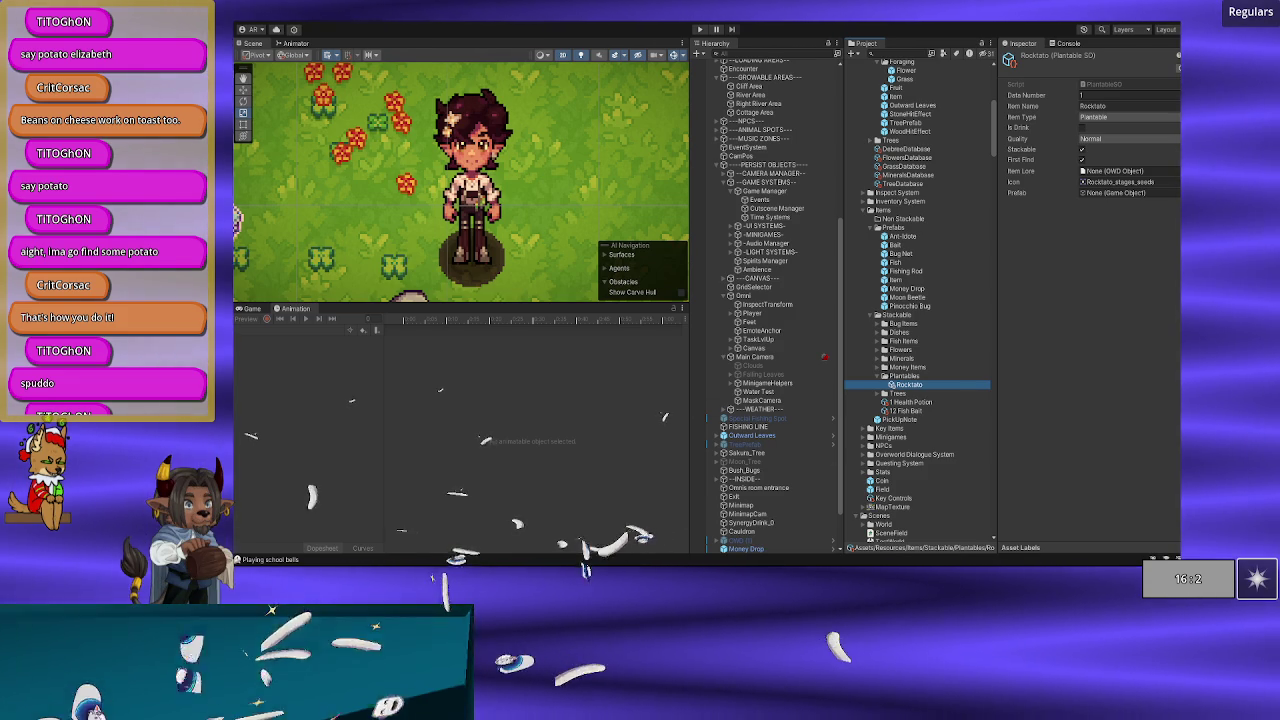
pyautogui.hotkey('alt', 'Tab')
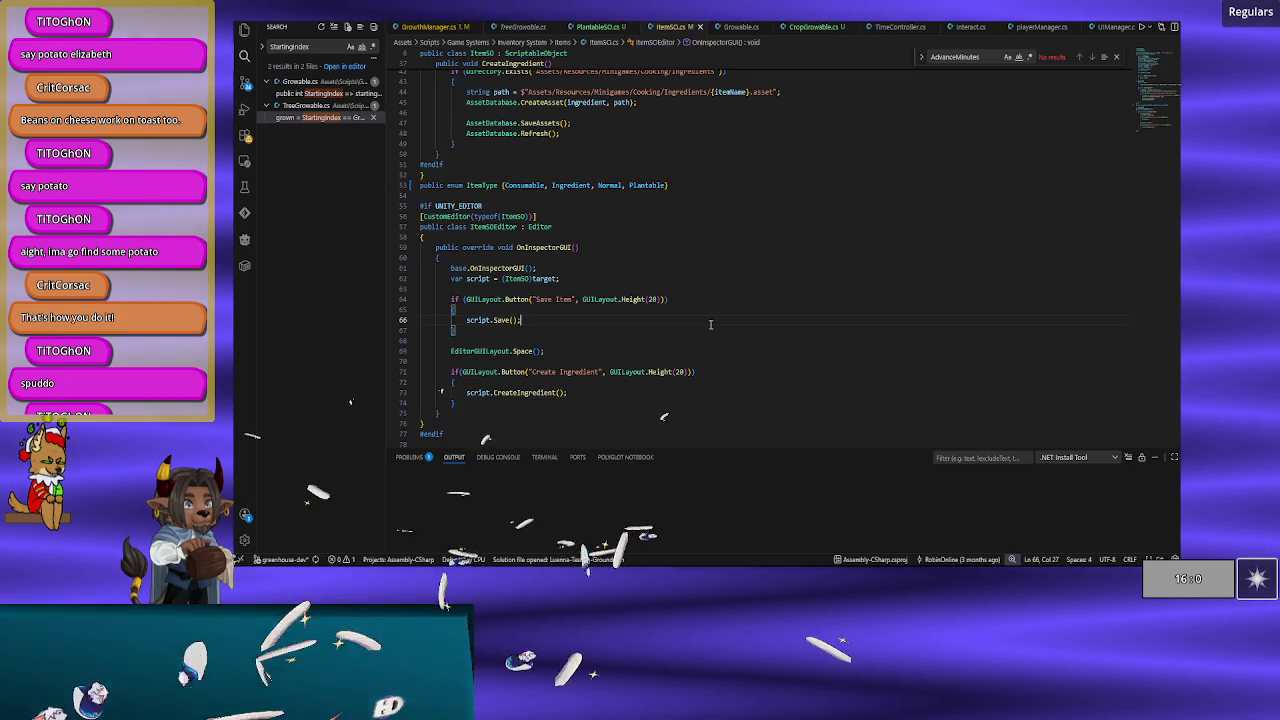
# Step: Review the CropGrowable.cs and ItemSO.cs scripts, then return to Unity
pyautogui.scroll(2, 714, 312)
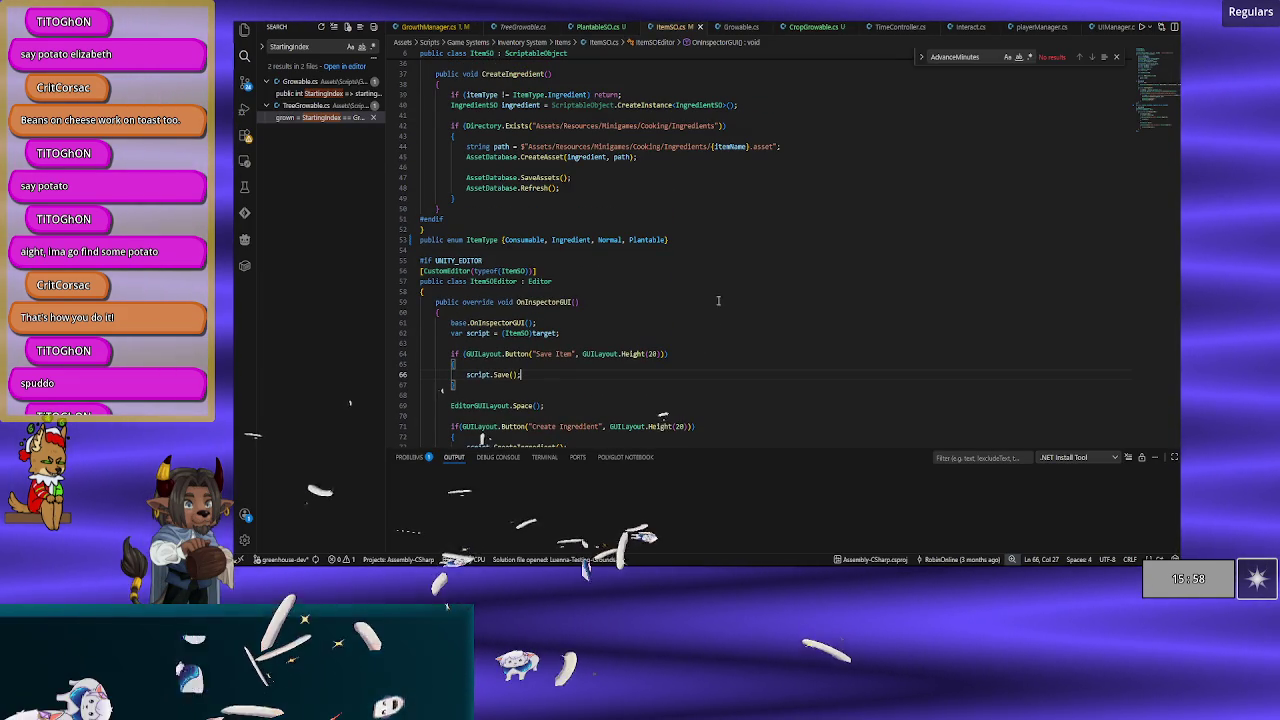
pyautogui.click(803, 30)
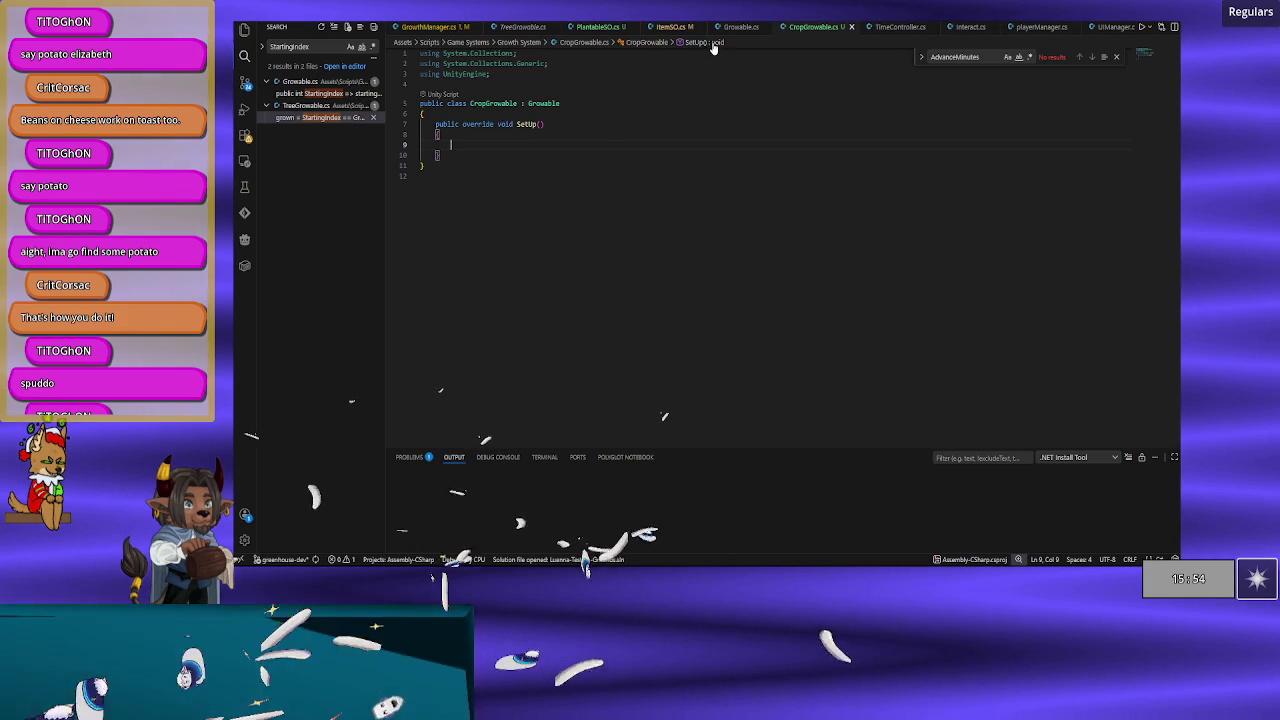
pyautogui.scroll(1, 583, 207)
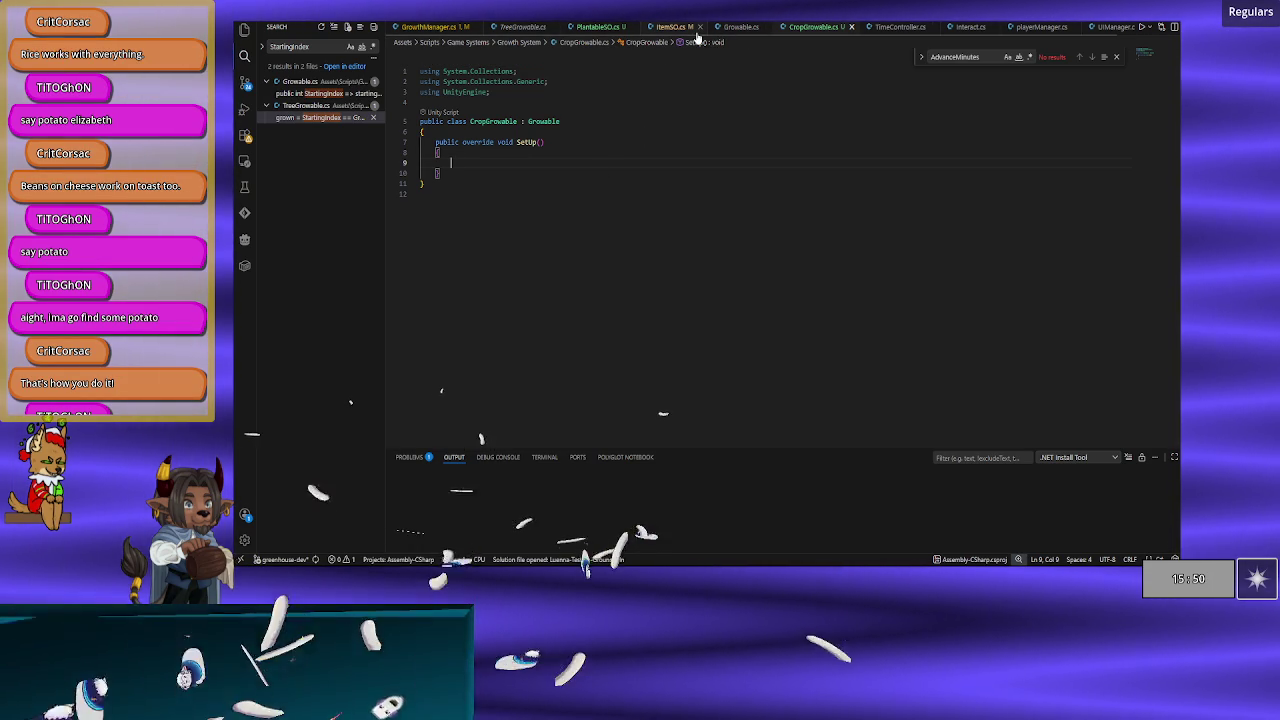
pyautogui.click(672, 27)
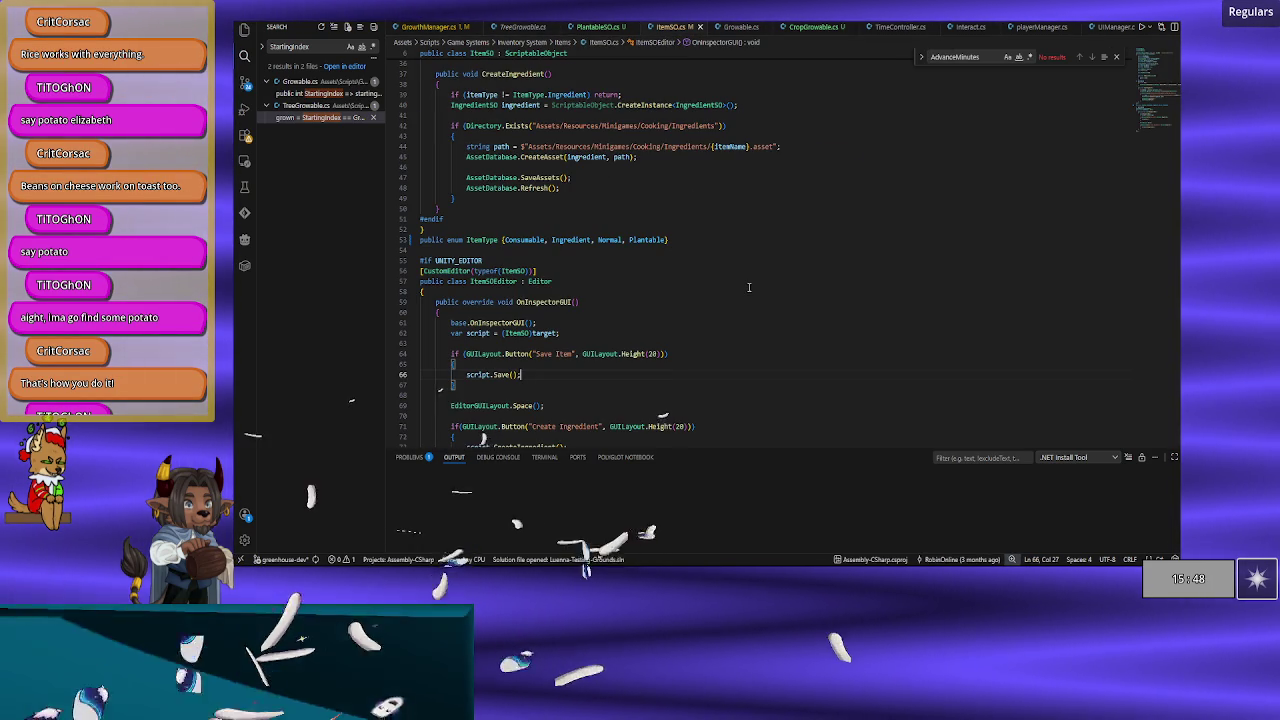
pyautogui.scroll(10, 748, 287)
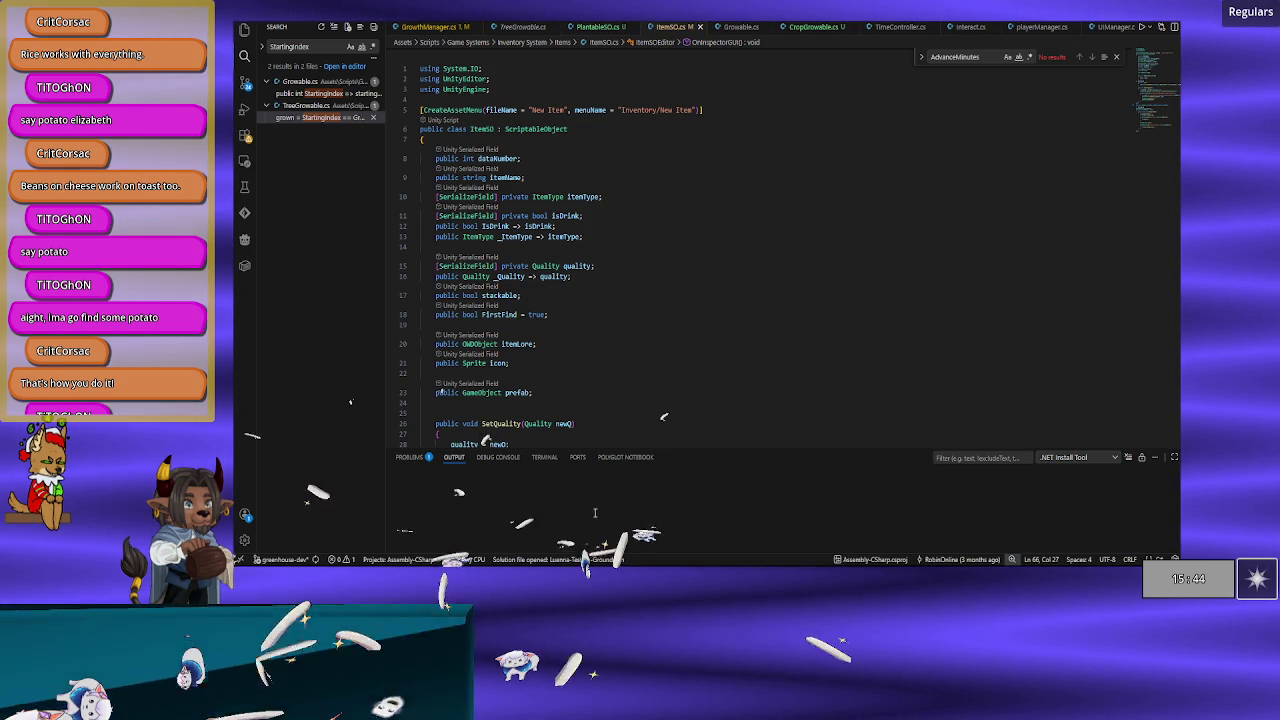
pyautogui.hotkey('alt', 'Tab')
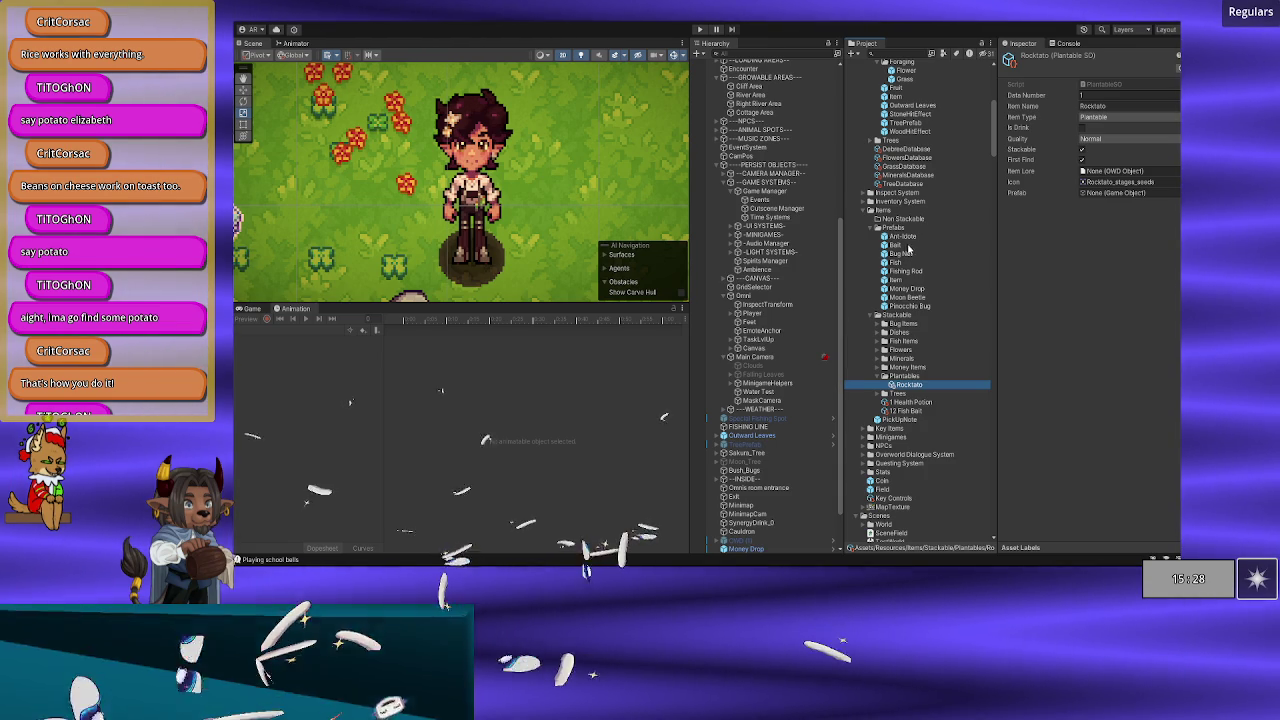
pyautogui.click(894, 281)
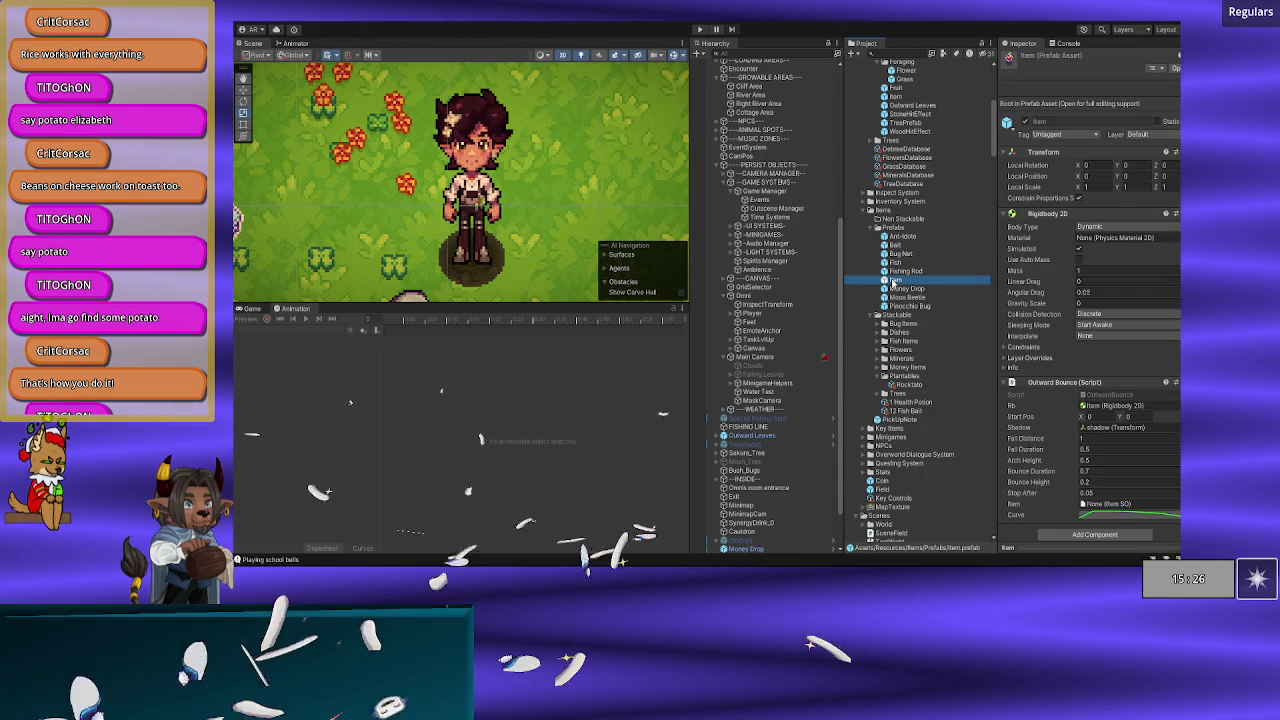
pyautogui.doubleClick(908, 285)
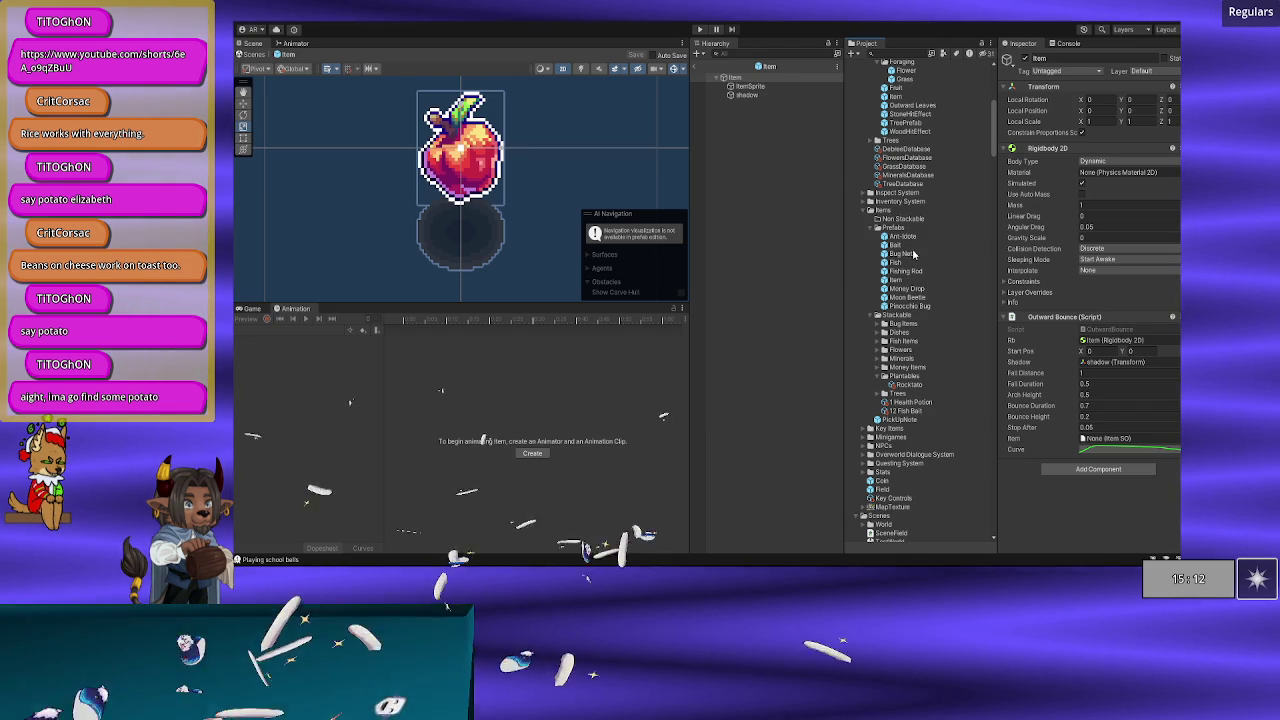
pyautogui.doubleClick(908, 289)
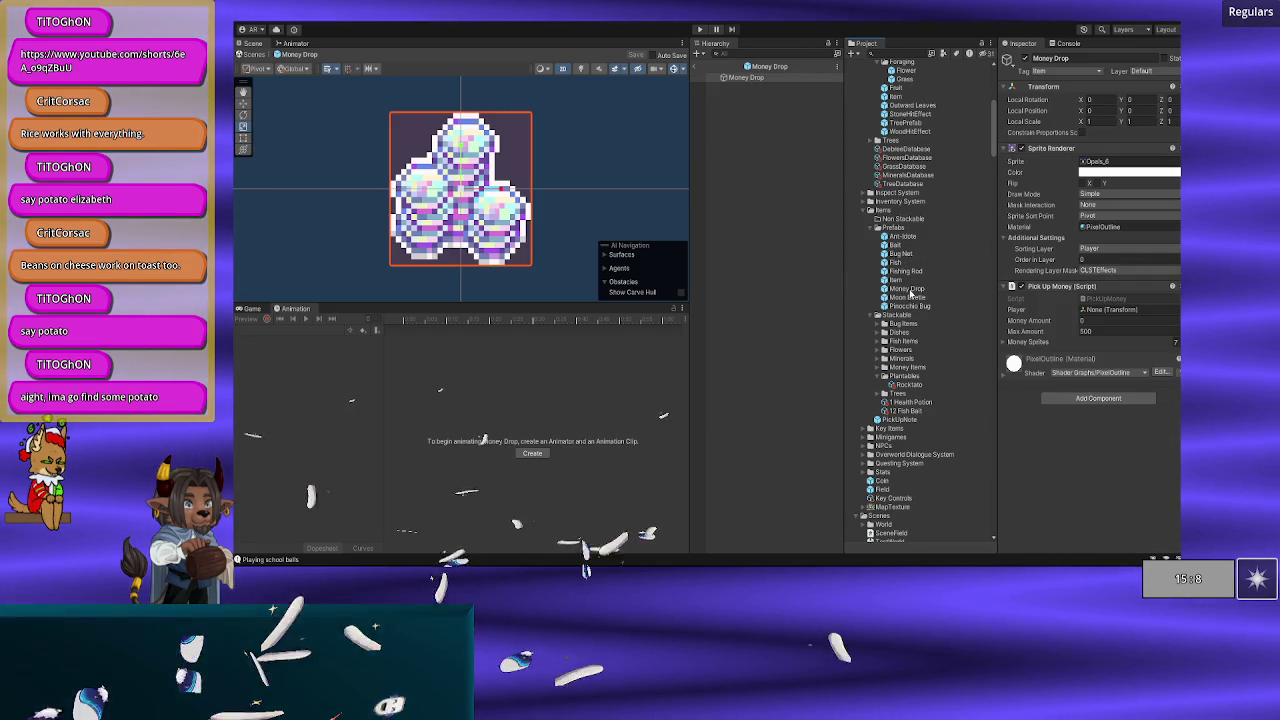
pyautogui.doubleClick(905, 298)
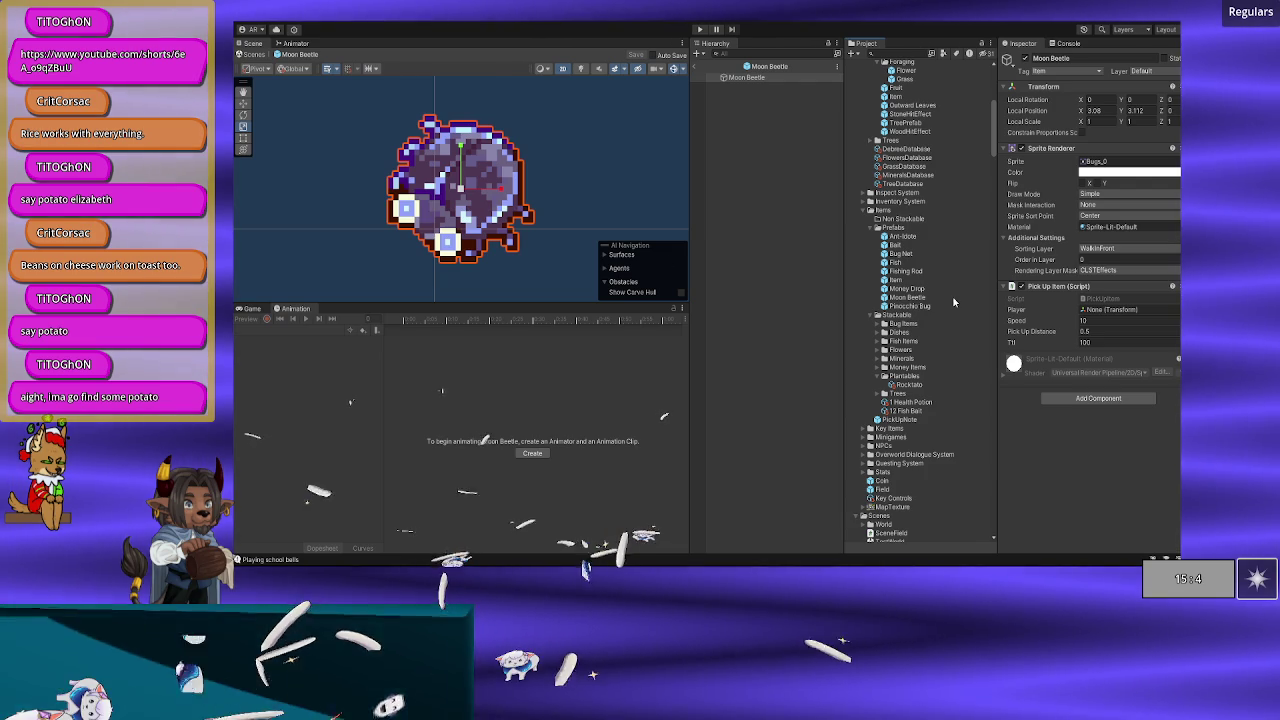
pyautogui.doubleClick(910, 305)
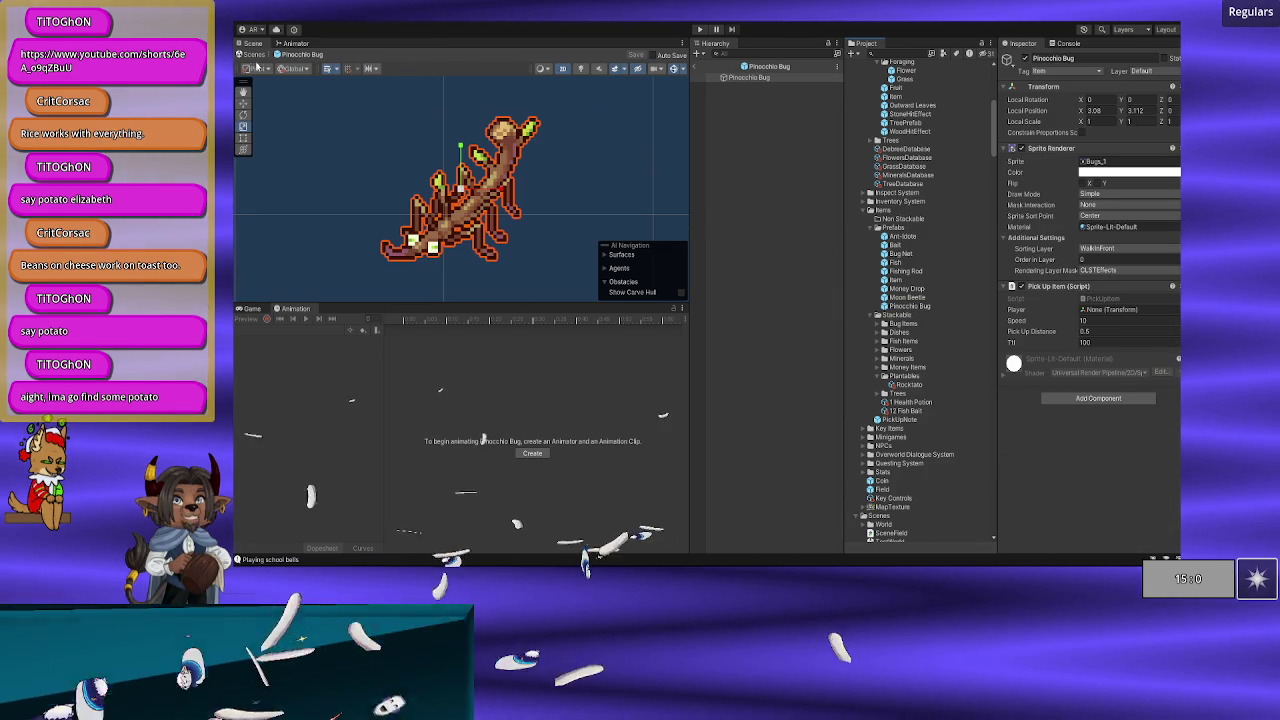
pyautogui.click(723, 66)
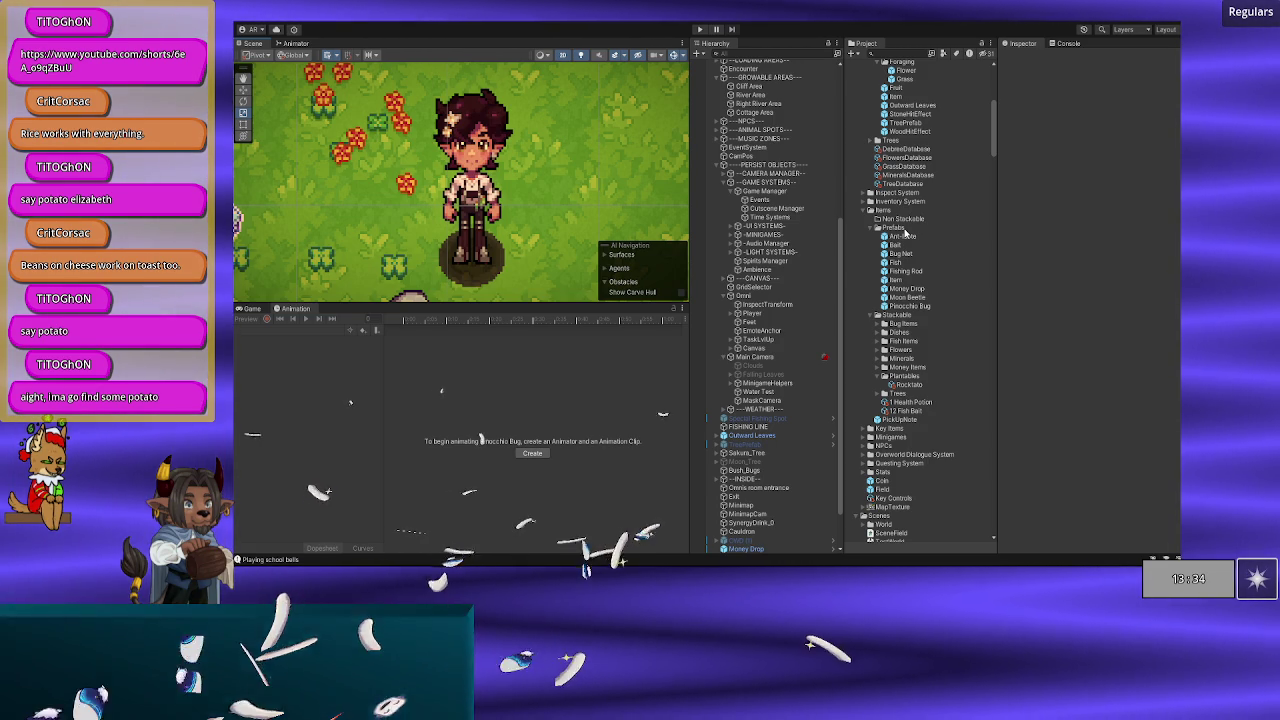
# Step: Create a new prefab in the Prefabs folder and name it Crop
pyautogui.rightClick(904, 229)
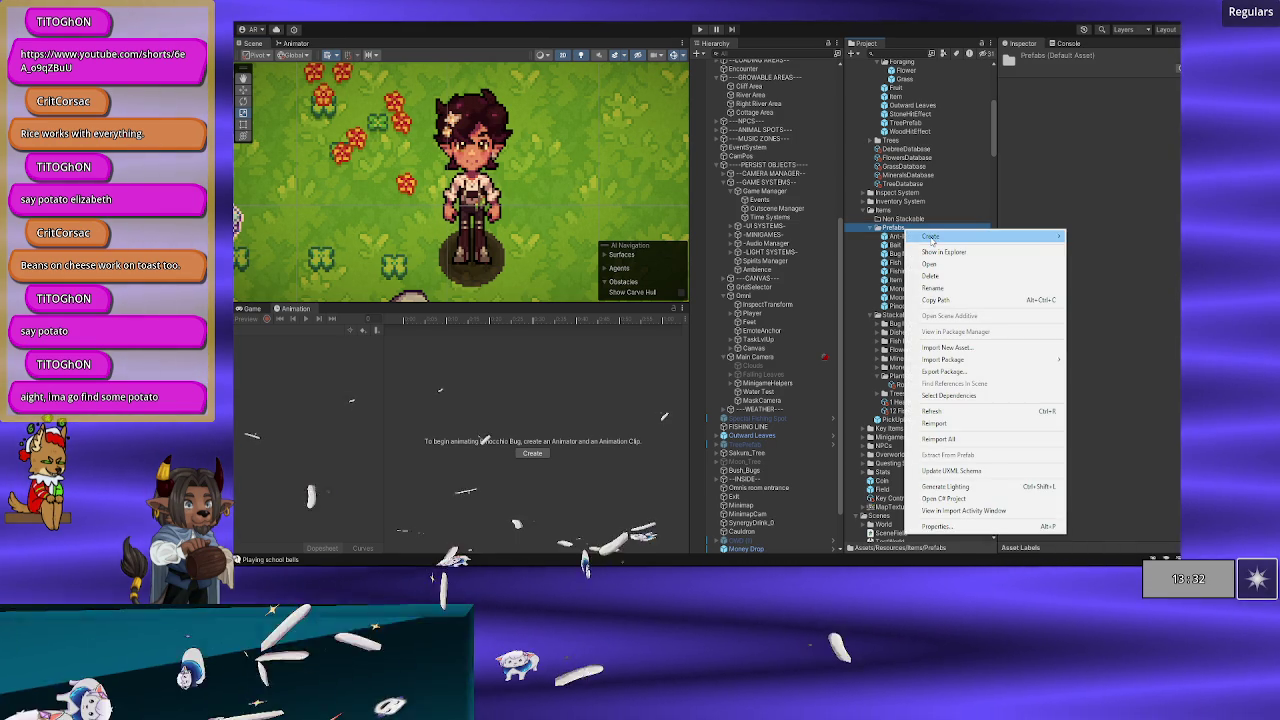
pyautogui.moveTo(931, 238)
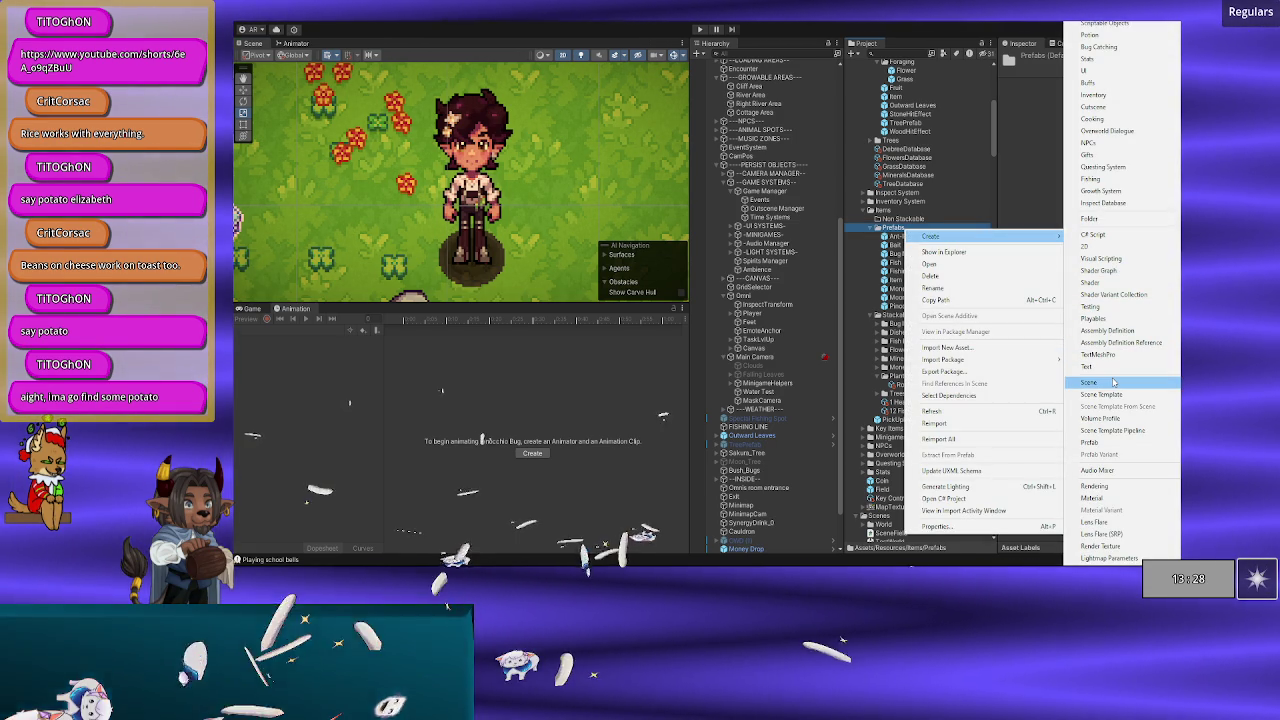
pyautogui.click(1108, 443)
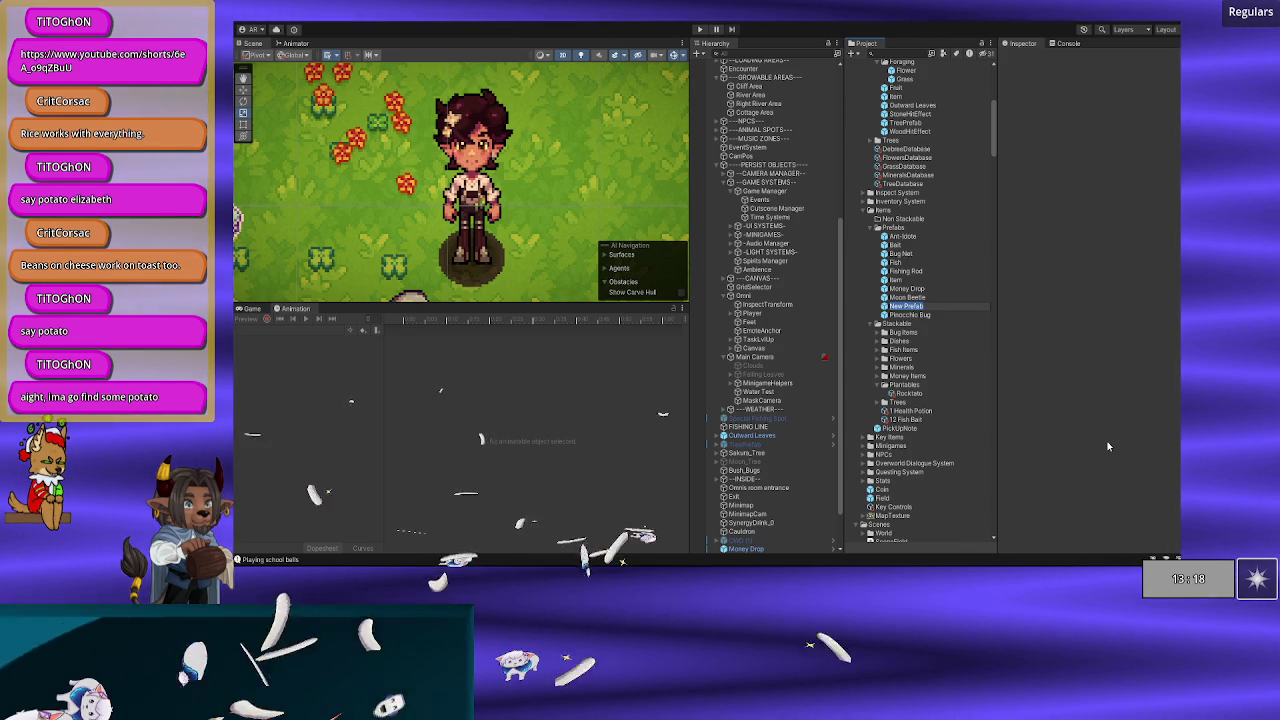
pyautogui.write('Plant')
pyautogui.press('Return')
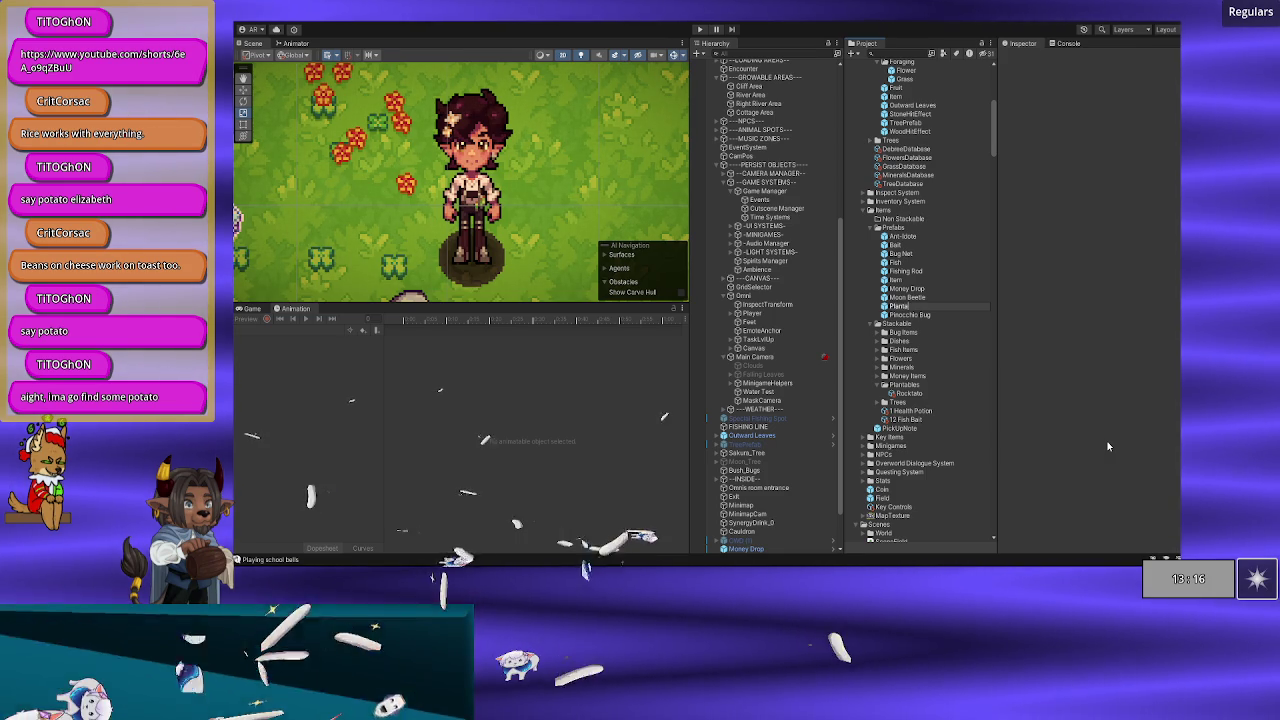
pyautogui.write('Crop')
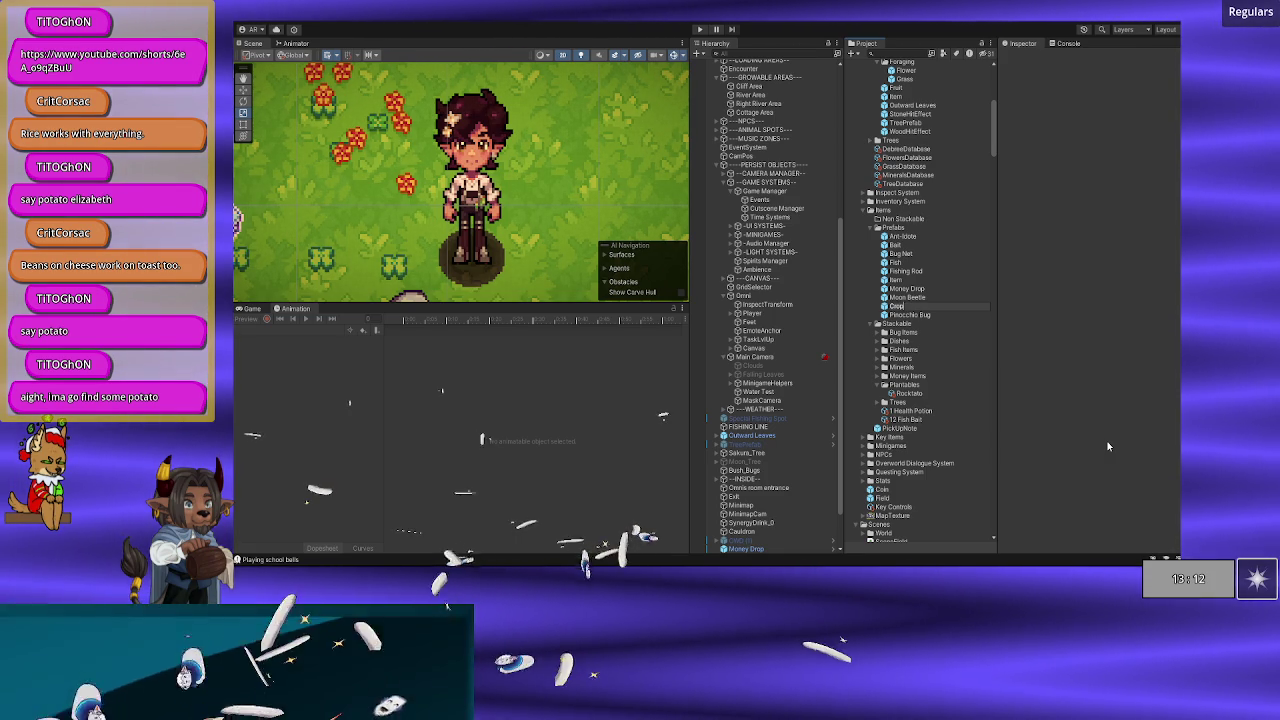
pyautogui.press('BackSpace')
pyautogui.press('BackSpace')
pyautogui.press('BackSpace')
pyautogui.write('Crop')
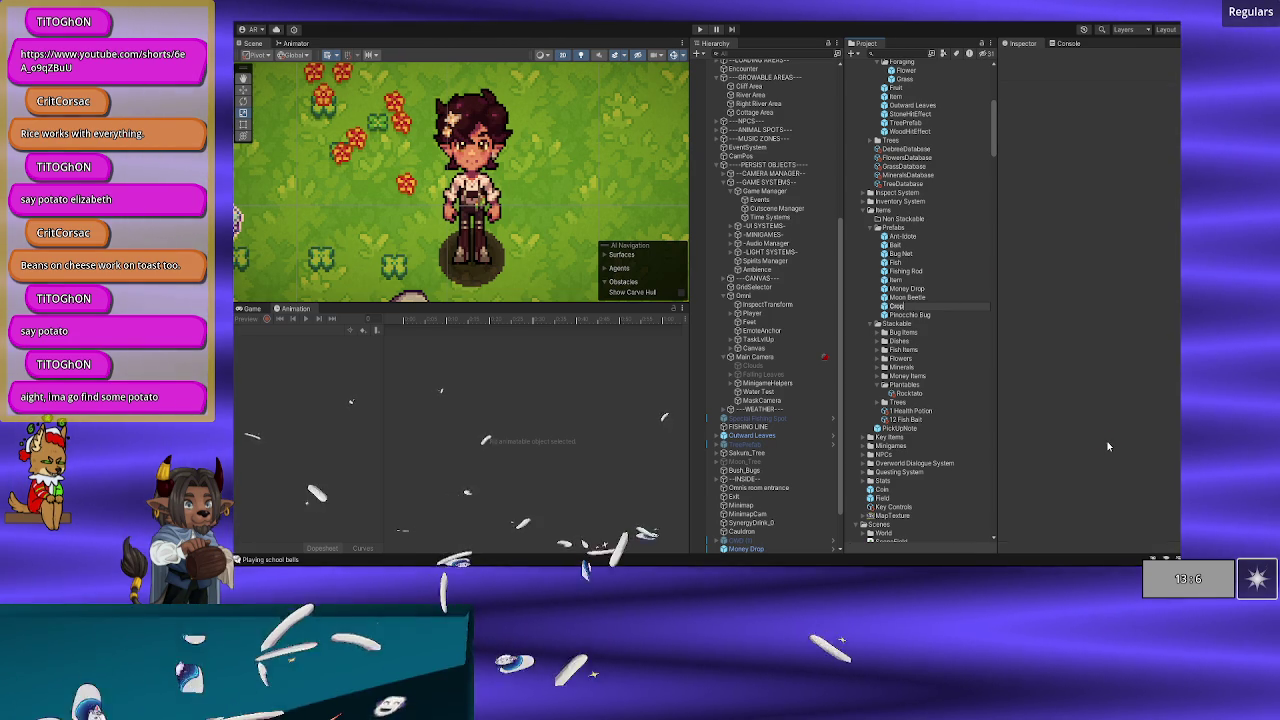
pyautogui.press('Return')
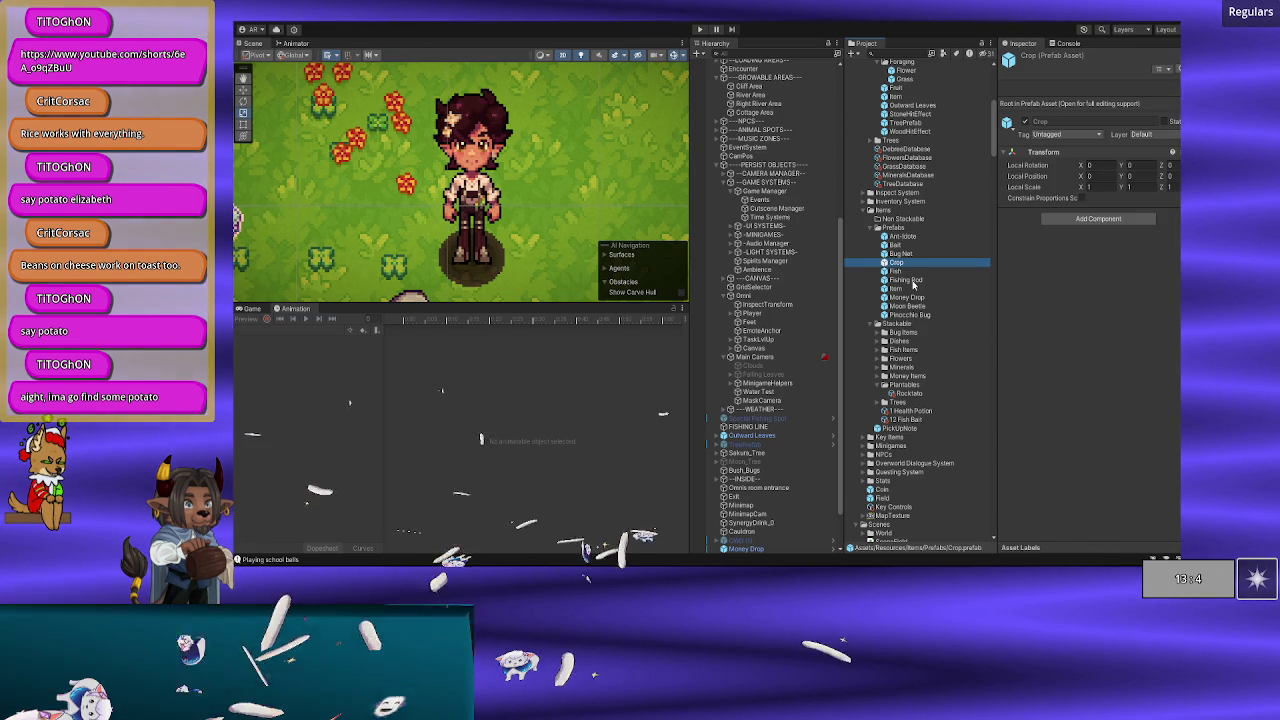
# Step: Add the Crop Growable script component to the Crop prefab, found by searching 'crop'
pyautogui.click(903, 290)
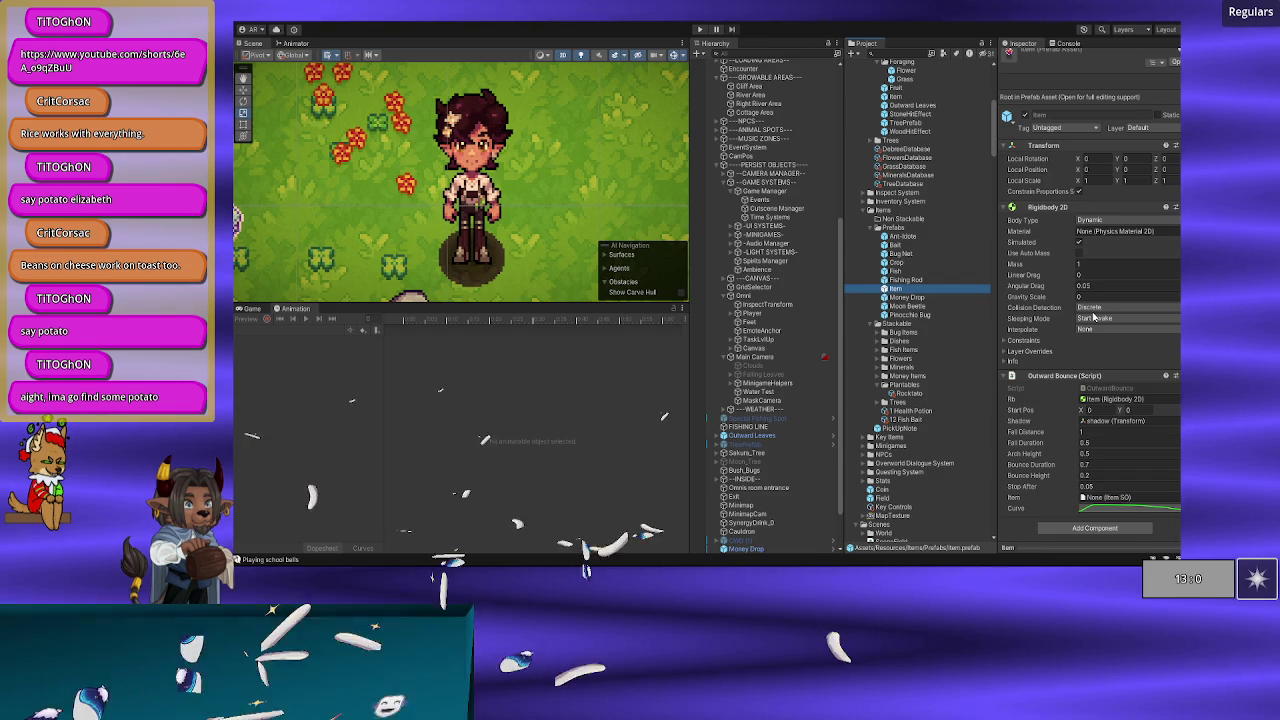
pyautogui.click(903, 263)
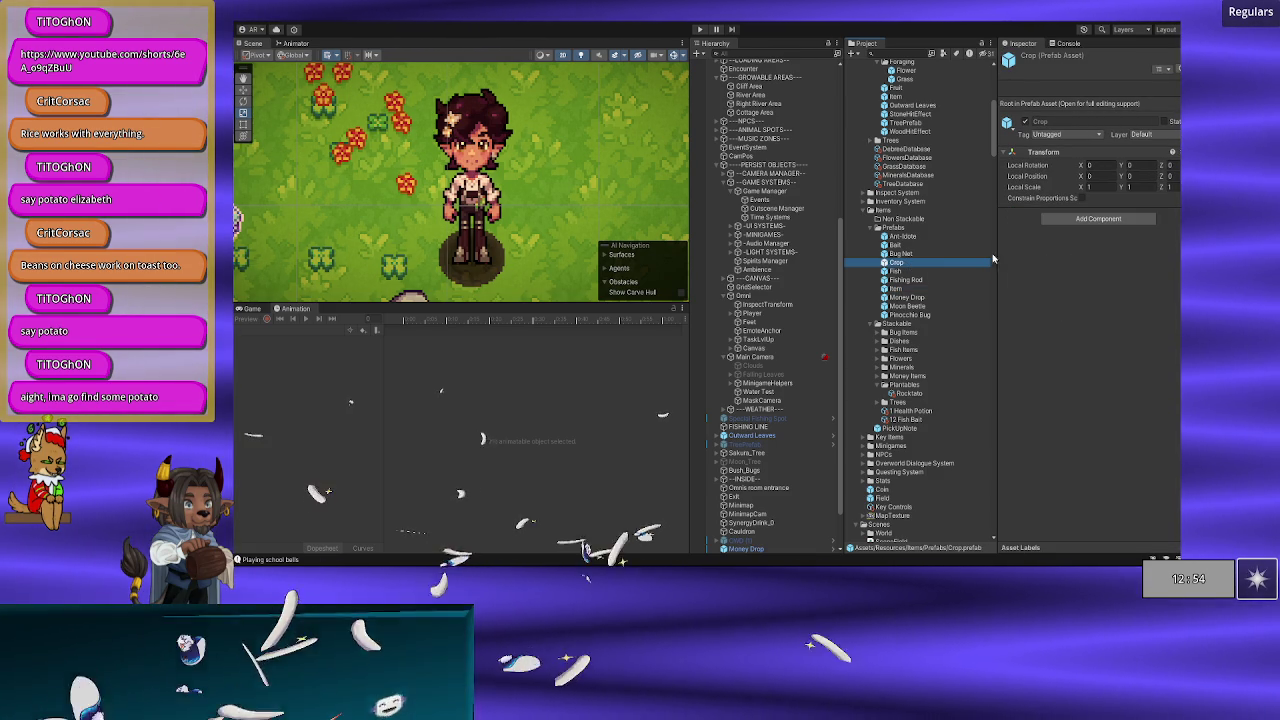
pyautogui.click(1060, 226)
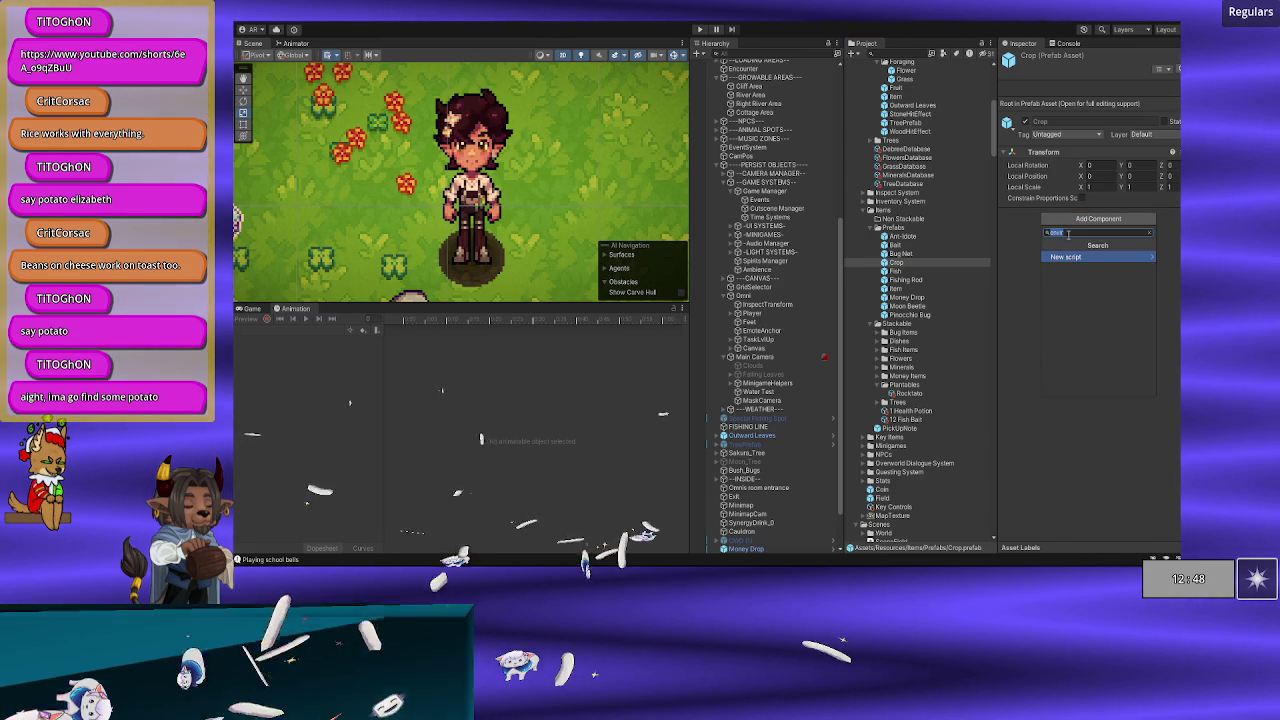
pyautogui.write('crop')
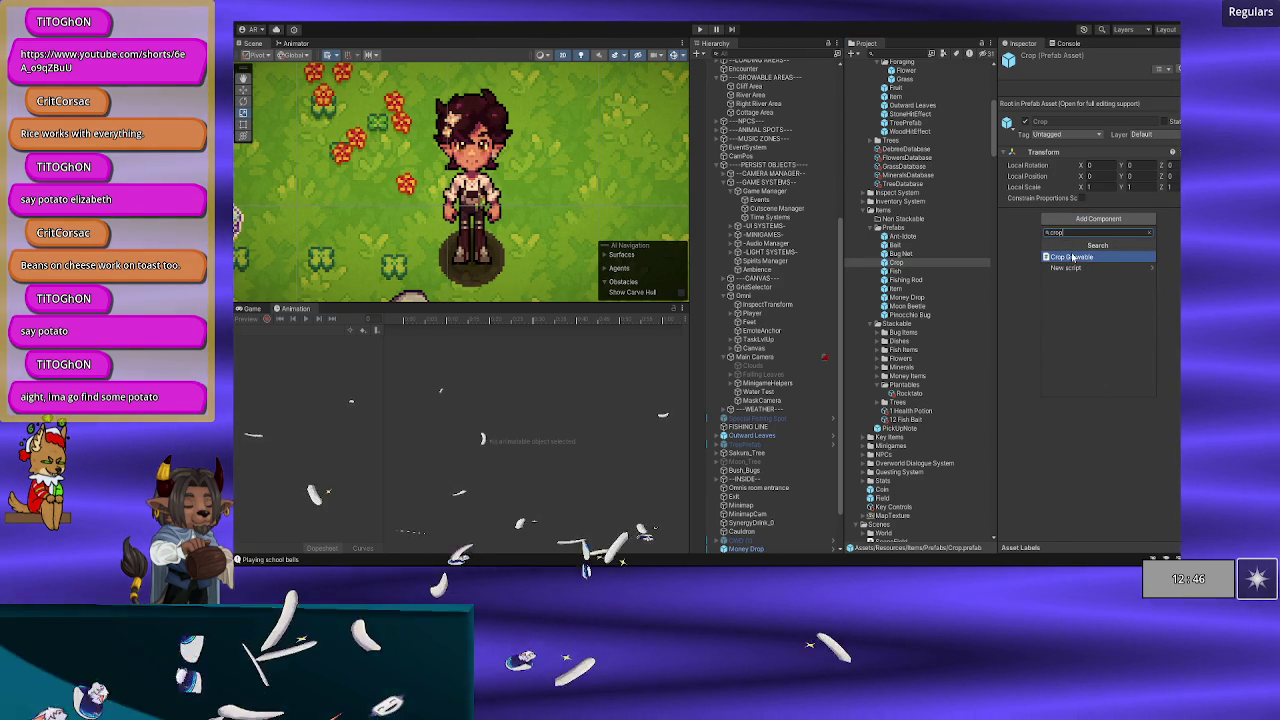
pyautogui.click(1073, 258)
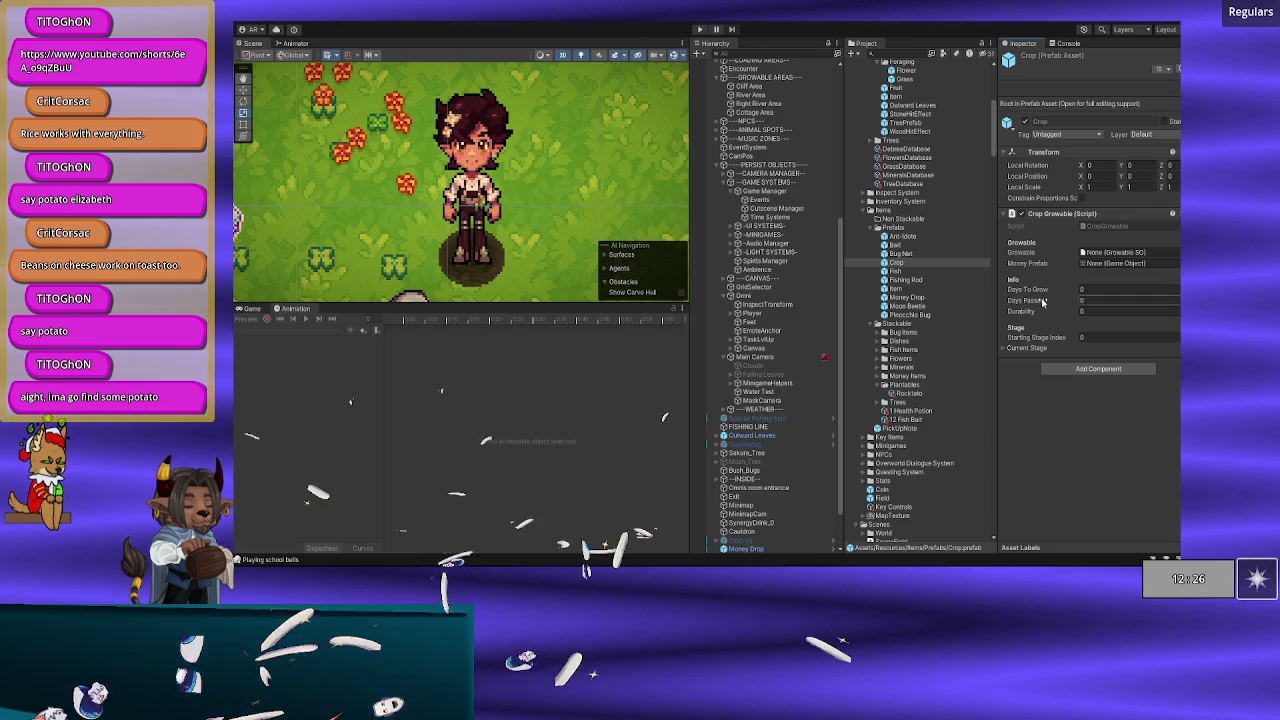
# Step: Expand and collapse the Crop Growable's Current Stage settings, leaving its values at 0
pyautogui.click(1014, 350)
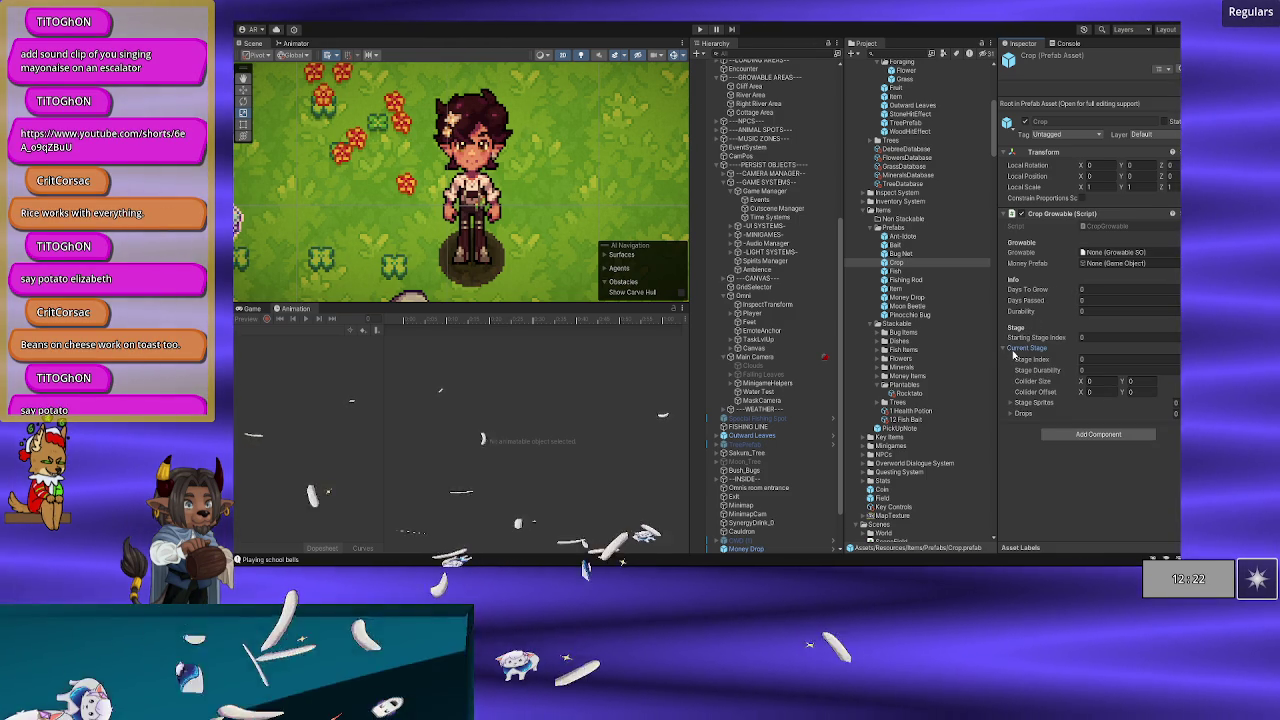
pyautogui.click(1013, 350)
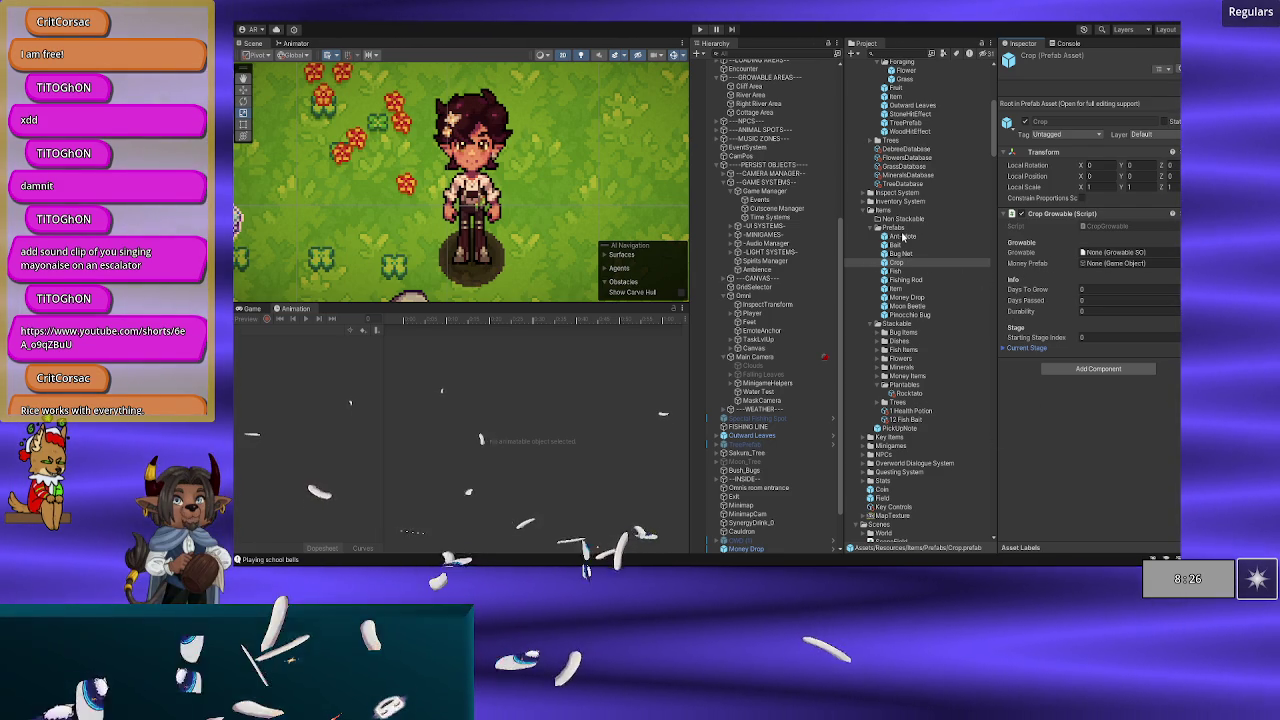
# Step: Compare the Item prefab's components, then select the Crop prefab
pyautogui.click(903, 289)
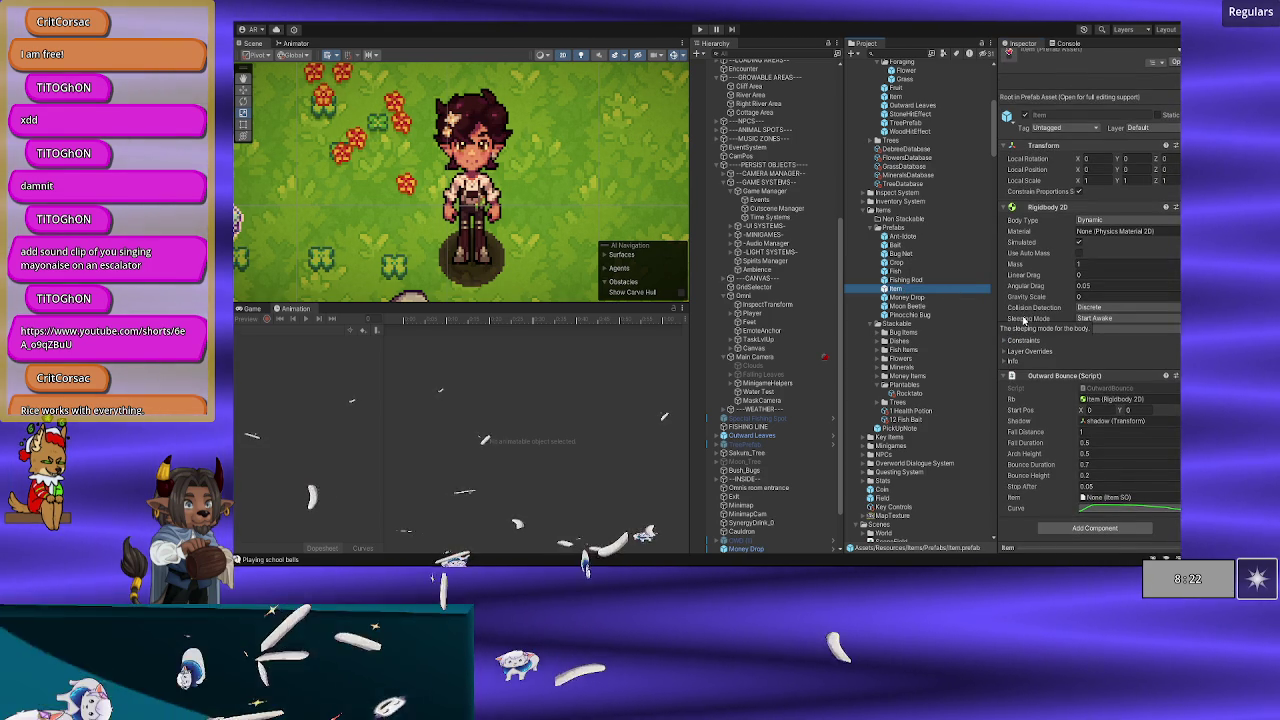
pyautogui.click(967, 290)
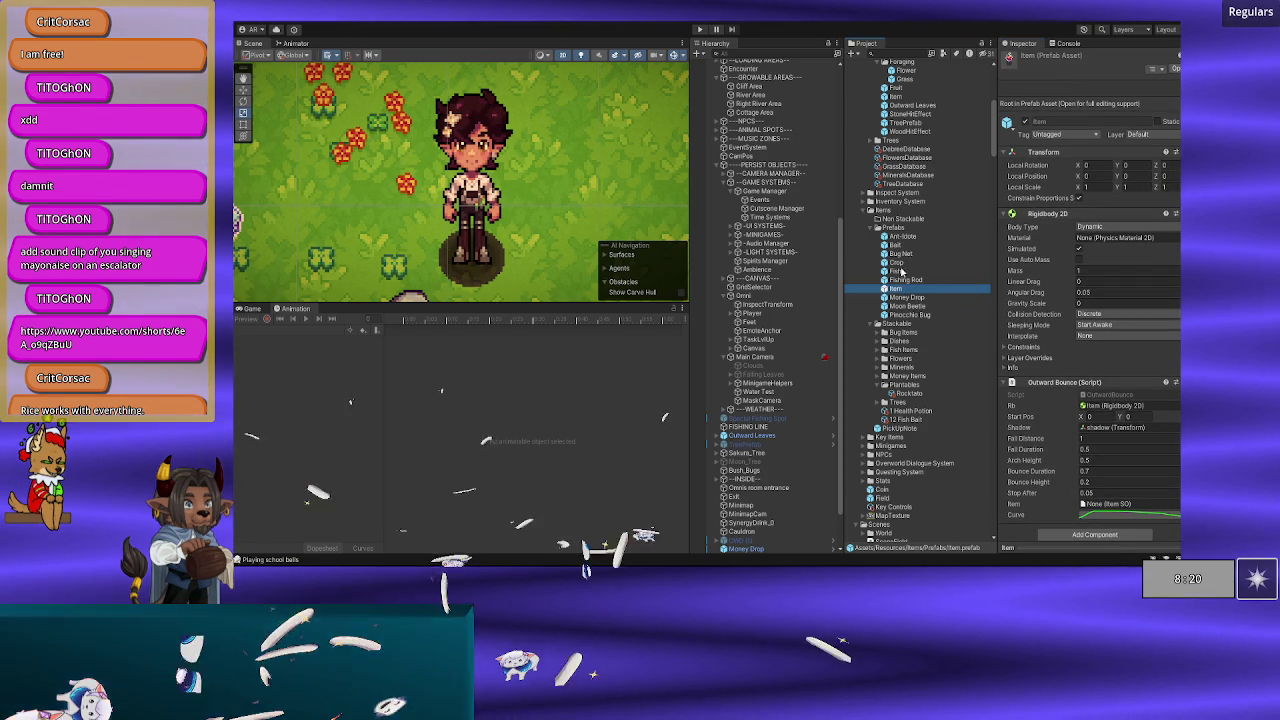
pyautogui.click(902, 264)
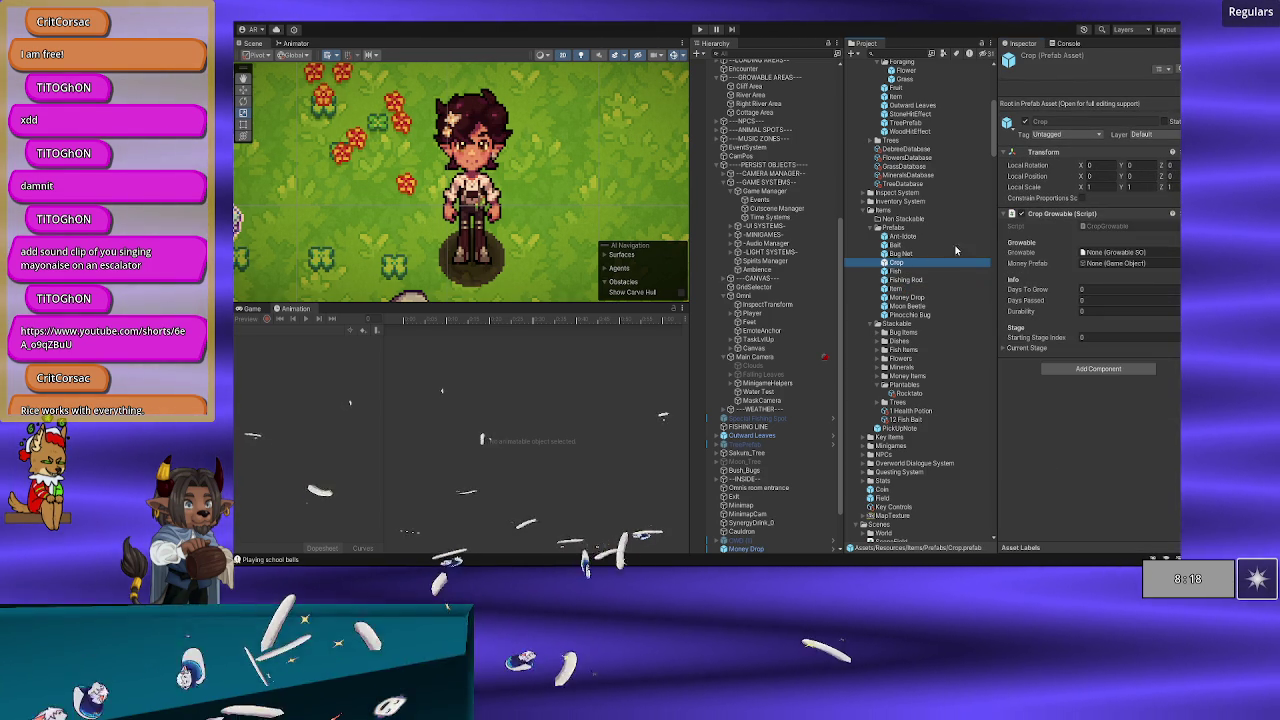
# Step: Add a Sprite Renderer component to the Crop prefab via the component search
pyautogui.click(1068, 368)
pyautogui.write('crop')
pyautogui.press('BackSpace')
pyautogui.press('BackSpace')
pyautogui.press('BackSpace')
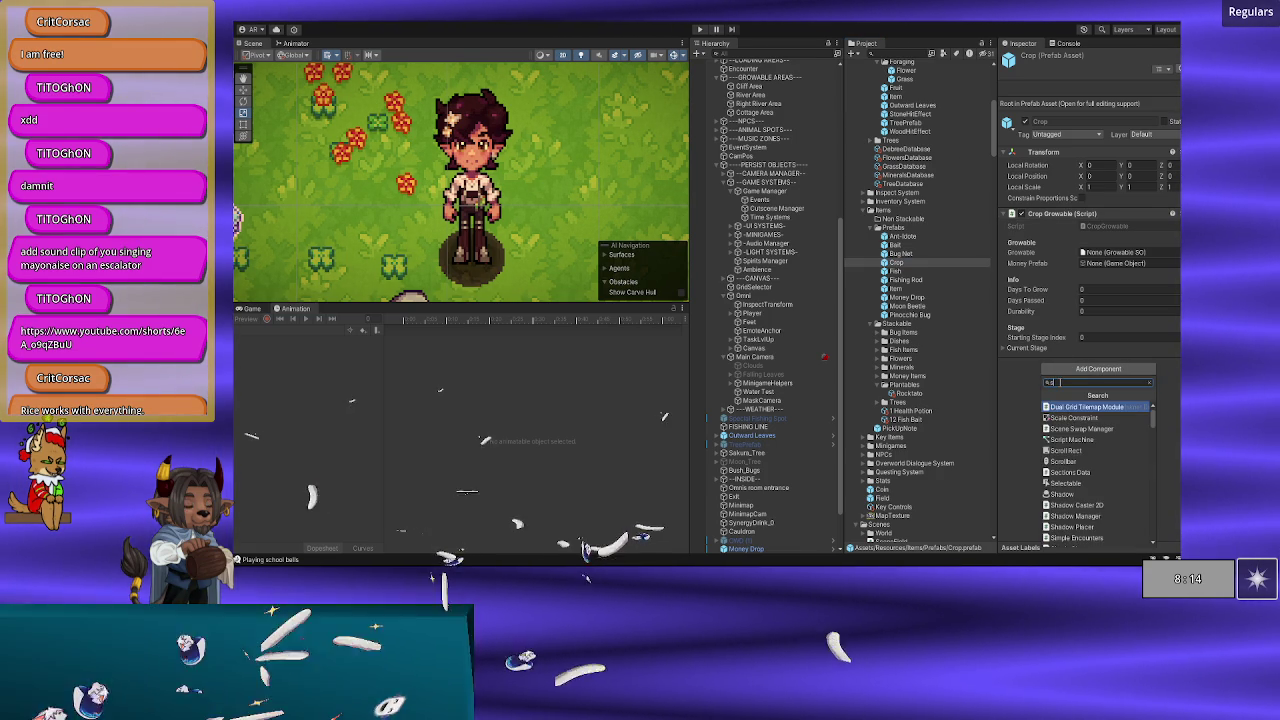
pyautogui.write('script')
pyautogui.press('BackSpace')
pyautogui.press('BackSpace')
pyautogui.press('BackSpace')
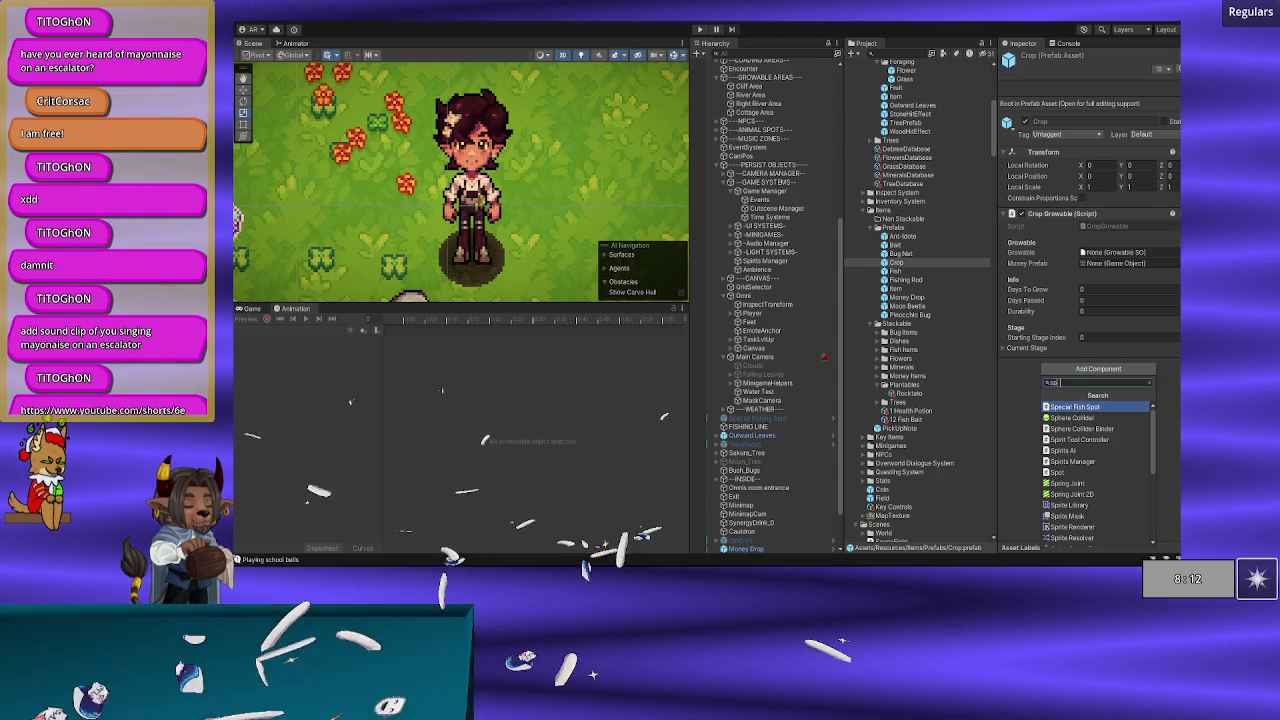
pyautogui.write('awn')
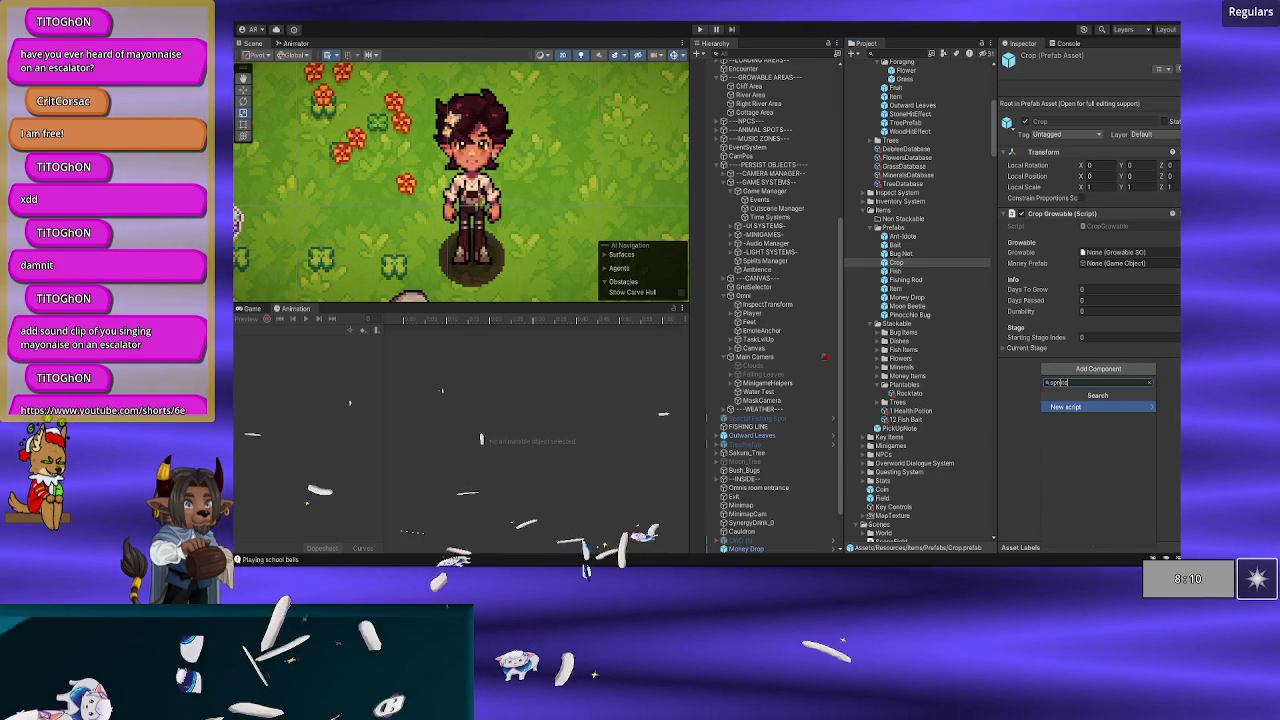
pyautogui.press('BackSpace')
pyautogui.press('BackSpace')
pyautogui.press('BackSpace')
pyautogui.write('rit')
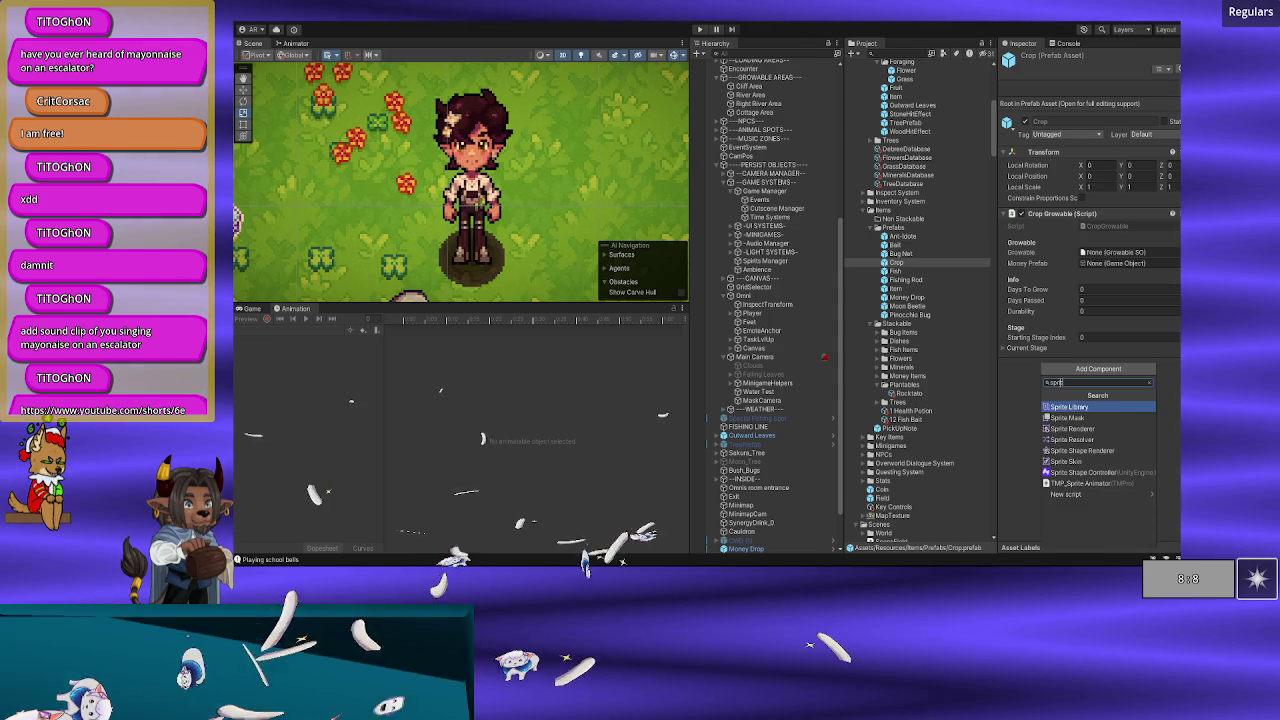
pyautogui.press('Down')
pyautogui.press('Down')
pyautogui.press('Down')
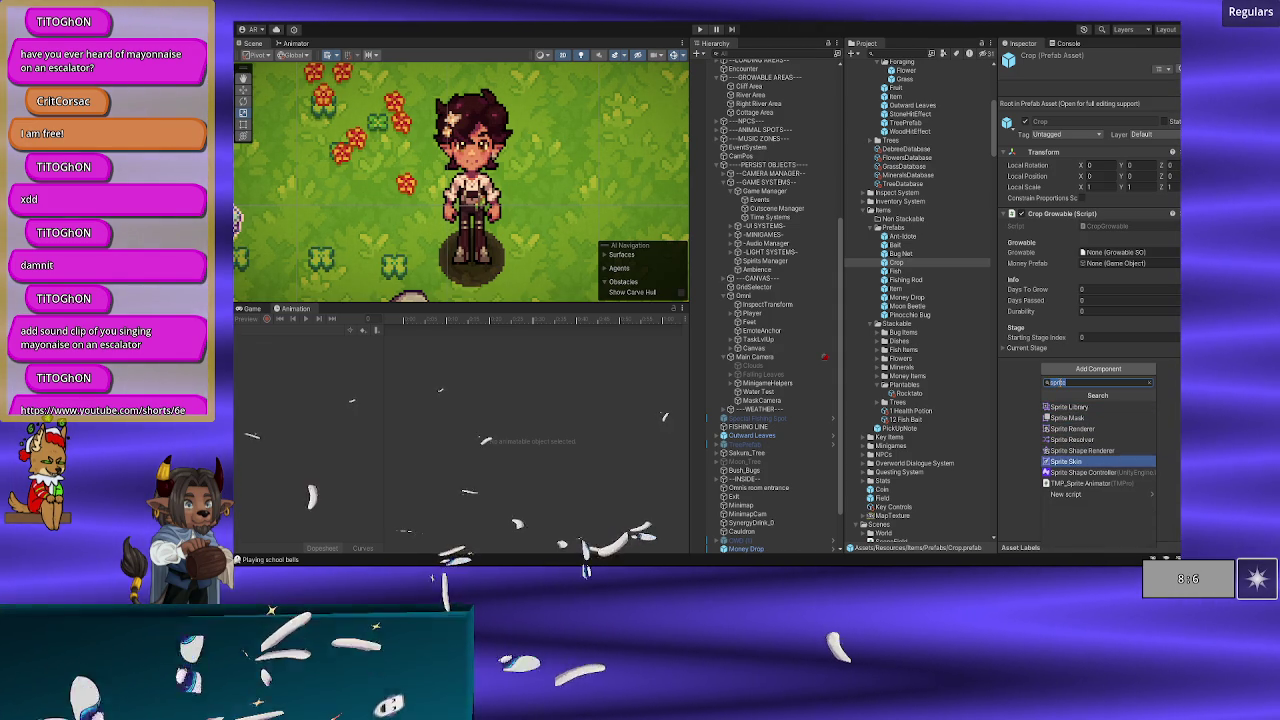
pyautogui.press('Up')
pyautogui.press('Up')
pyautogui.press('Up')
pyautogui.press('Return')
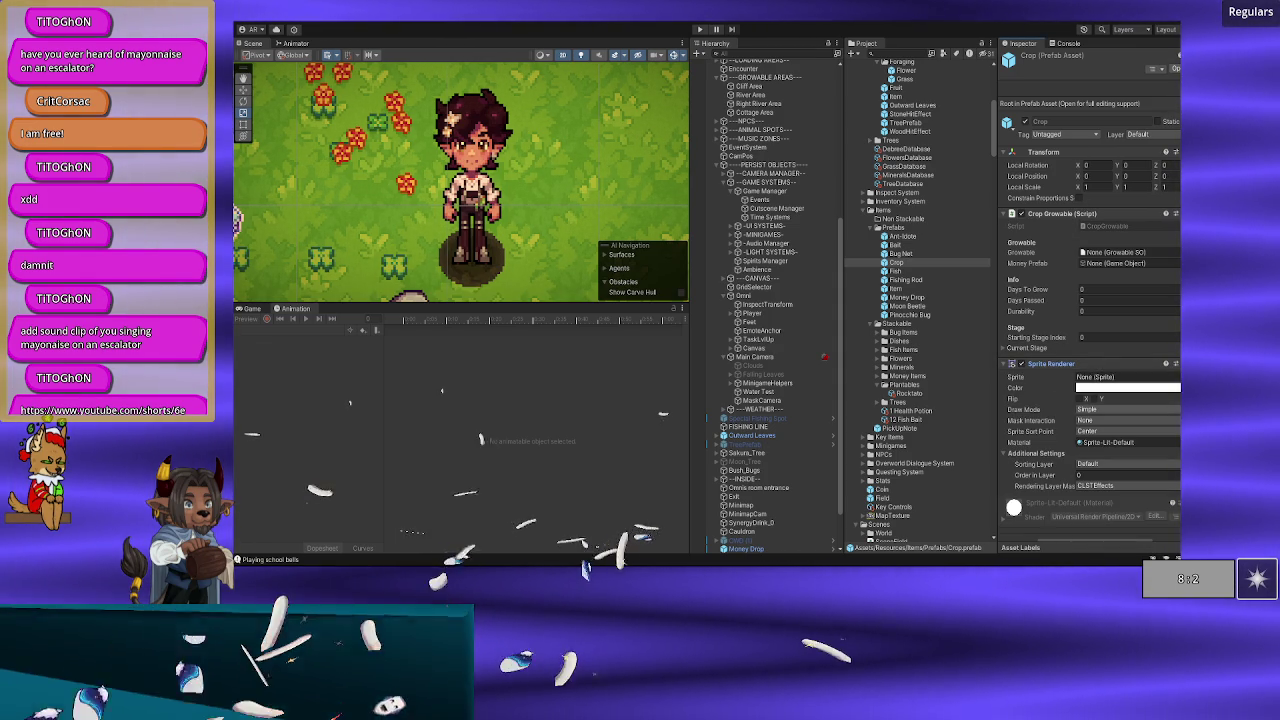
# Step: Move the Sprite Renderer above the Crop Growable script
pyautogui.rightClick(1085, 365)
pyautogui.click(1113, 403)
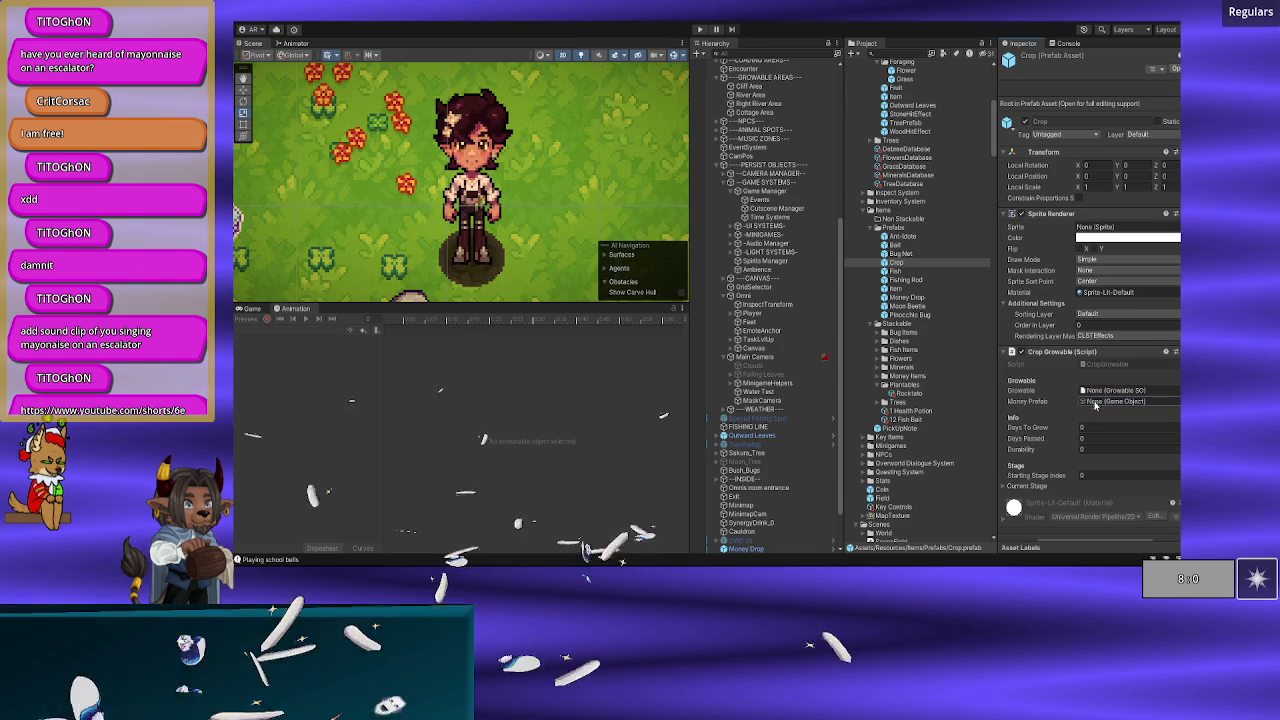
pyautogui.scroll(-1, 1058, 232)
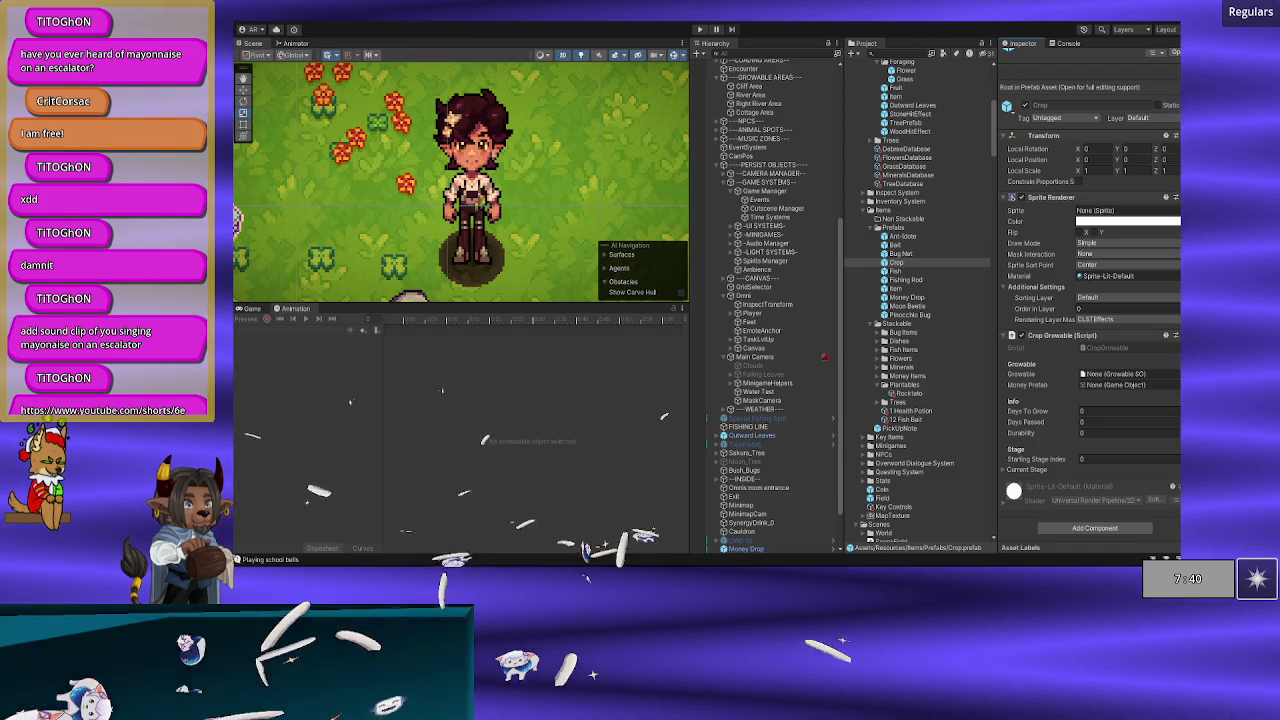
# Step: In VS Code, compare the CropGrowable.cs and PlantableSO.cs scripts
pyautogui.hotkey('alt', 'Tab')
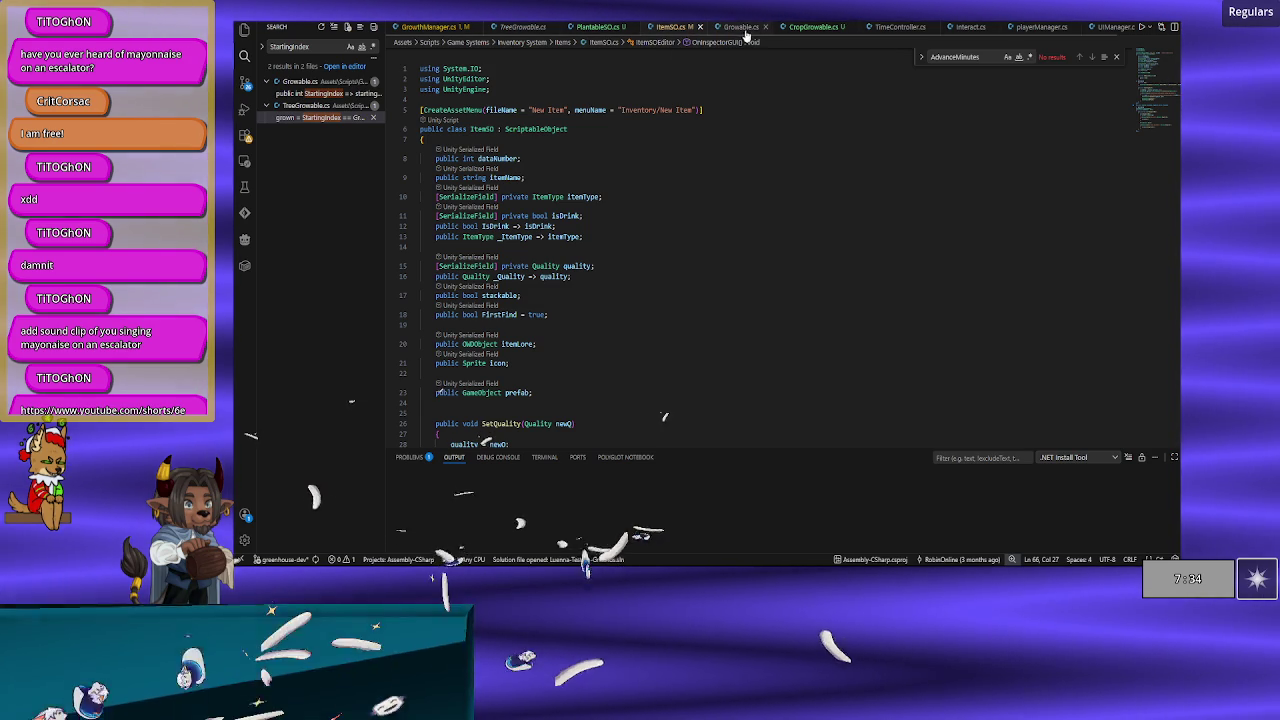
pyautogui.click(814, 26)
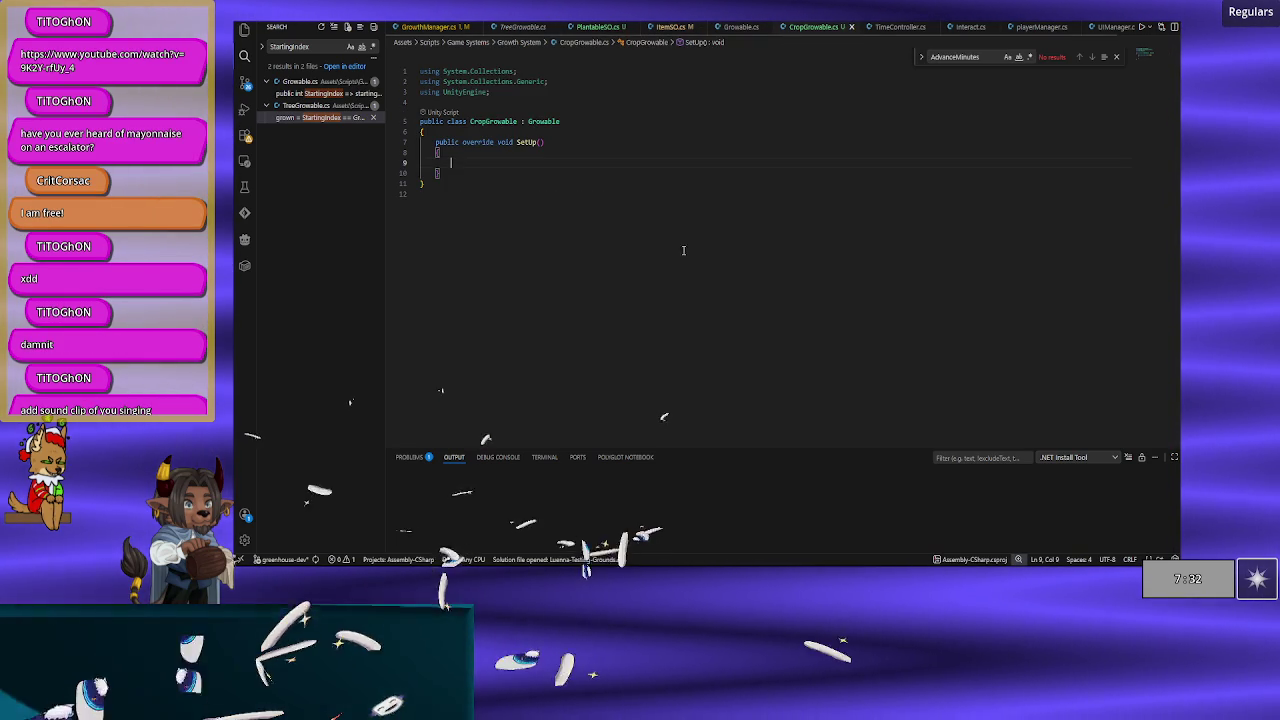
pyautogui.click(665, 26)
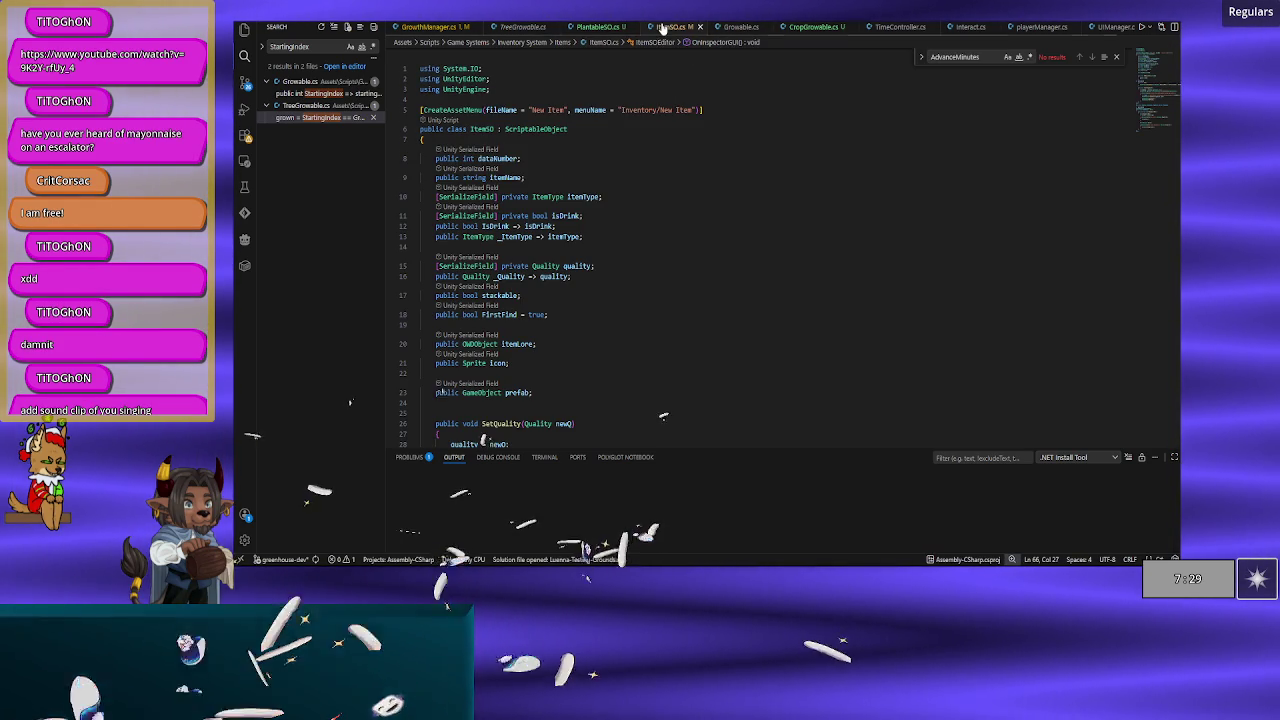
pyautogui.click(800, 29)
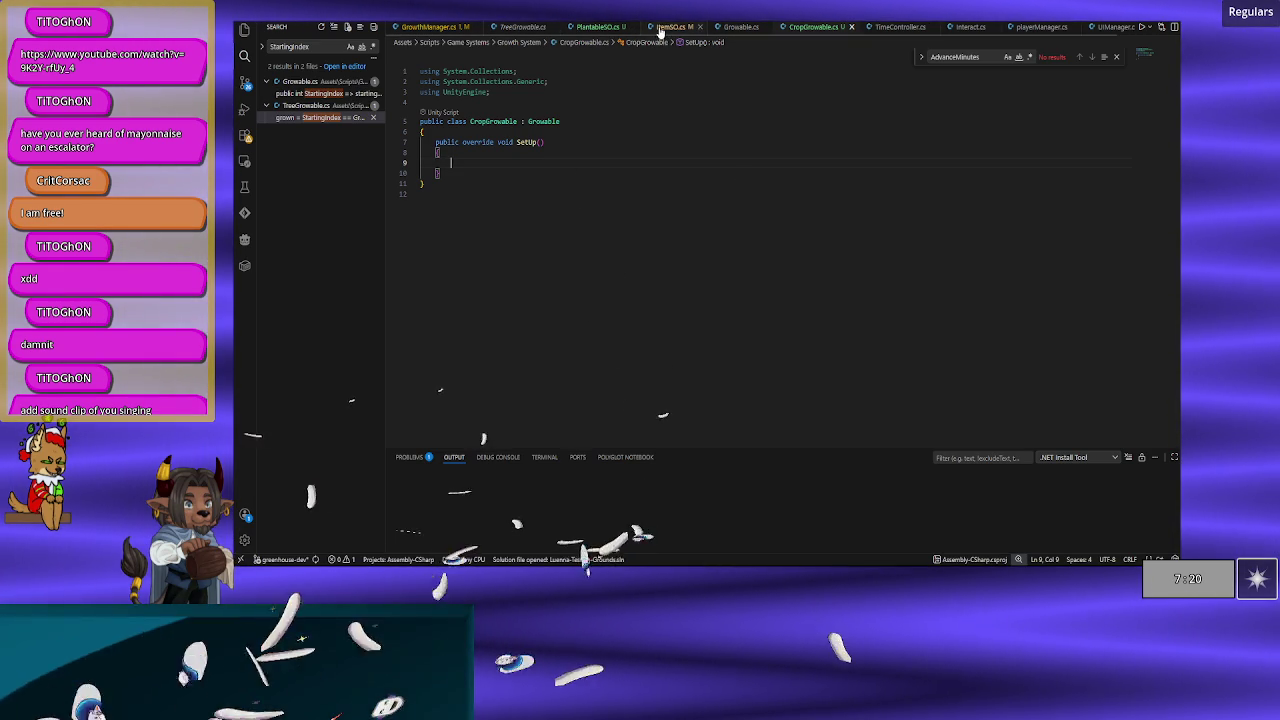
pyautogui.click(605, 28)
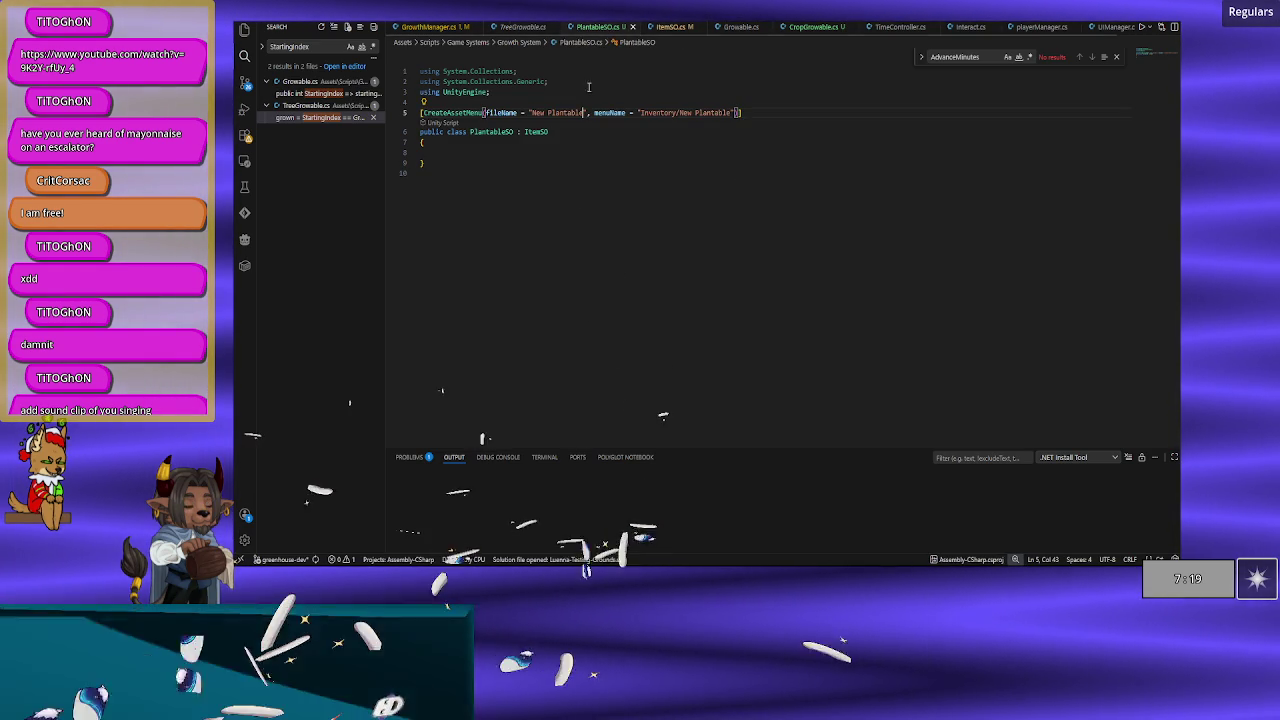
pyautogui.click(504, 155)
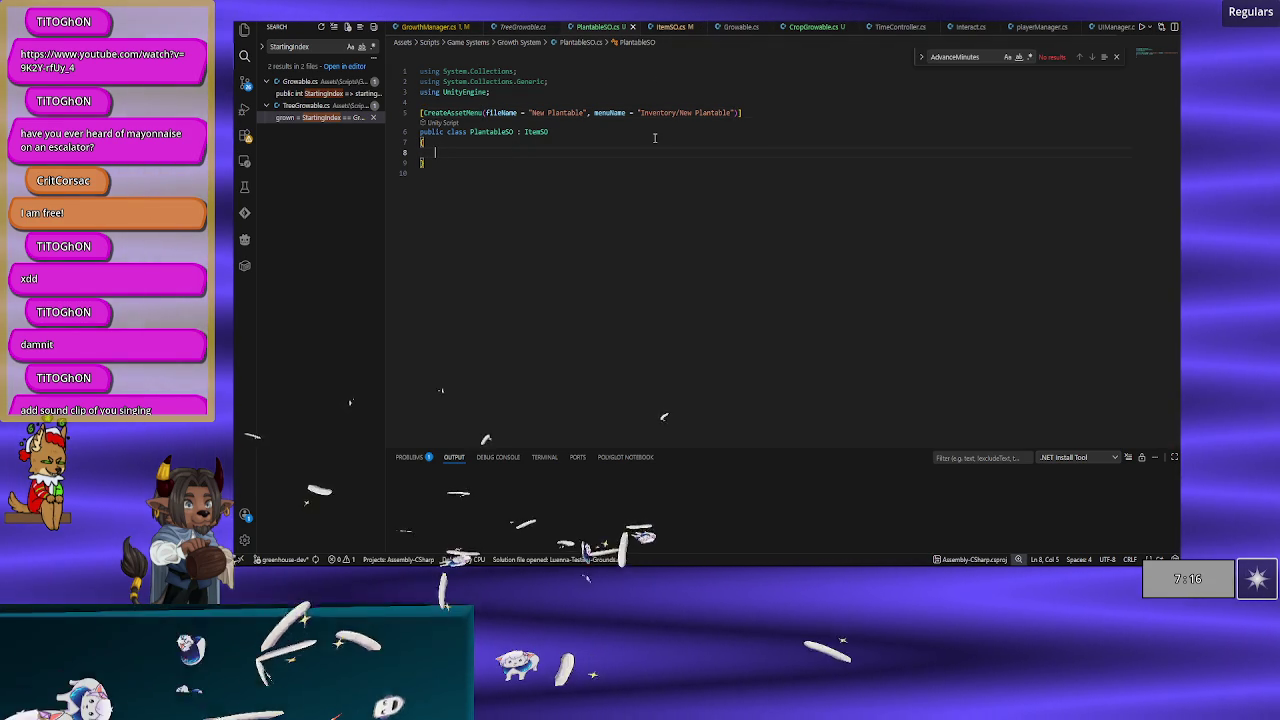
# Step: Scroll through ItemSO.cs, reviewing its icon and prefab fields and Save and CreateIngredient methods
pyautogui.click(670, 27)
pyautogui.scroll(-3, 601, 274)
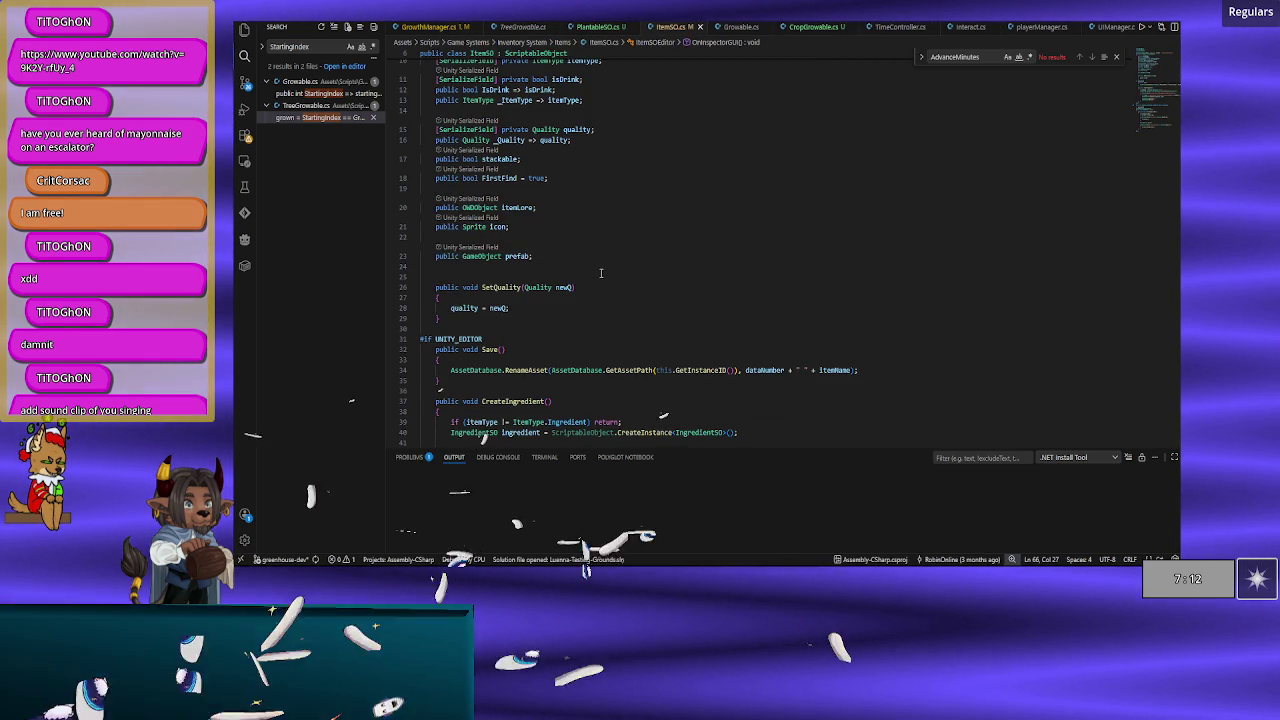
pyautogui.scroll(-5, 601, 273)
pyautogui.scroll(-3, 501, 225)
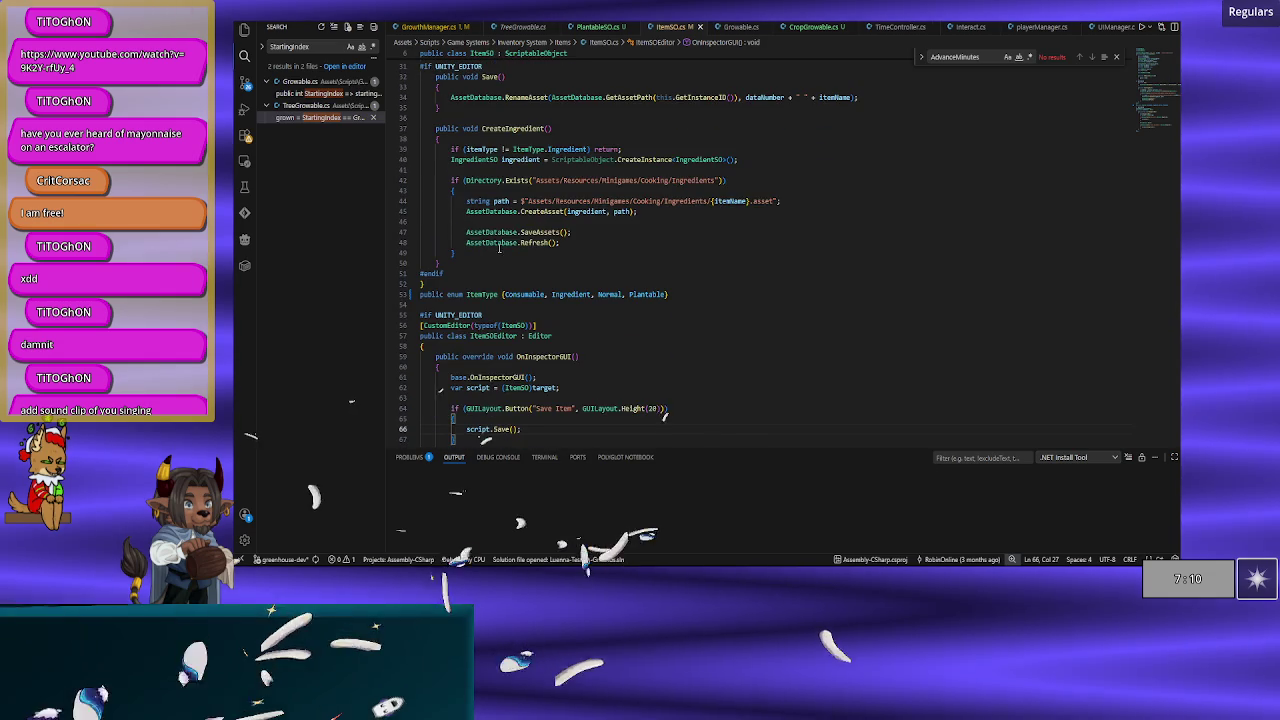
pyautogui.scroll(-8, 500, 248)
pyautogui.scroll(10, 503, 249)
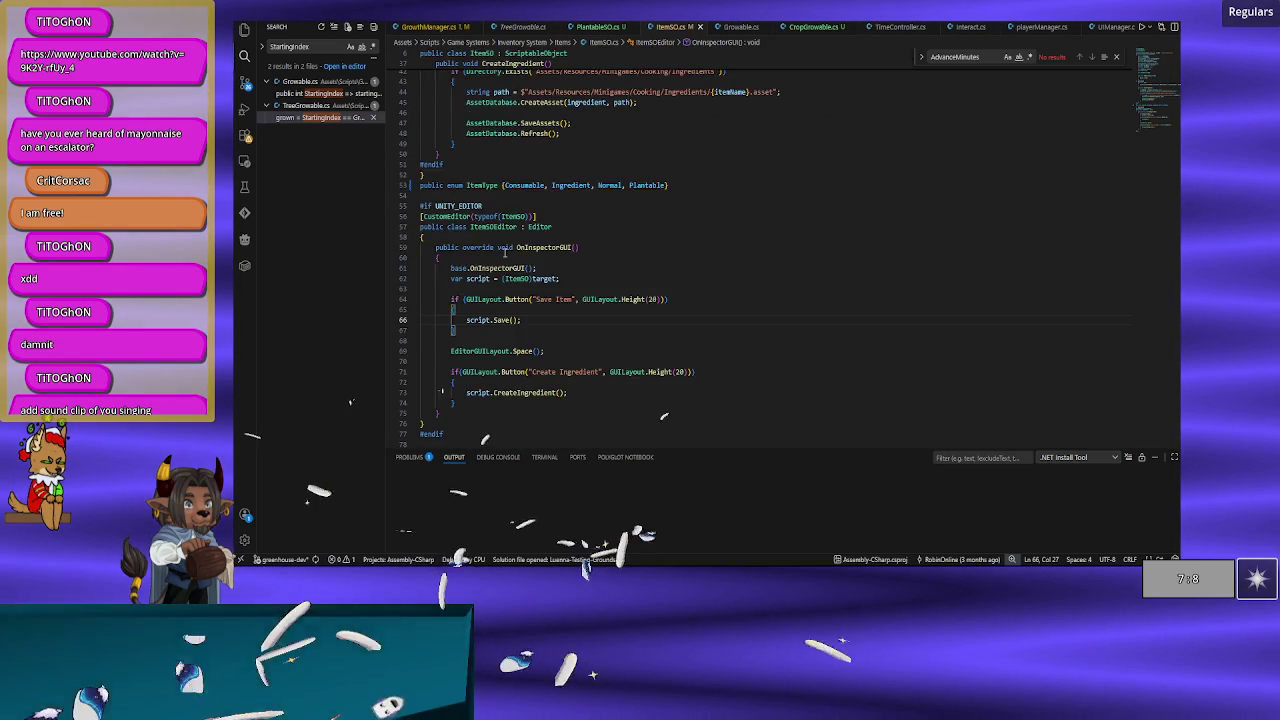
pyautogui.scroll(10, 505, 251)
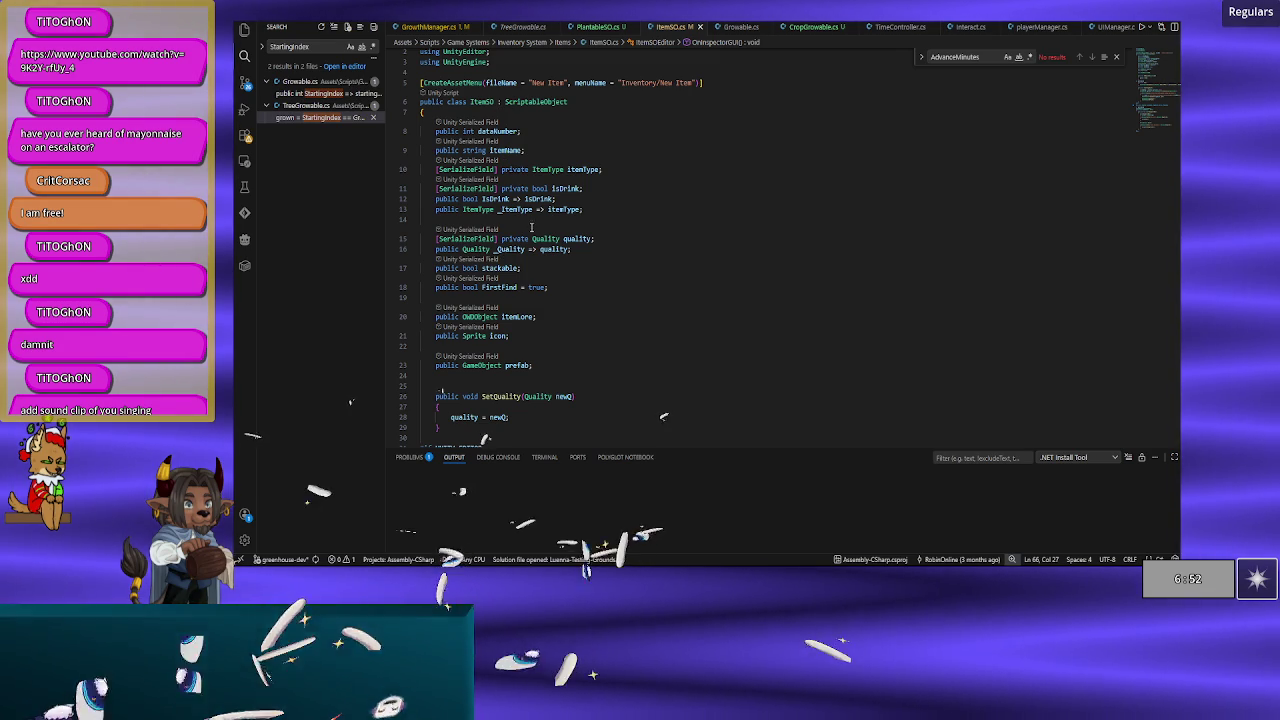
pyautogui.scroll(-6, 581, 274)
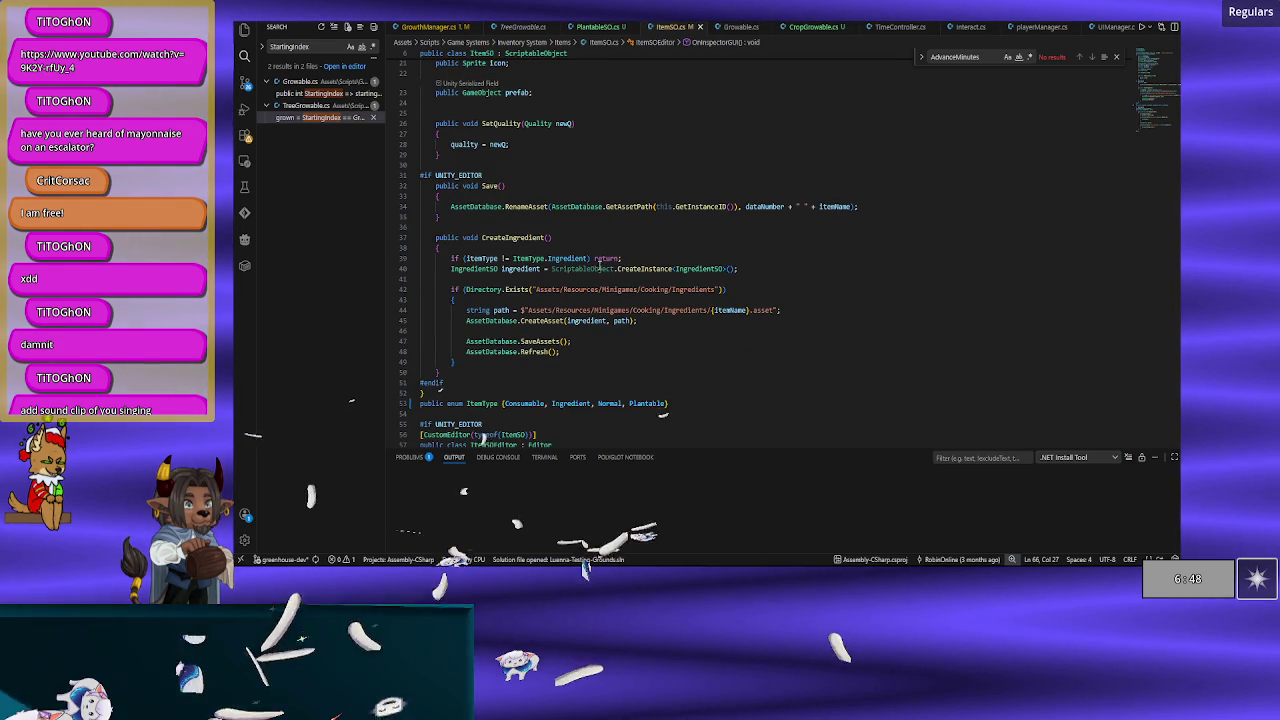
pyautogui.scroll(-3, 592, 270)
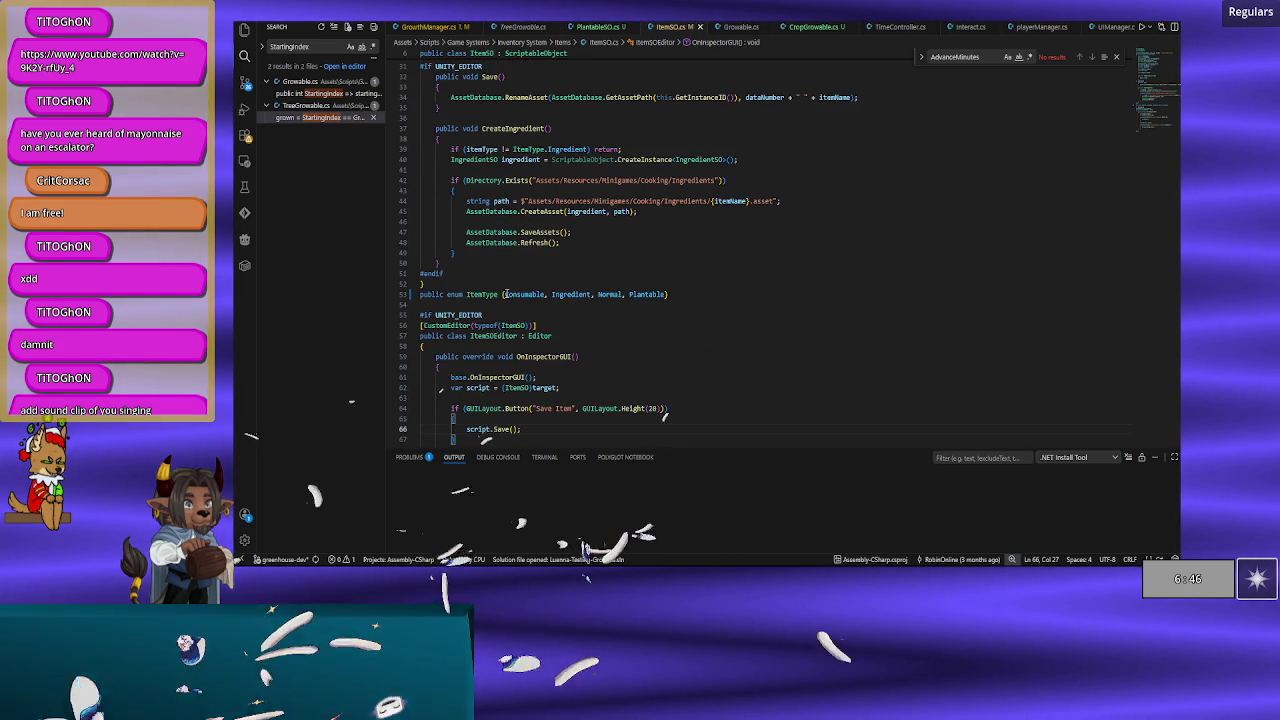
pyautogui.scroll(-2, 504, 294)
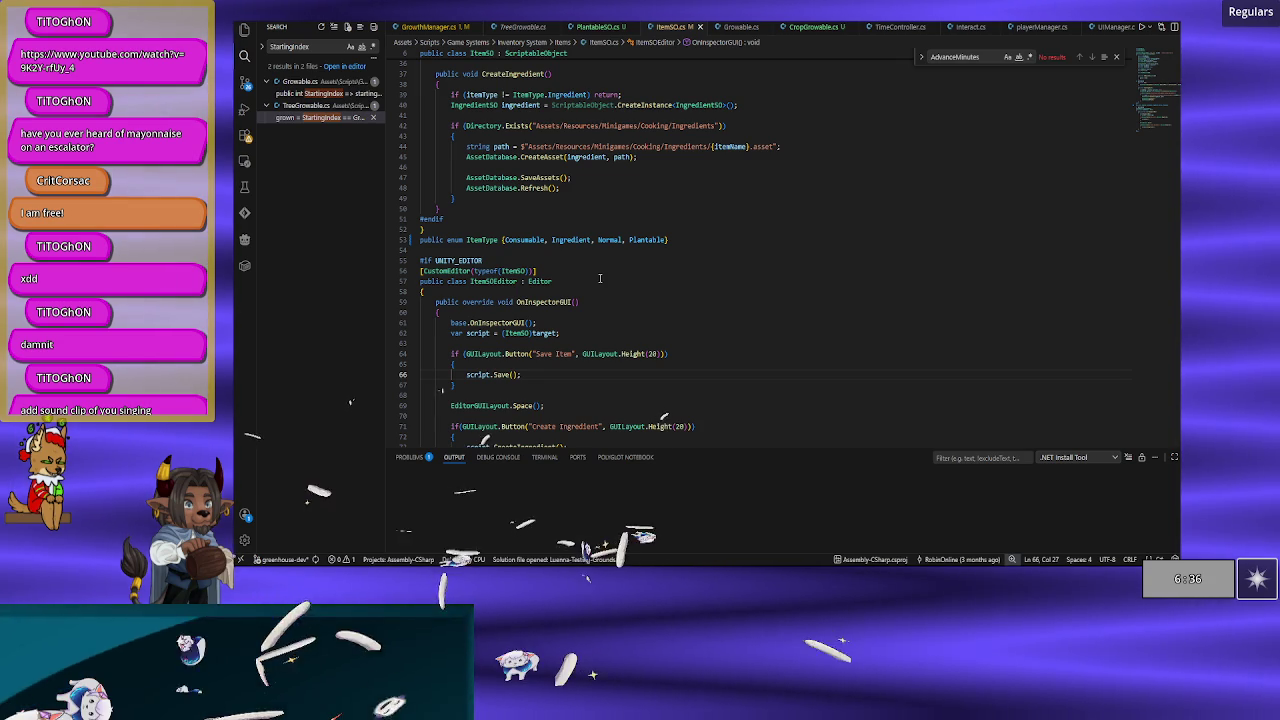
pyautogui.scroll(-5, 600, 278)
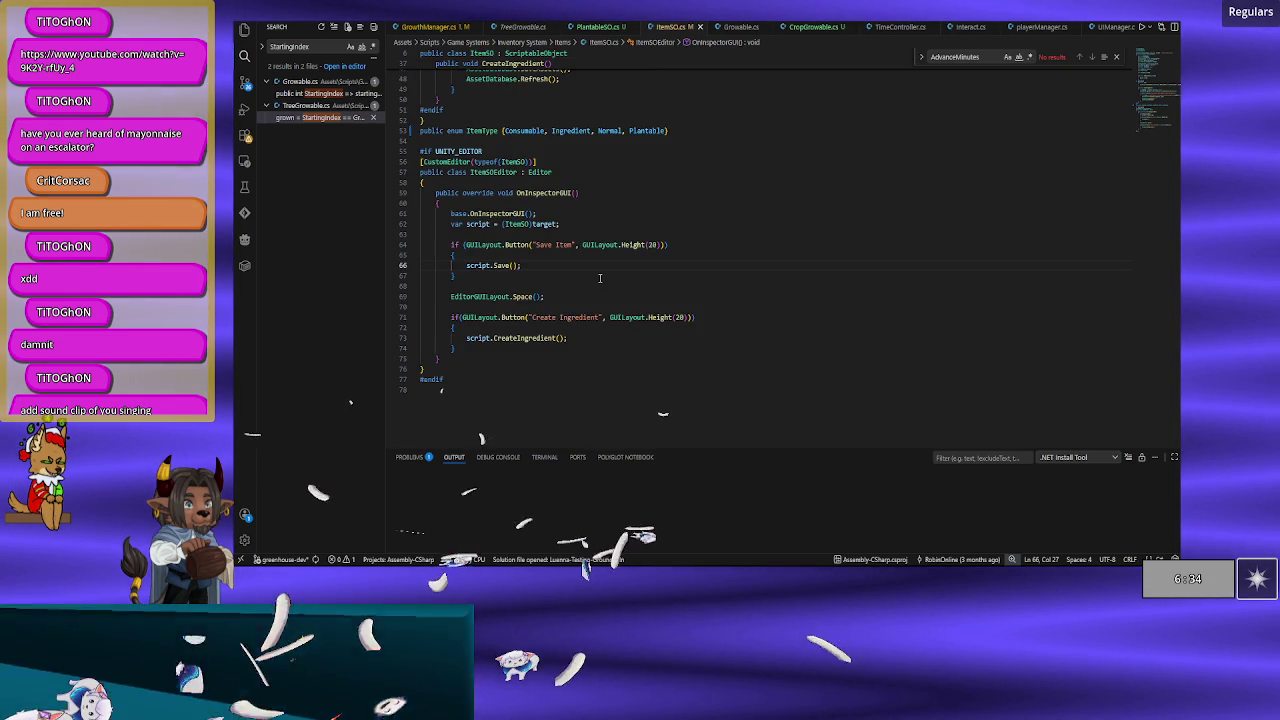
pyautogui.scroll(2, 600, 278)
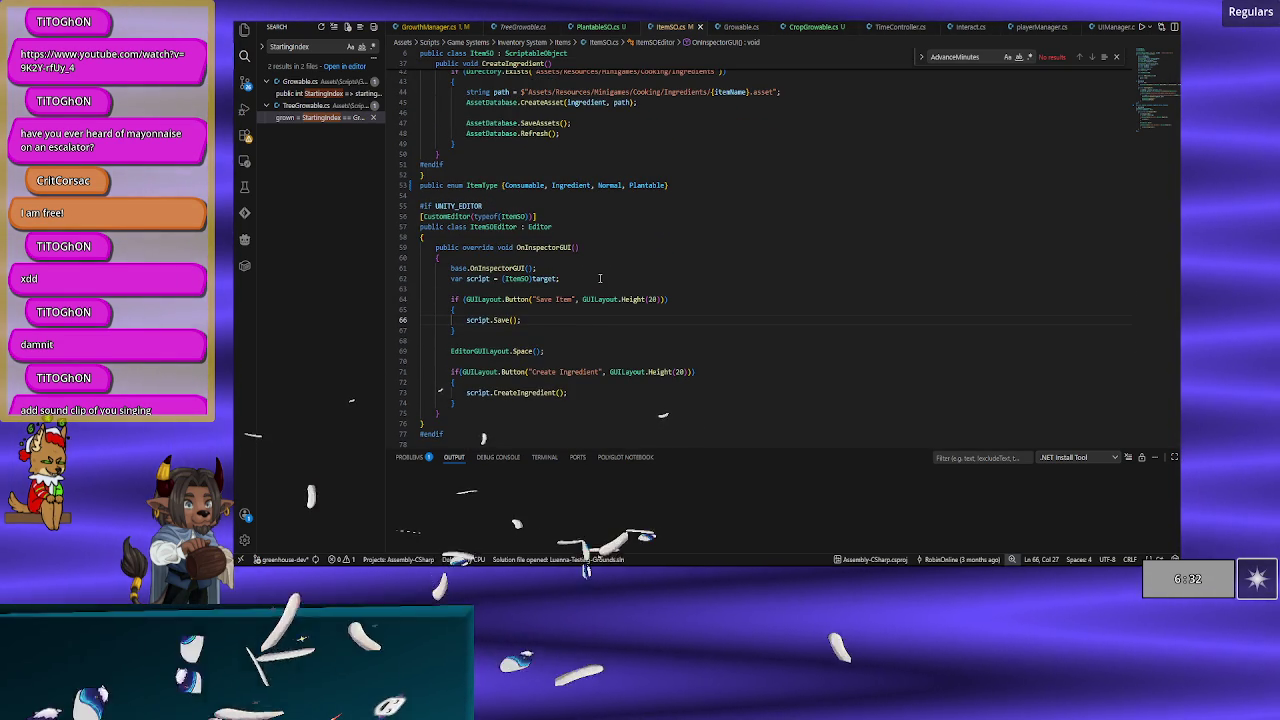
pyautogui.scroll(7, 600, 278)
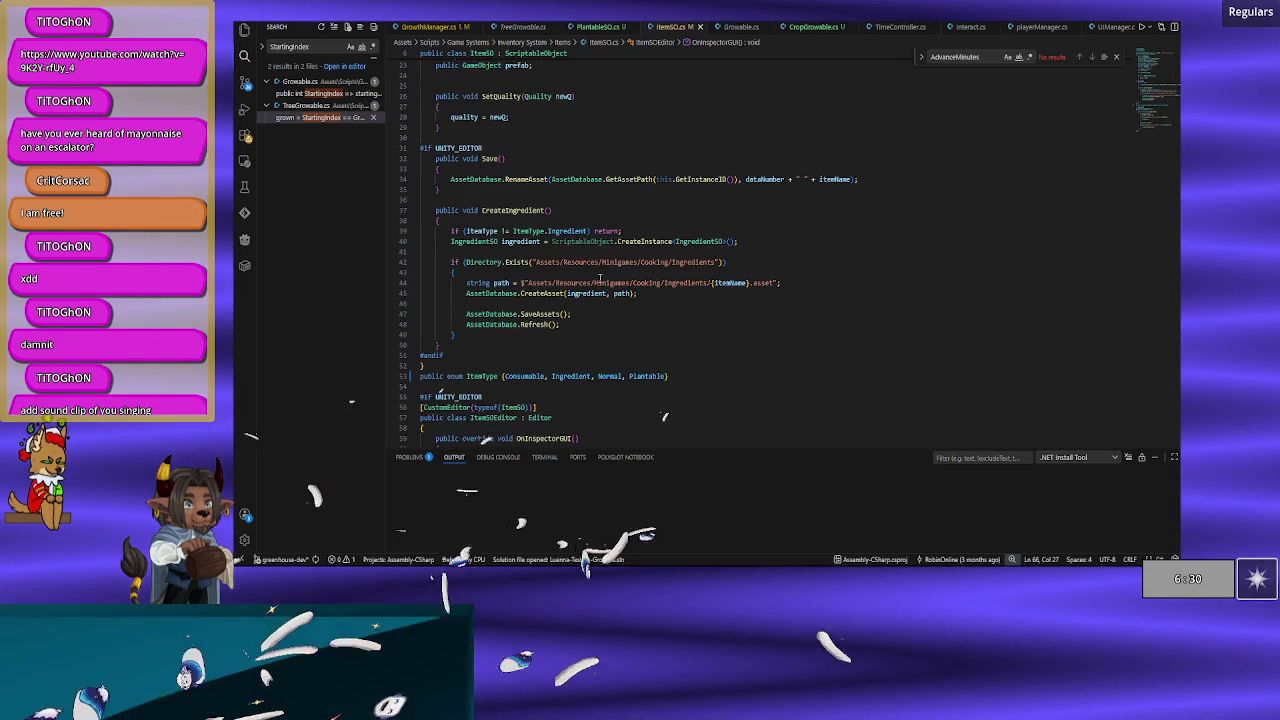
pyautogui.scroll(5, 600, 278)
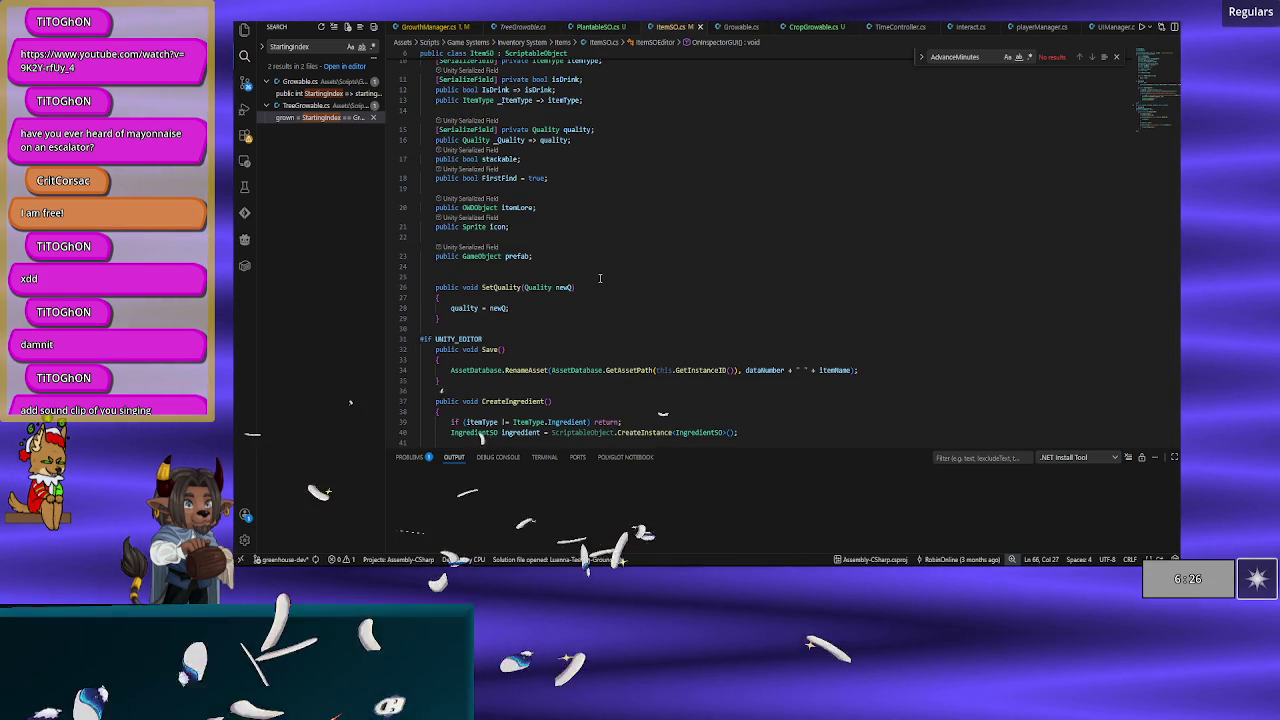
pyautogui.scroll(1, 600, 278)
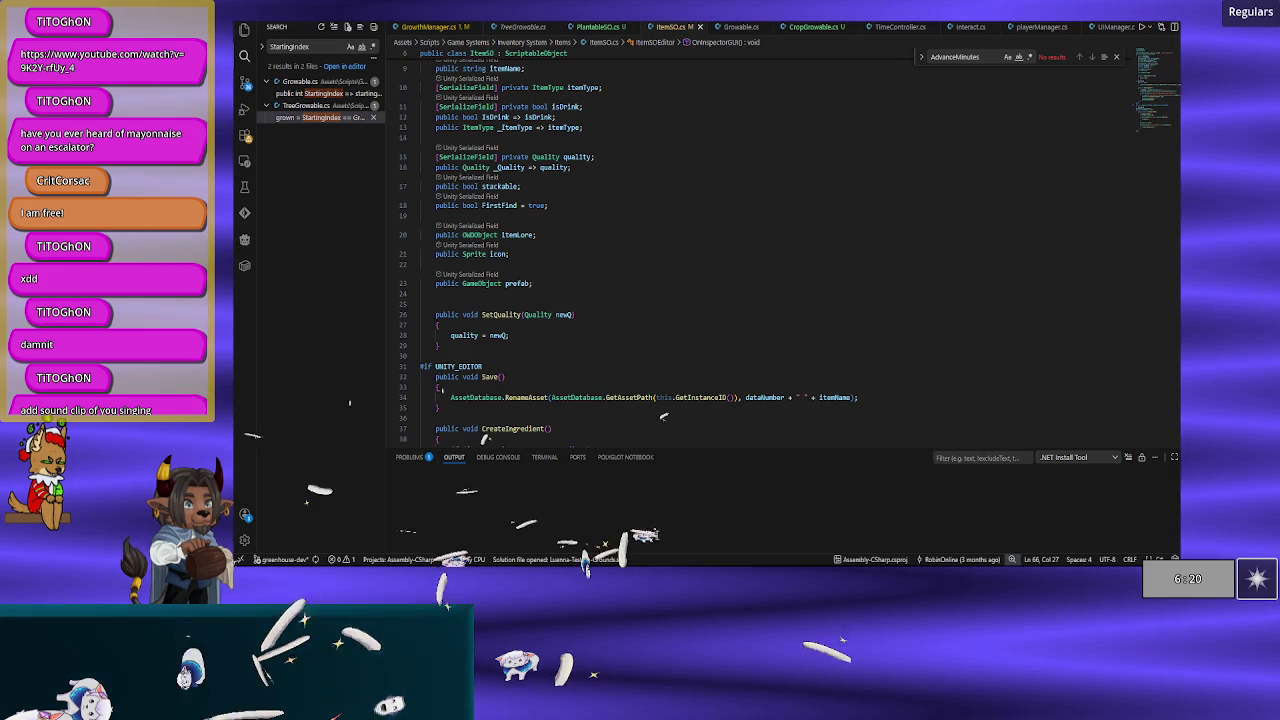
# Step: Assign the Crop prefab to the Rocktato Plantable asset's Prefab field
pyautogui.hotkey('alt', 'Tab')
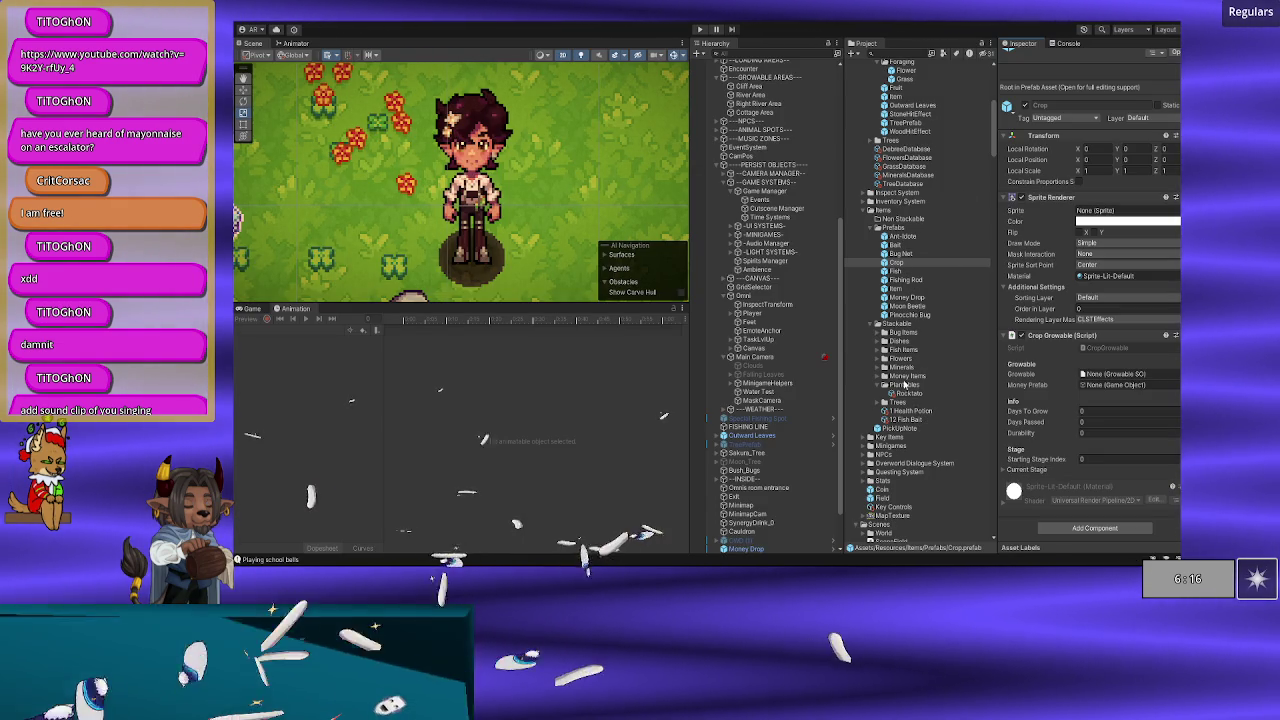
pyautogui.click(905, 393)
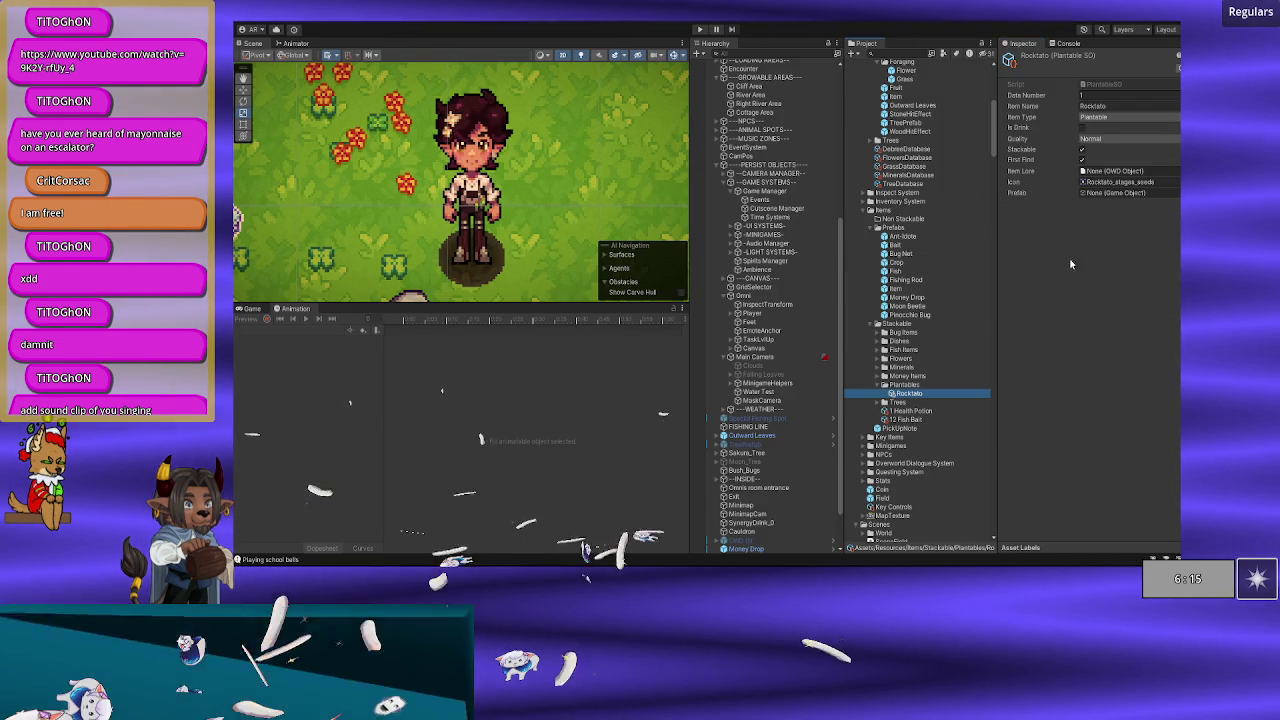
pyautogui.click(1168, 193)
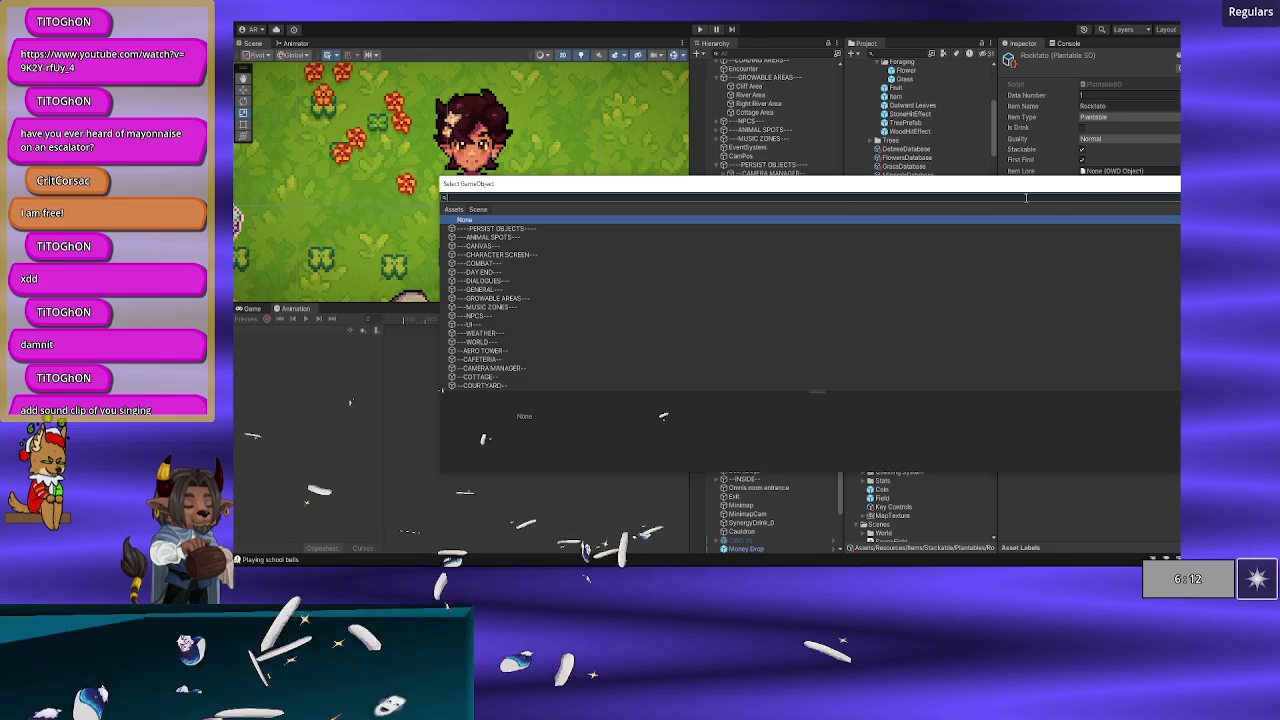
pyautogui.press('Escape')
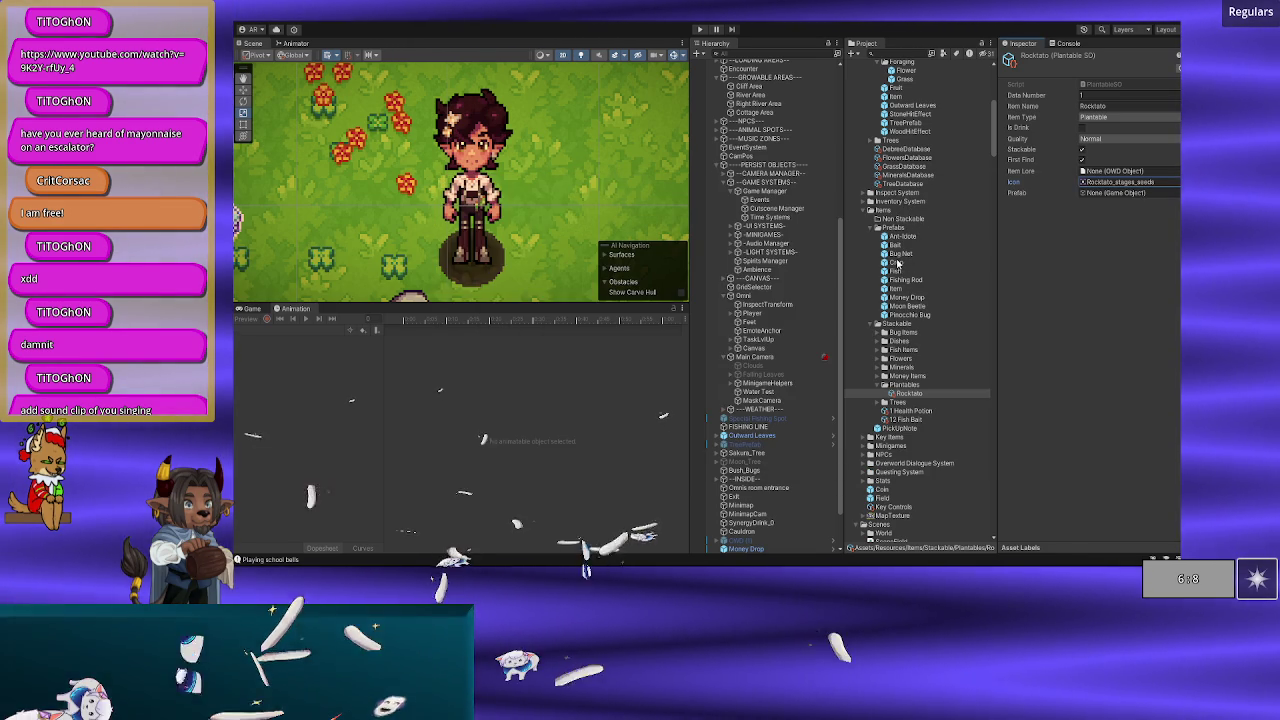
pyautogui.moveTo(898, 262); pyautogui.dragTo(1125, 202)
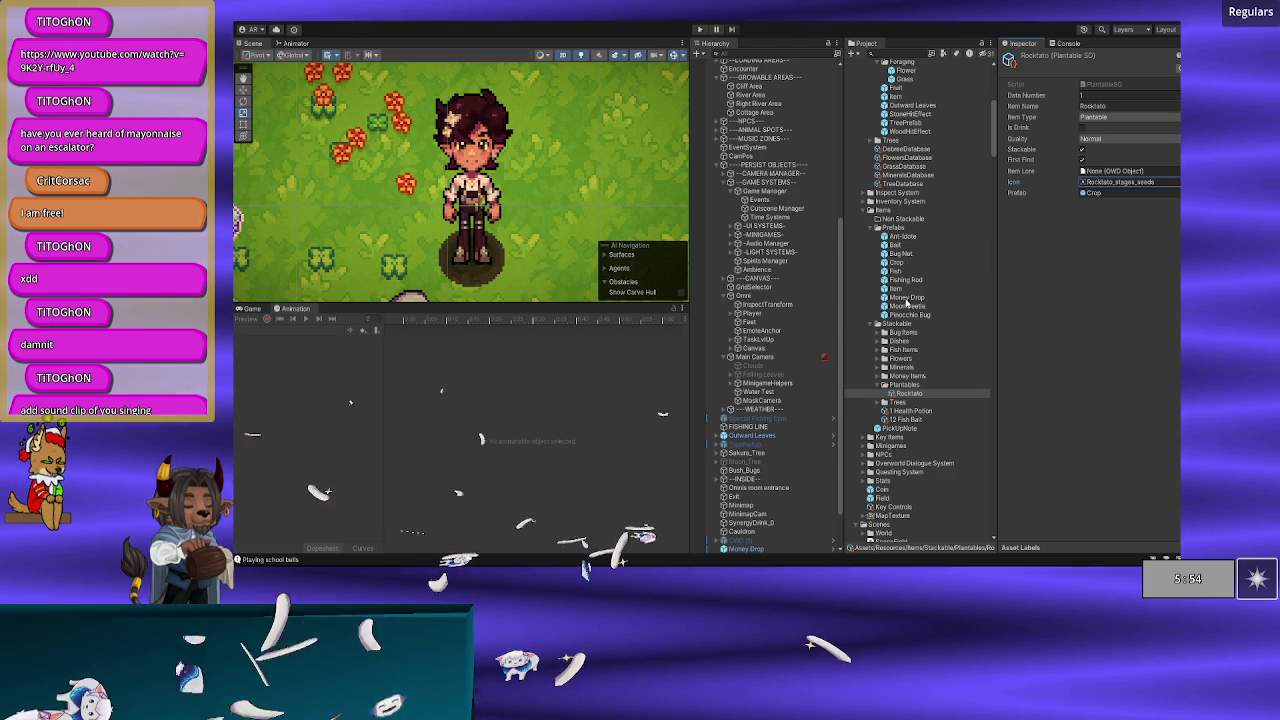
# Step: Find OnItemClicked's definition in playerManager.cs, check its Show call on line 345, and return to Unity
pyautogui.hotkey('alt', 'Tab')
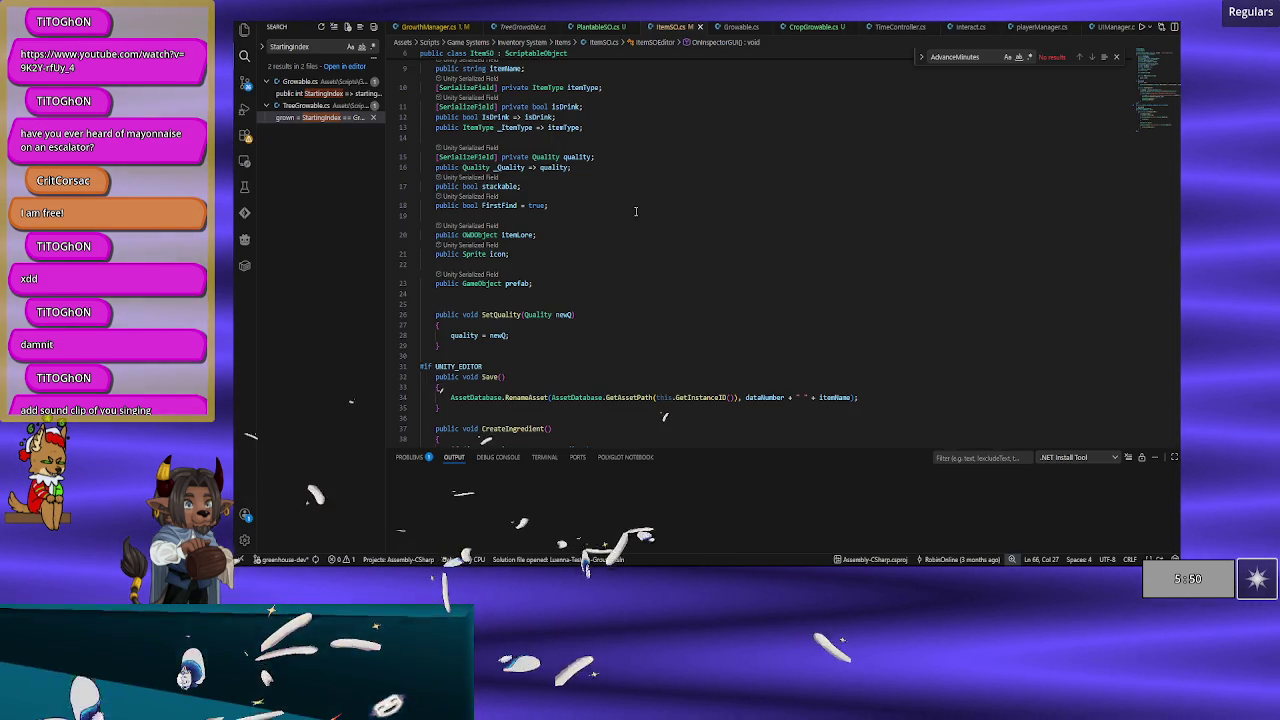
pyautogui.scroll(-1, 635, 211)
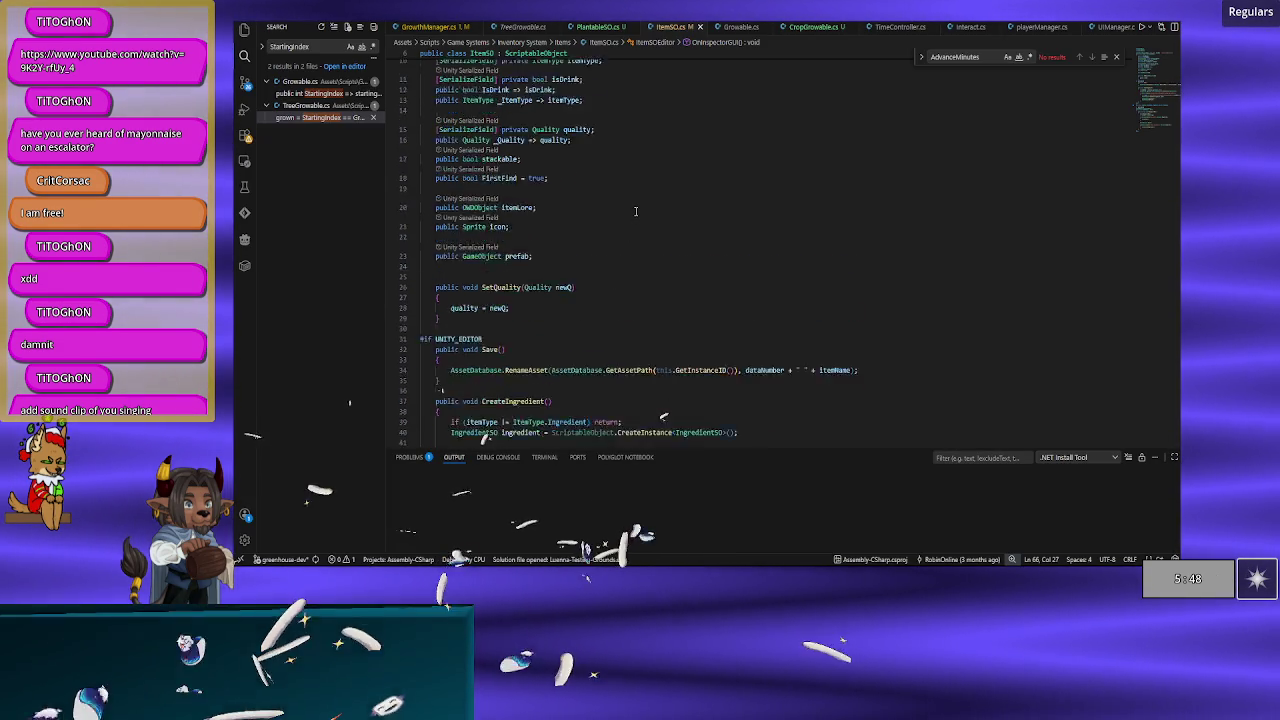
pyautogui.scroll(3, 635, 211)
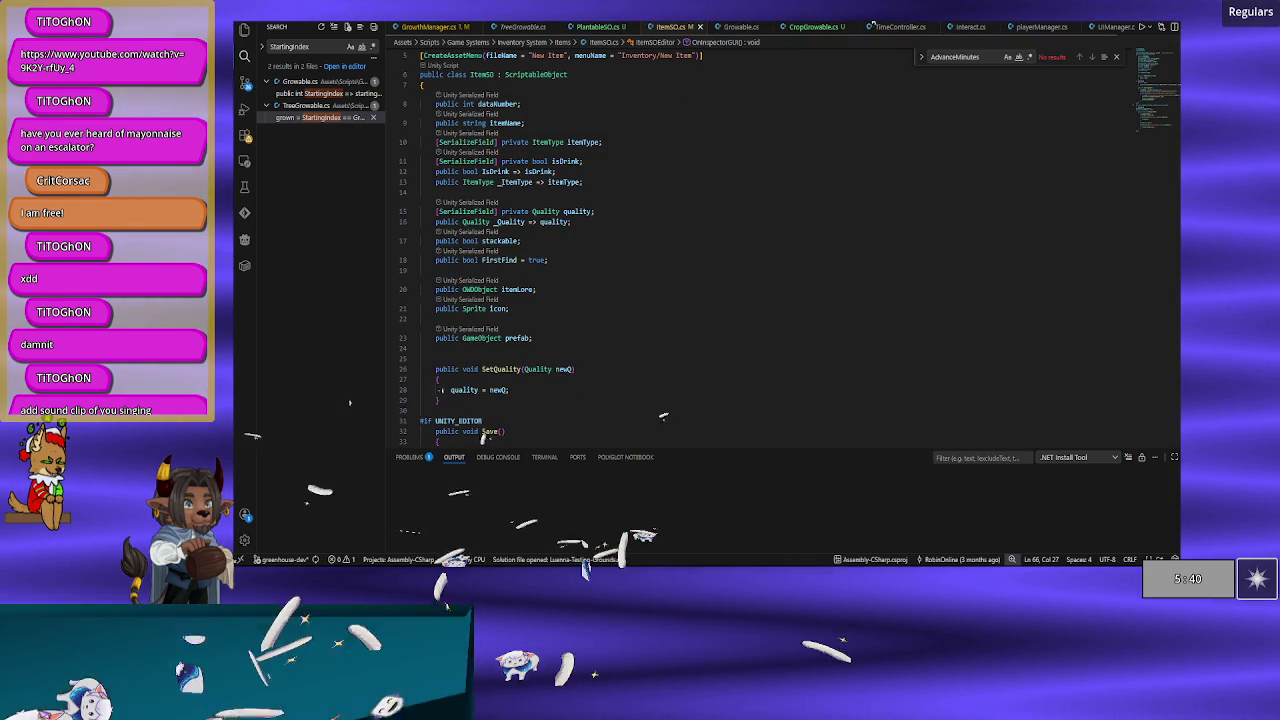
pyautogui.click(1038, 26)
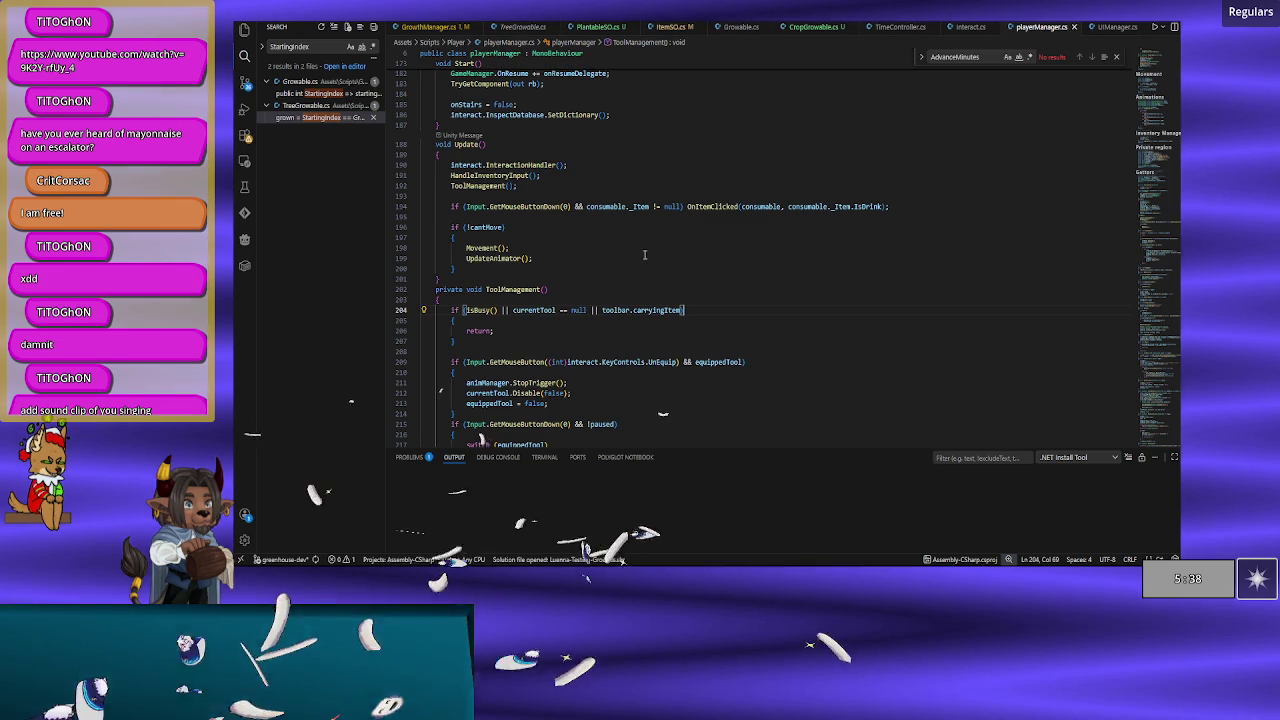
pyautogui.doubleClick(693, 206)
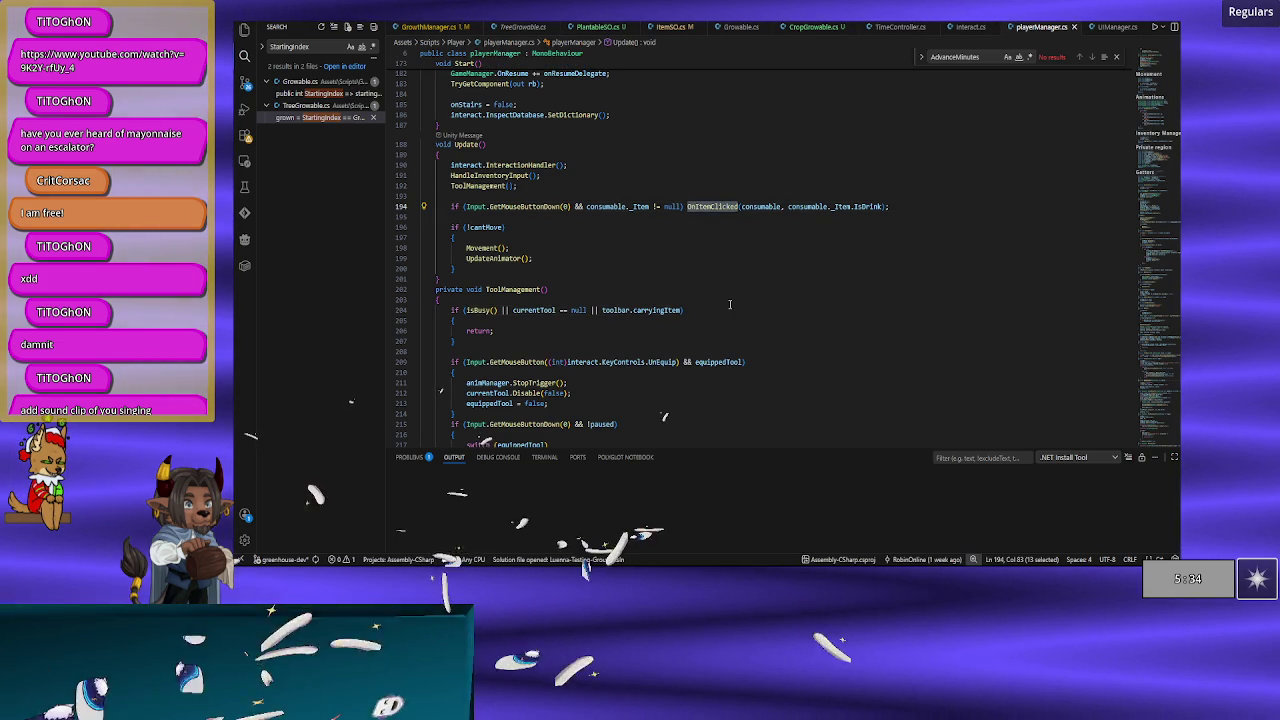
pyautogui.hotkey('ctrl', 'f')
pyautogui.press('Return')
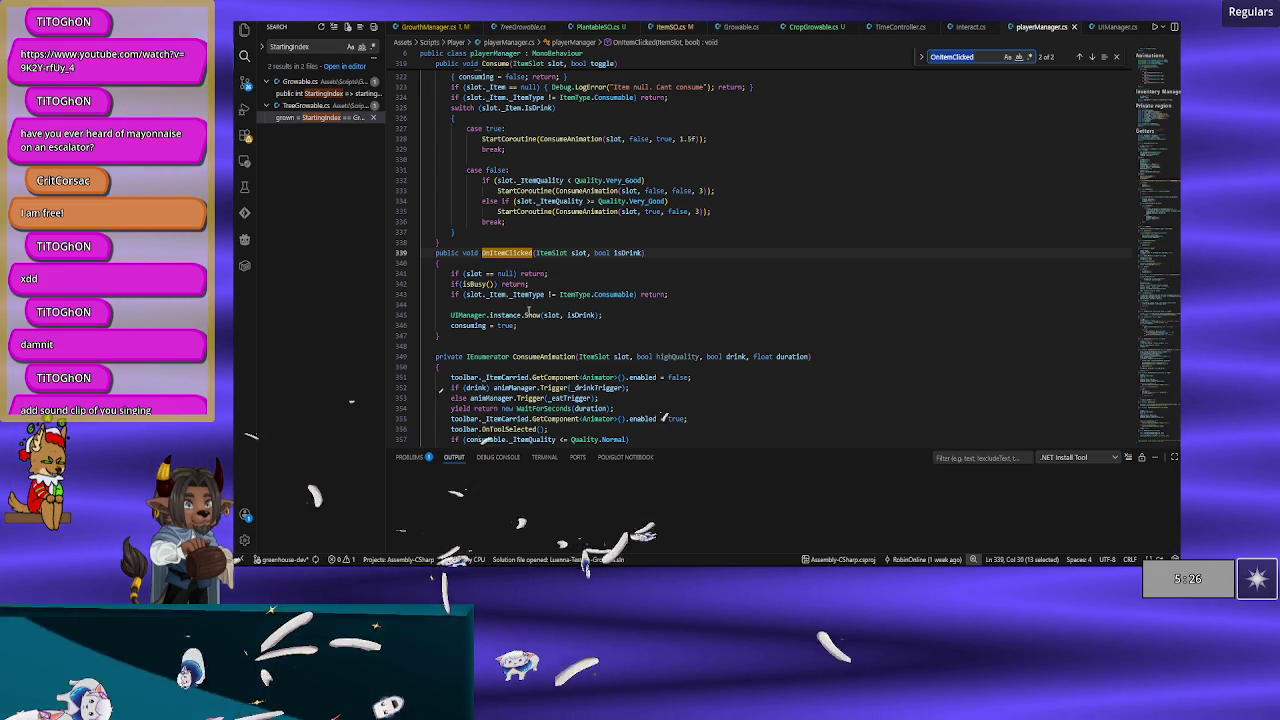
pyautogui.doubleClick(531, 314)
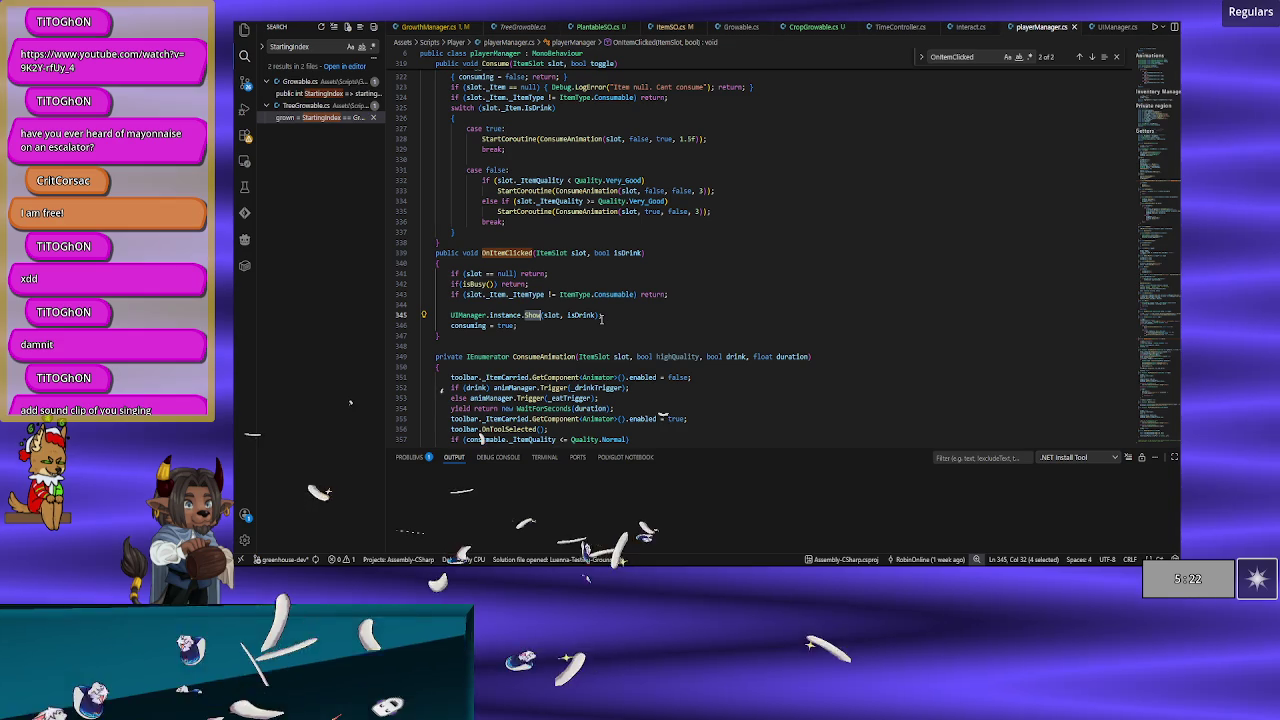
pyautogui.click(604, 317)
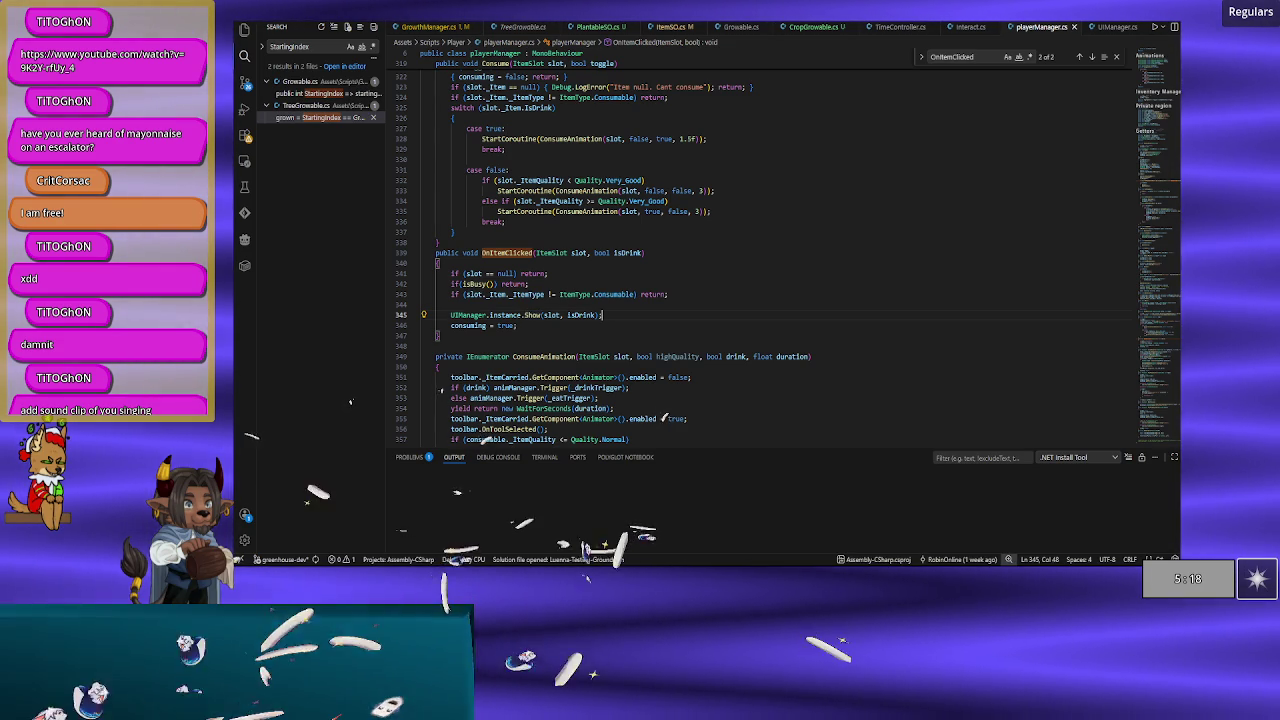
pyautogui.hotkey('alt', 'Tab')
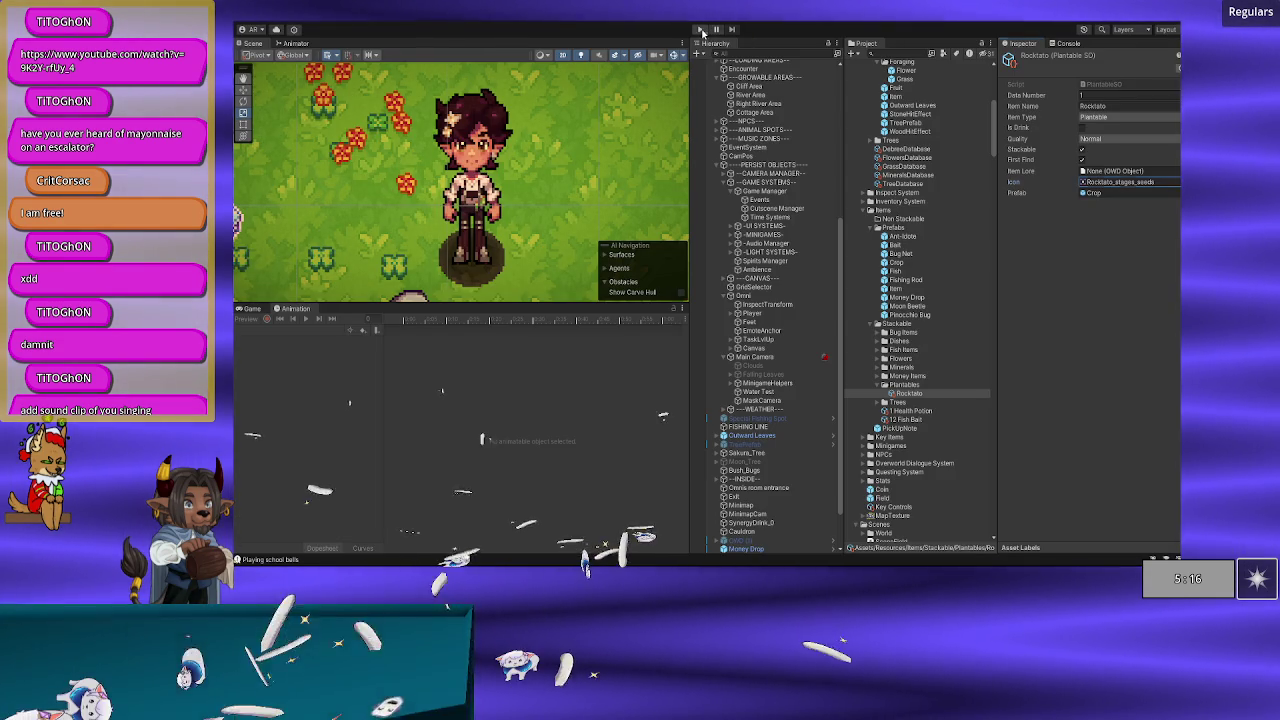
pyautogui.click(701, 30)
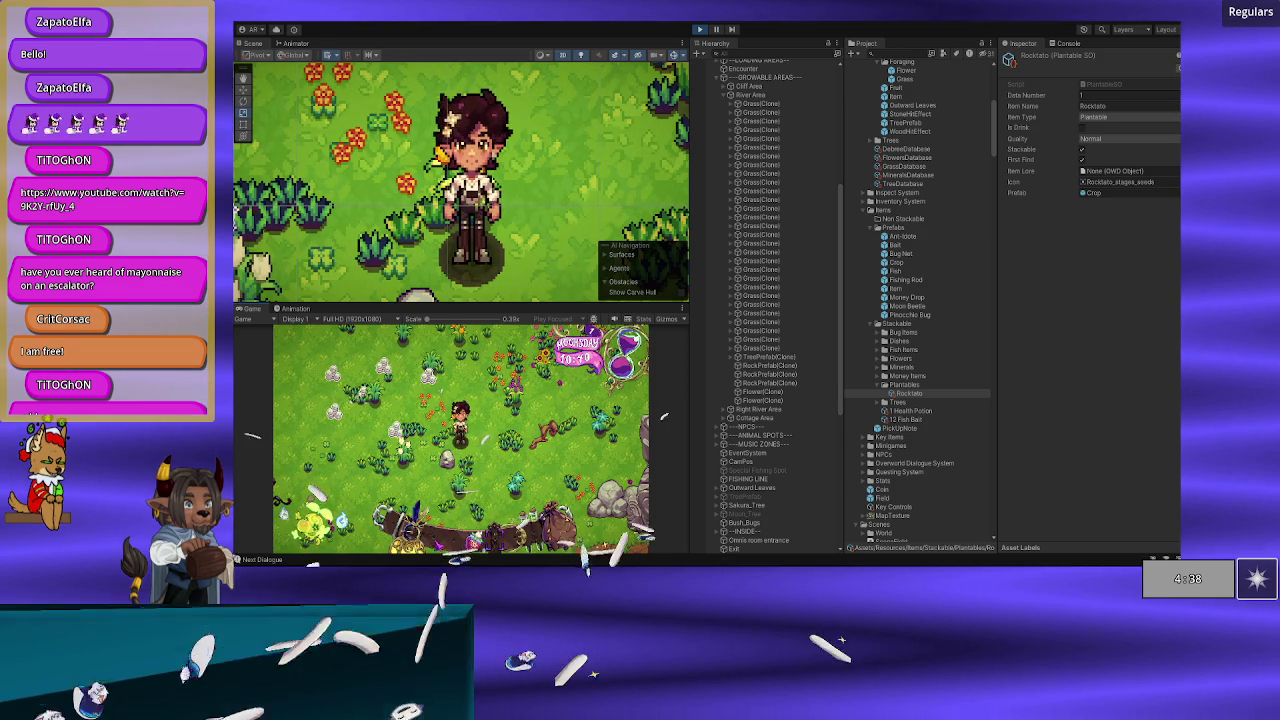
pyautogui.click(699, 32)
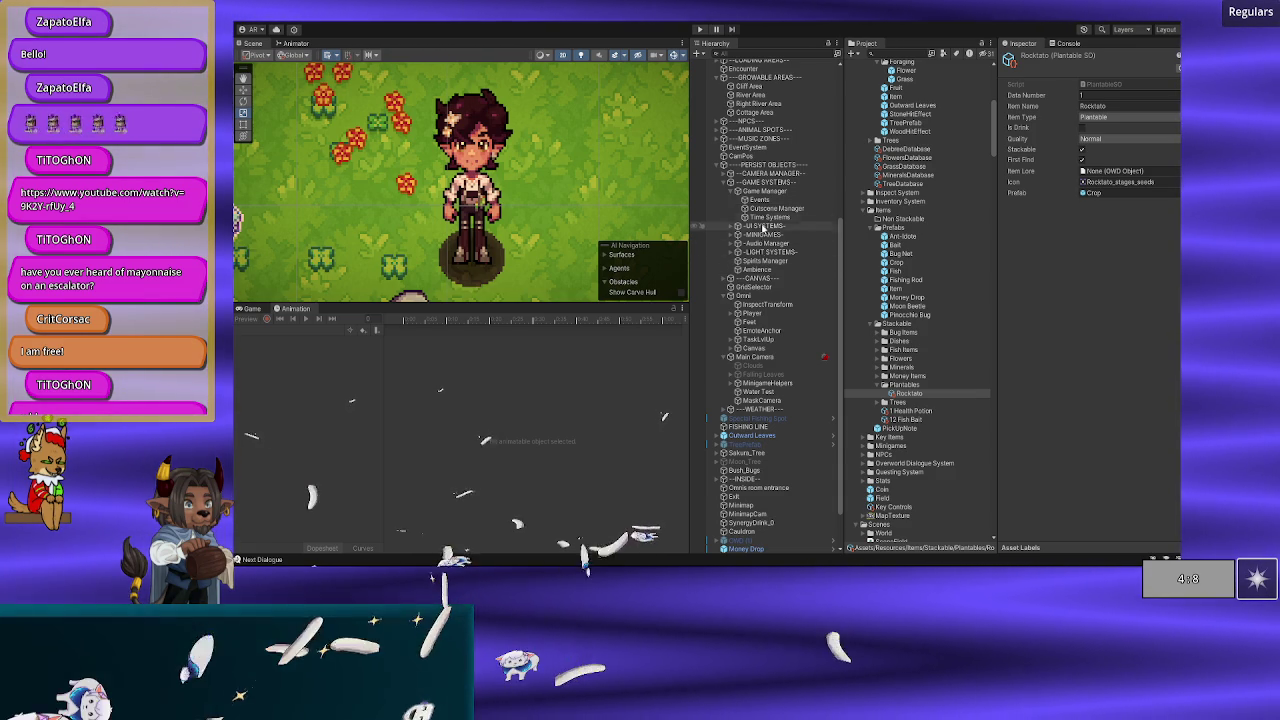
# Step: Expand -UI SYSTEMS-, ---CANVAS---, UI and GENERAL, and look at the Item Notes object
pyautogui.click(765, 226)
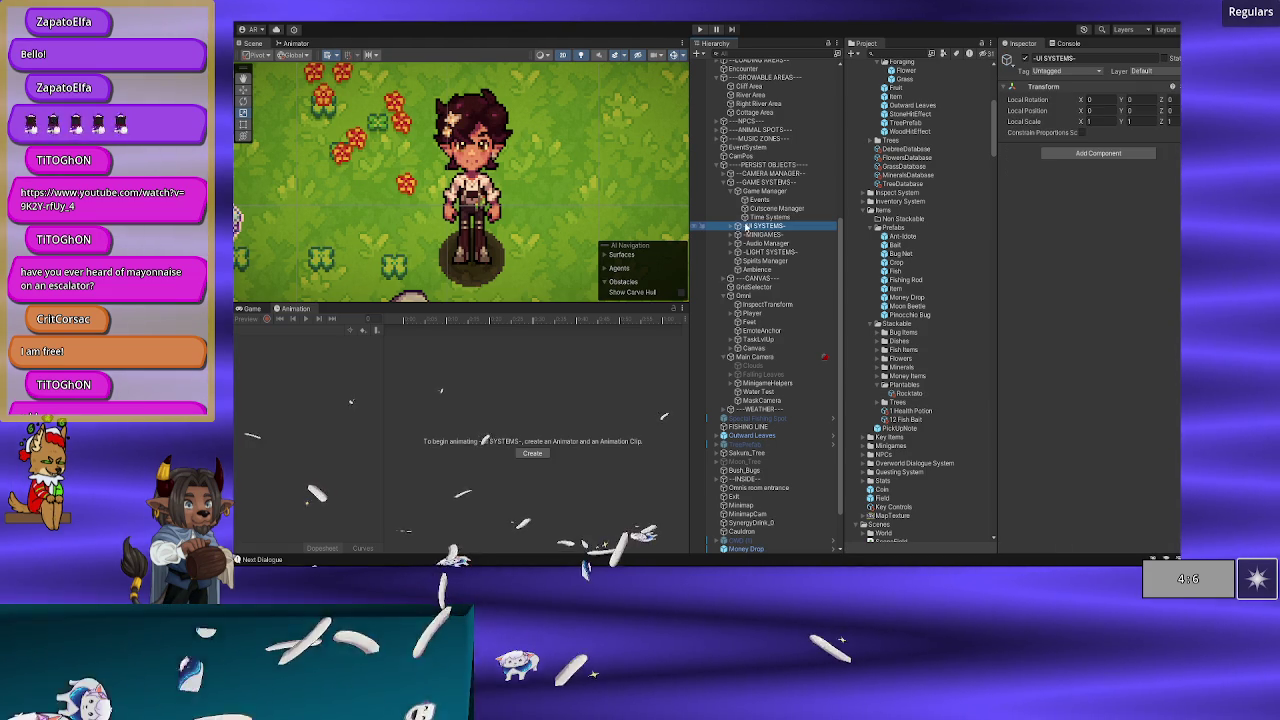
pyautogui.click(729, 227)
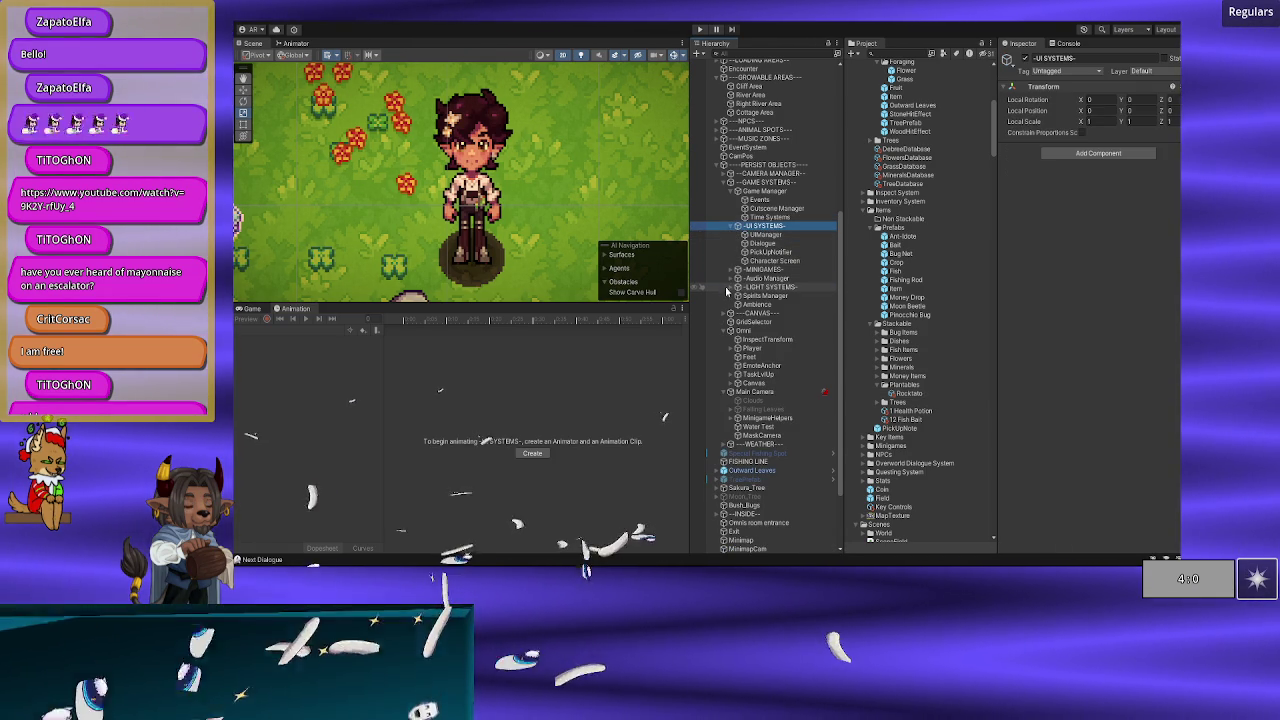
pyautogui.click(729, 313)
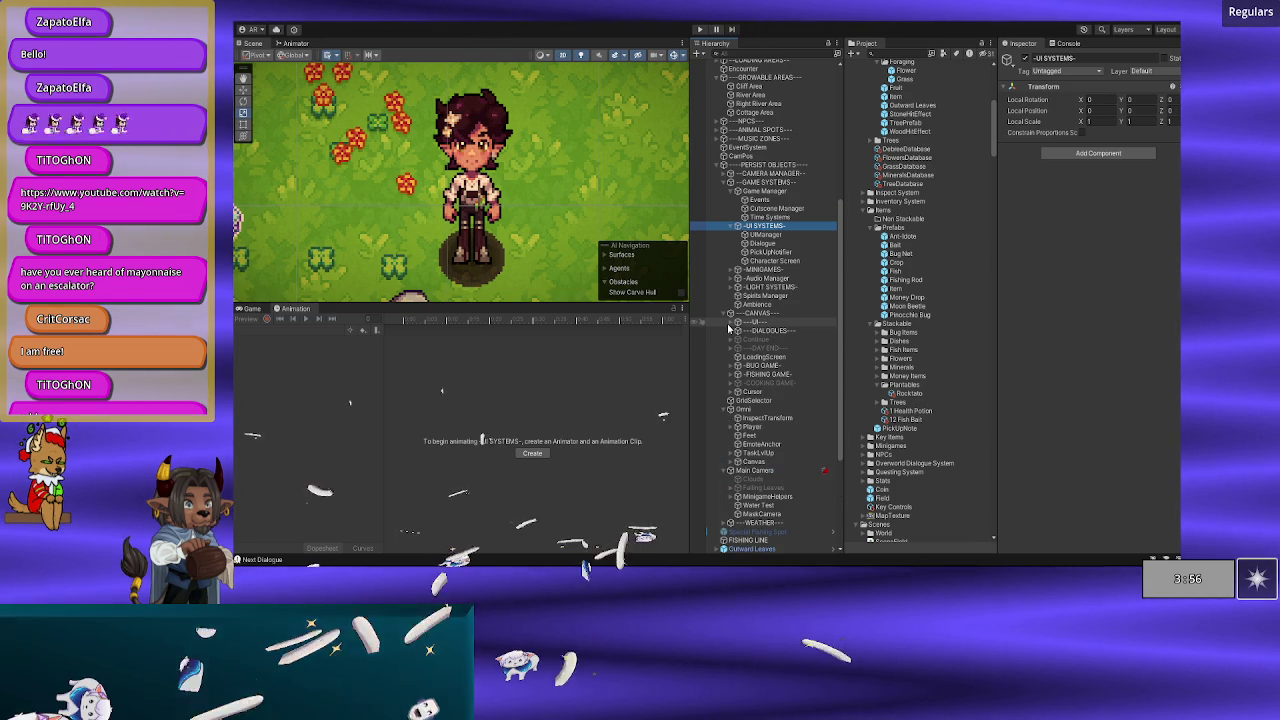
pyautogui.click(733, 322)
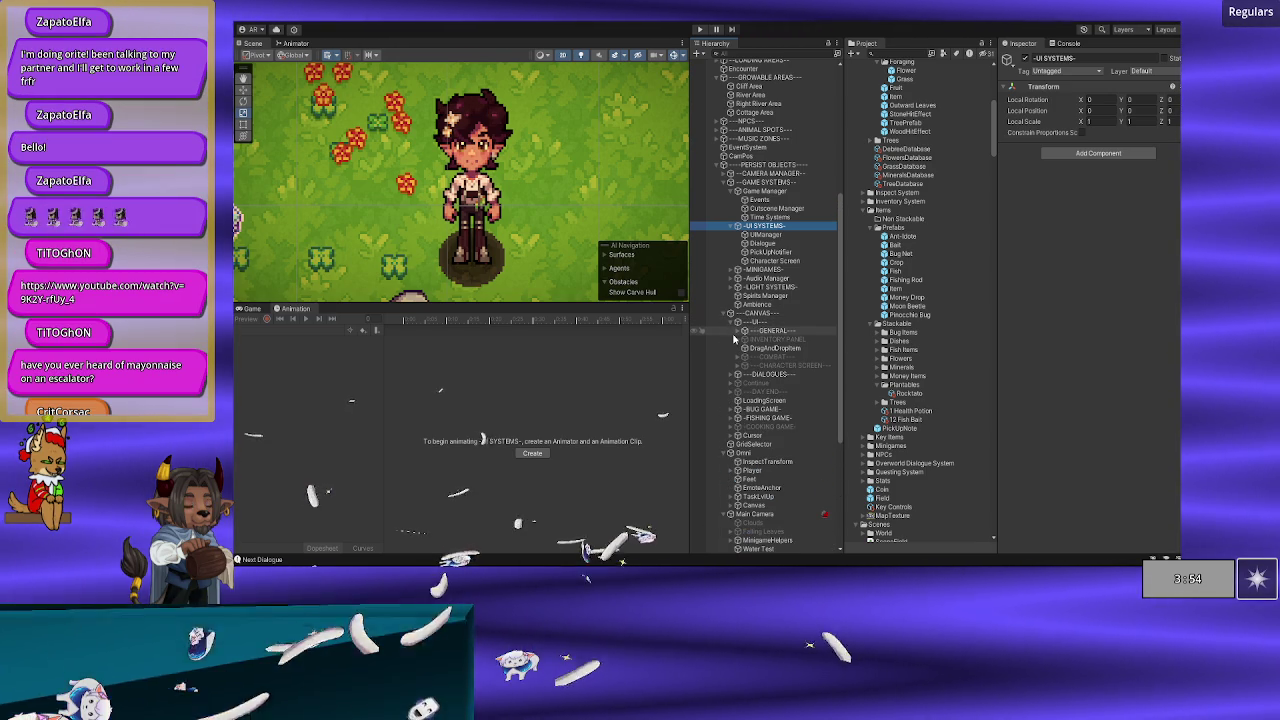
pyautogui.click(737, 330)
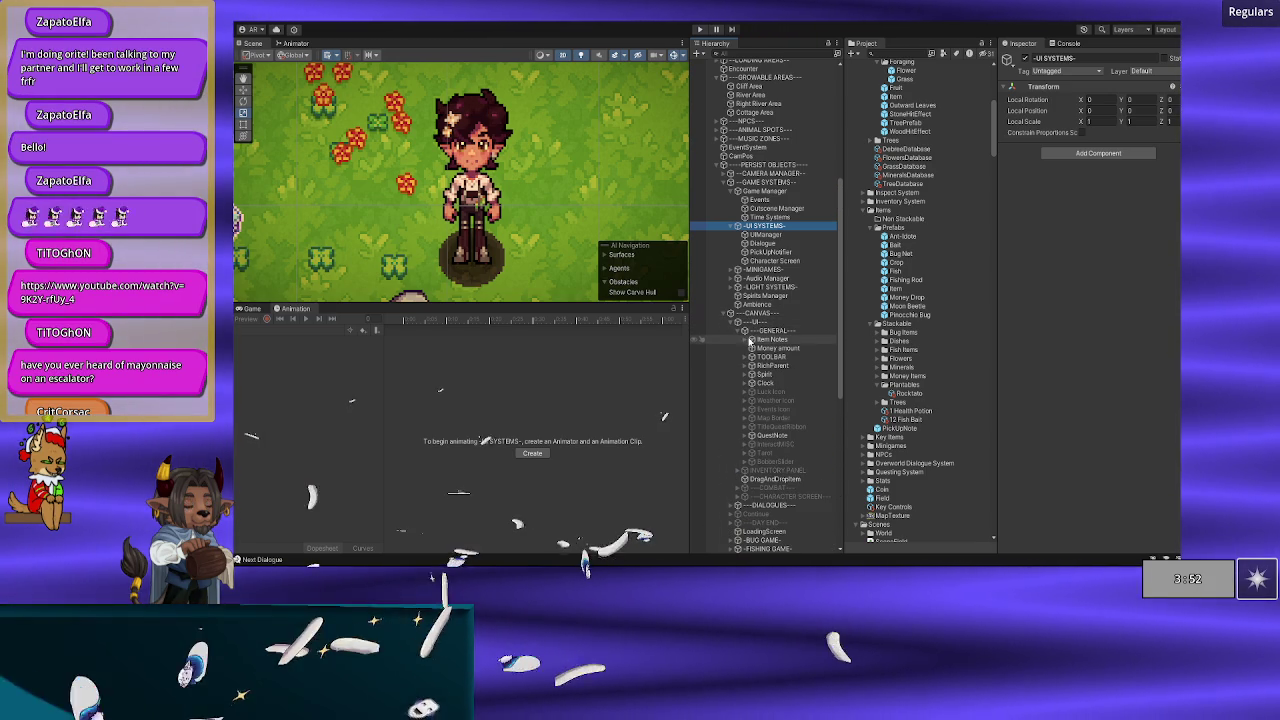
pyautogui.click(760, 340)
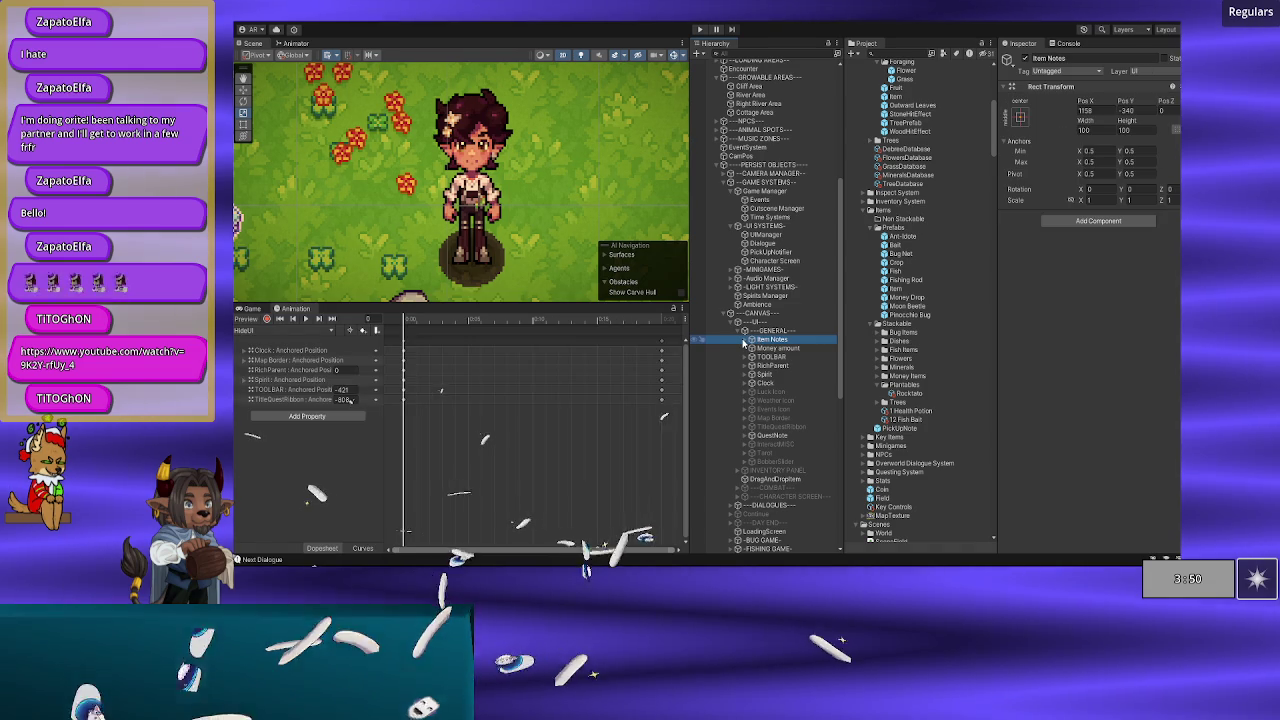
pyautogui.click(745, 340)
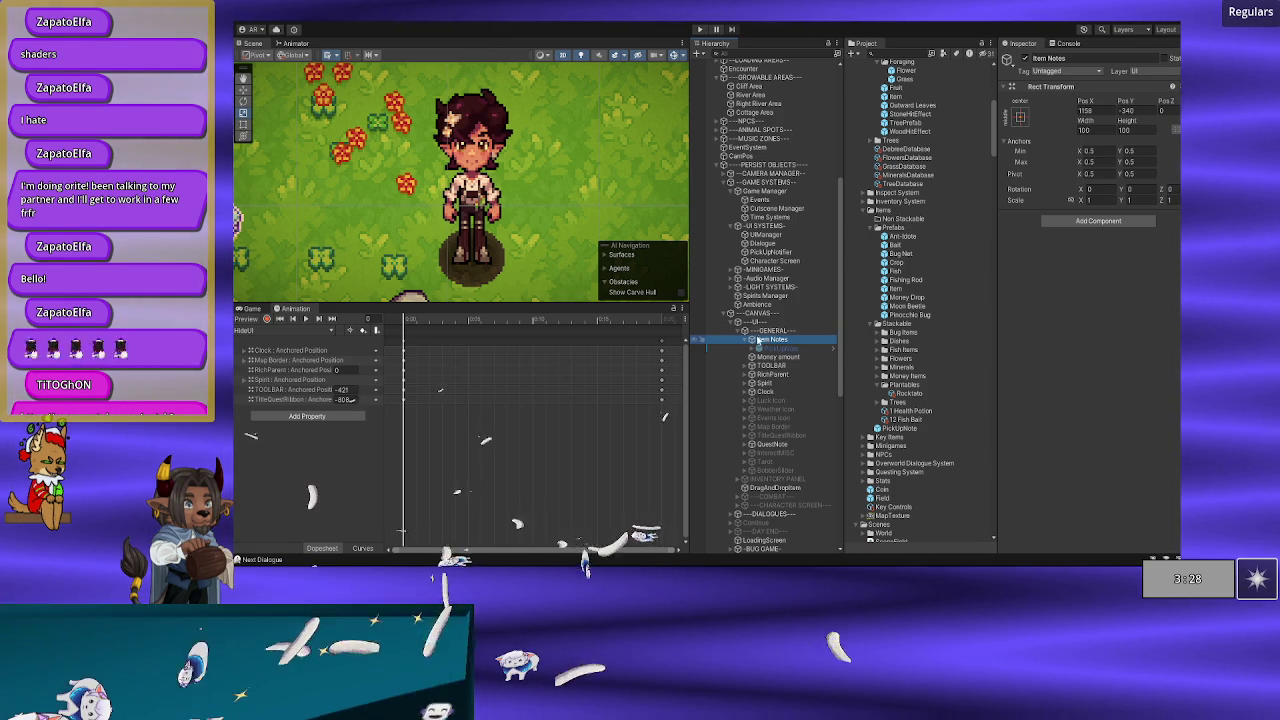
pyautogui.click(751, 341)
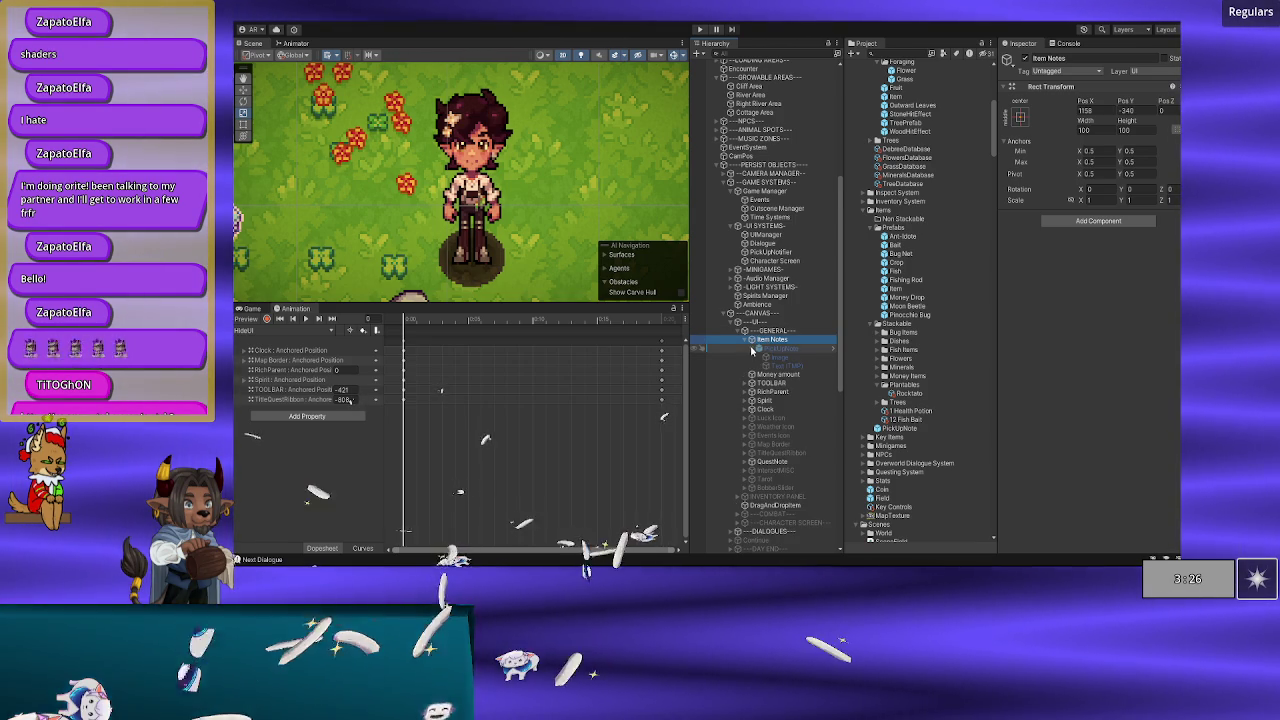
pyautogui.click(752, 349)
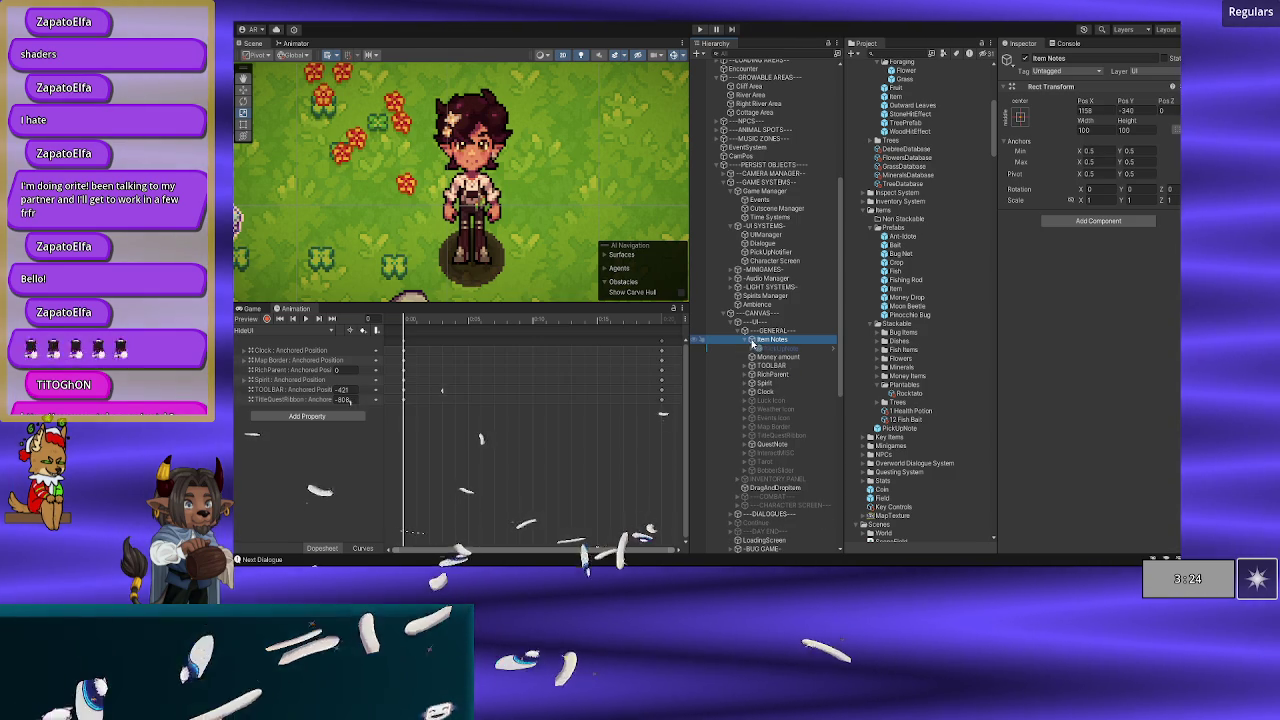
pyautogui.click(744, 341)
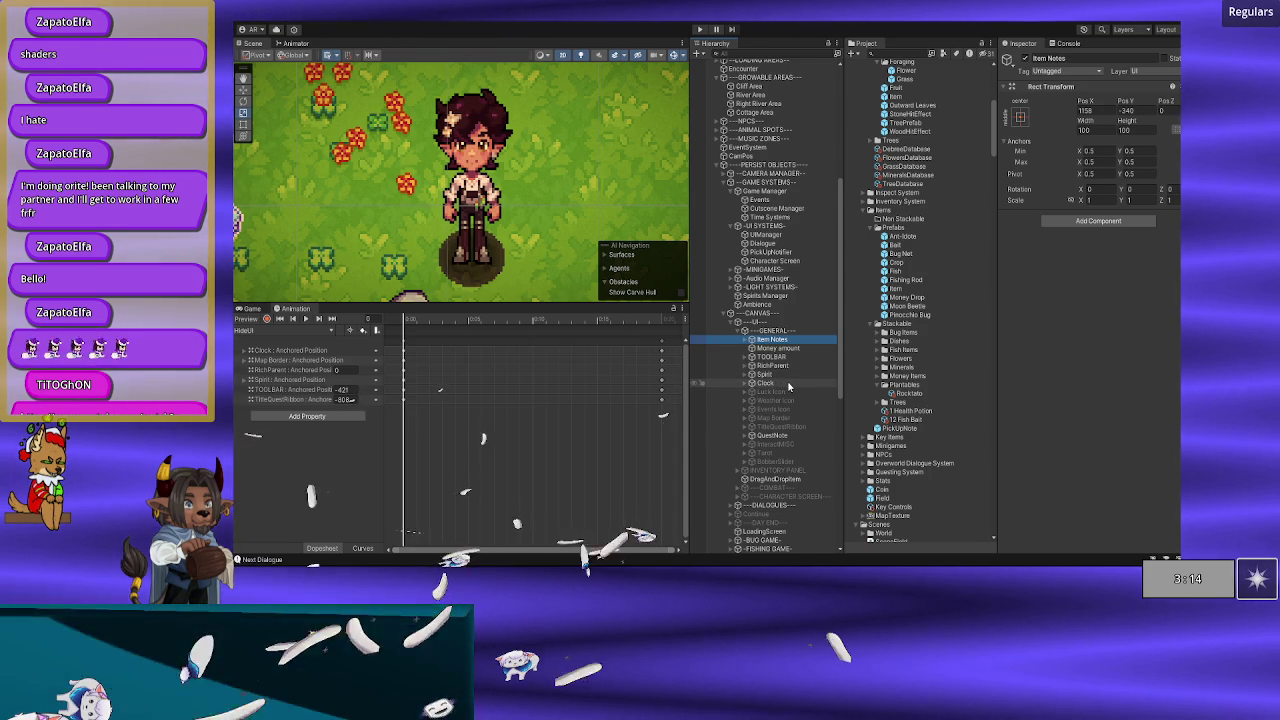
# Step: Peek into INVENTORY PANEL, then expand TOOLBAR to list its InventoryButton objects
pyautogui.scroll(-2, 788, 386)
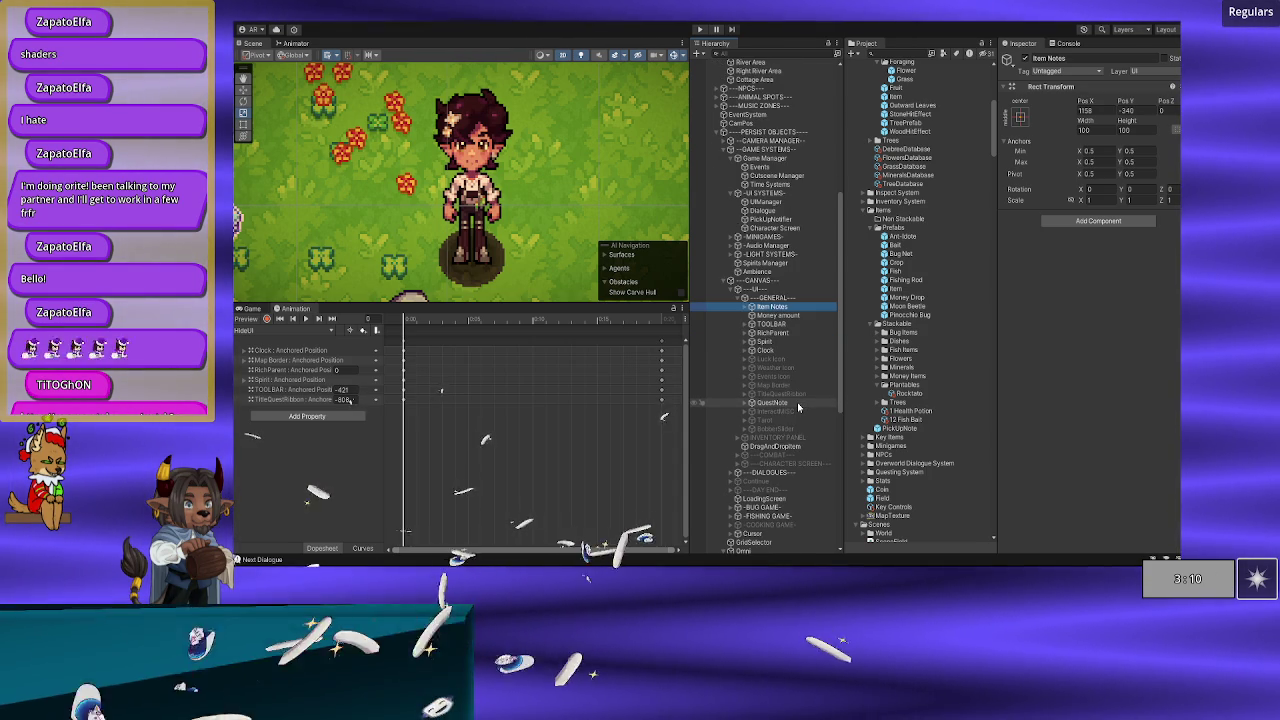
pyautogui.click(746, 435)
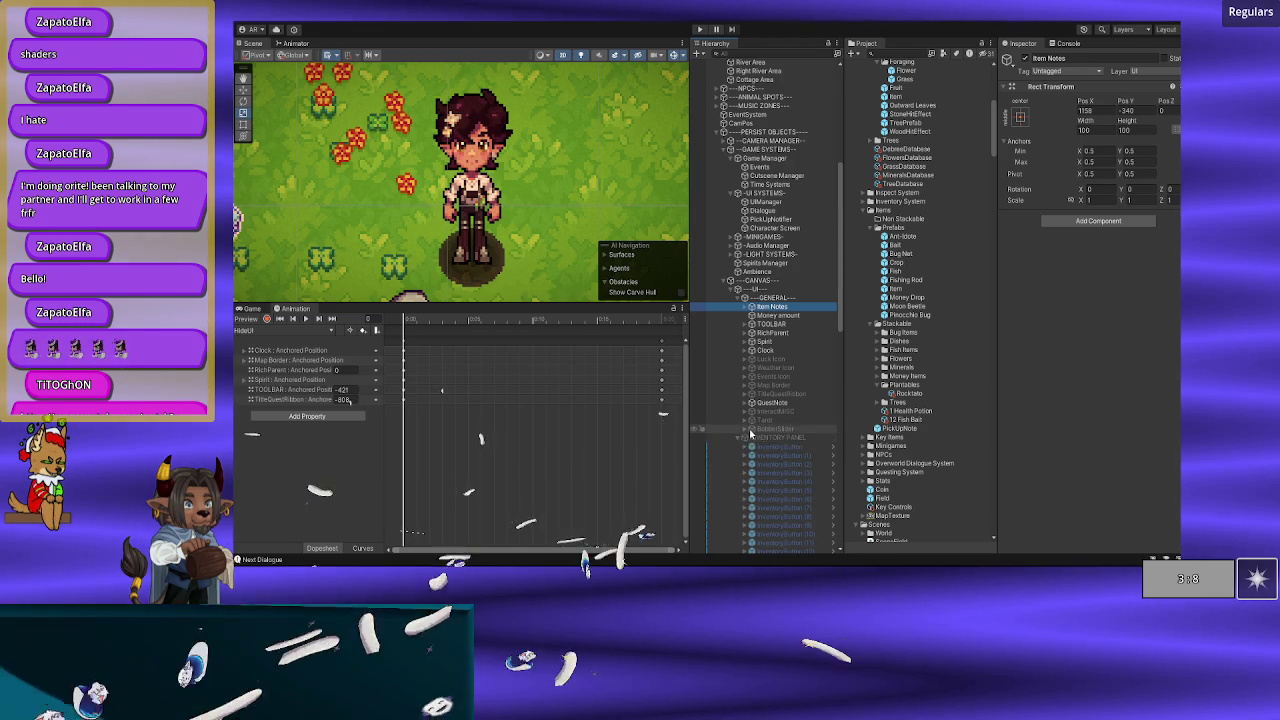
pyautogui.scroll(-10, 750, 433)
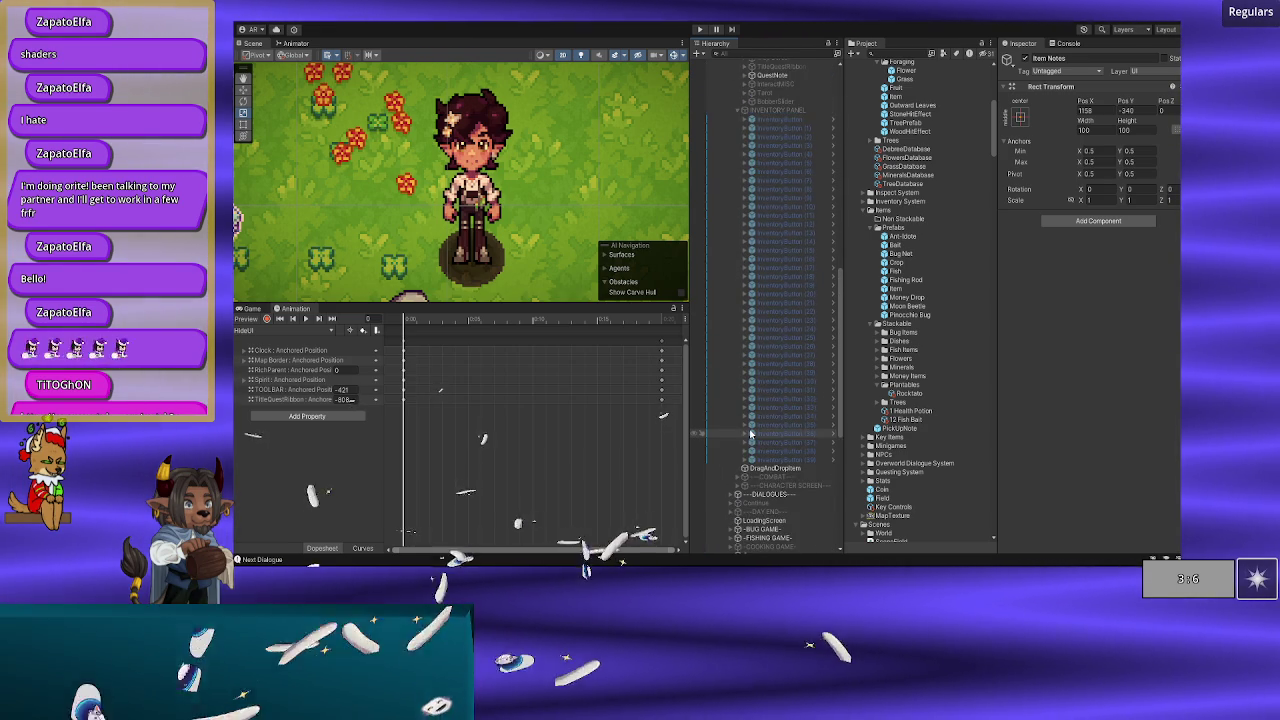
pyautogui.scroll(5, 750, 433)
pyautogui.click(740, 274)
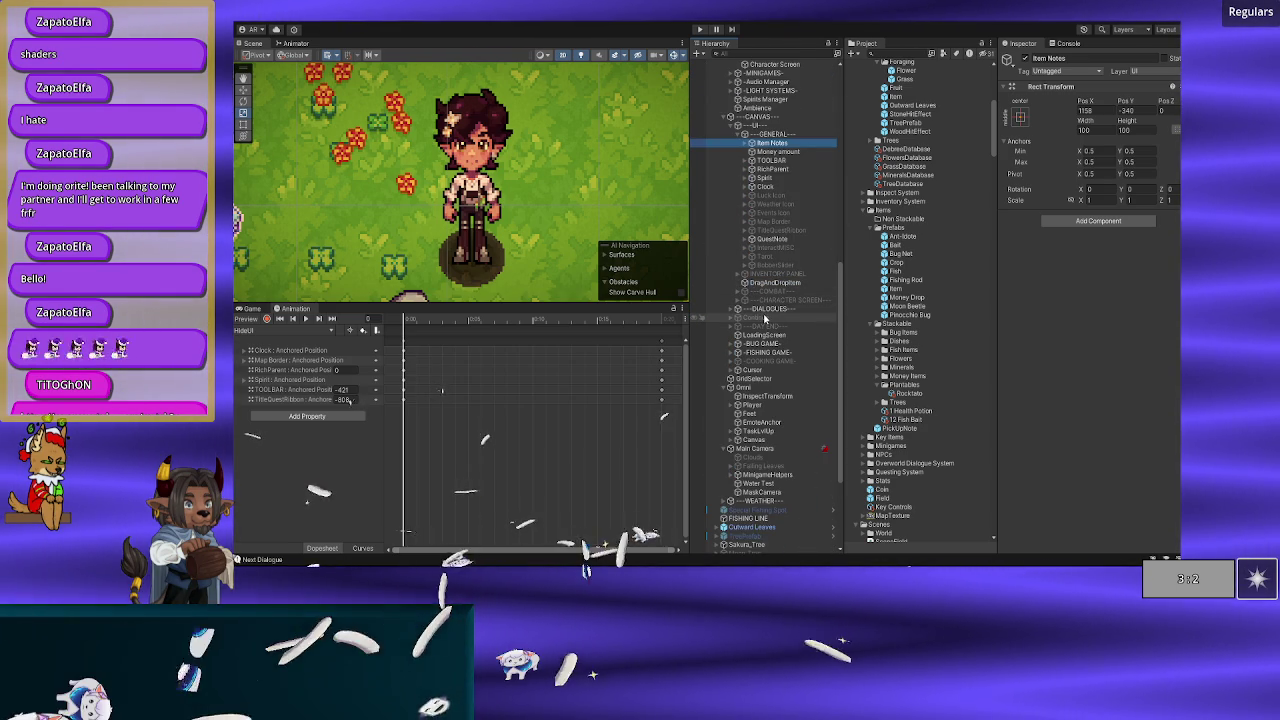
pyautogui.scroll(3, 765, 328)
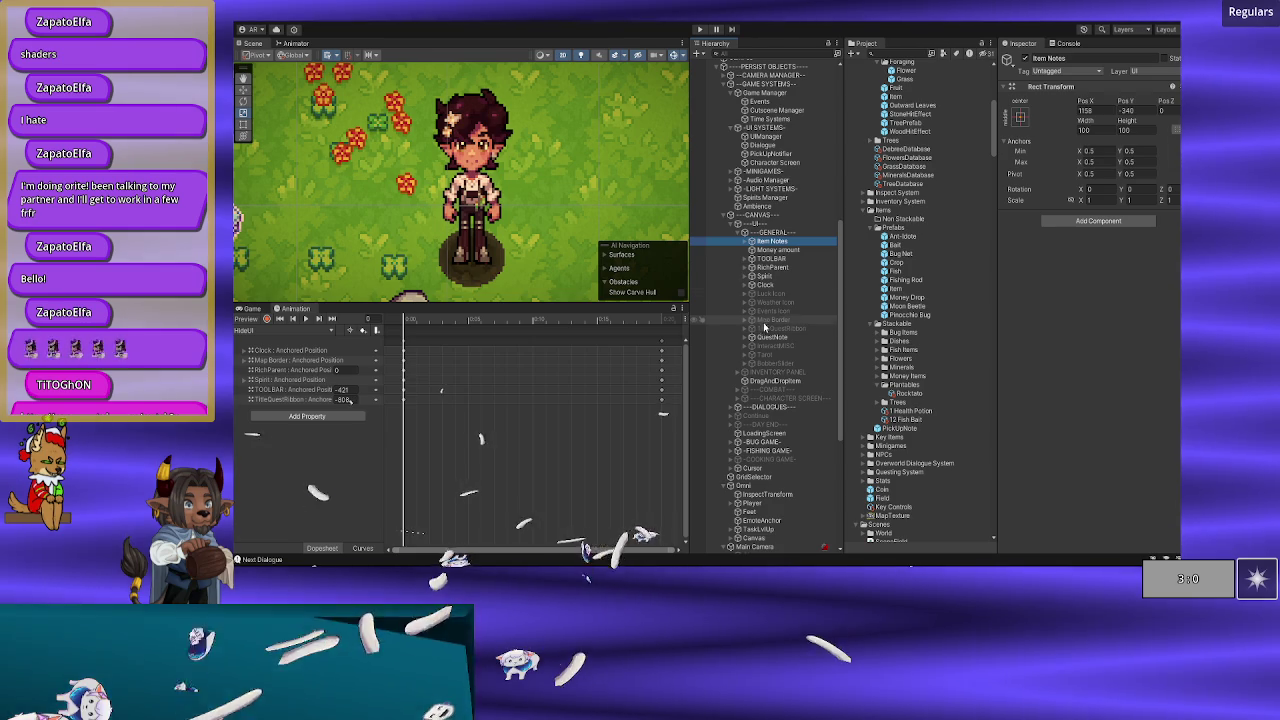
pyautogui.click(745, 259)
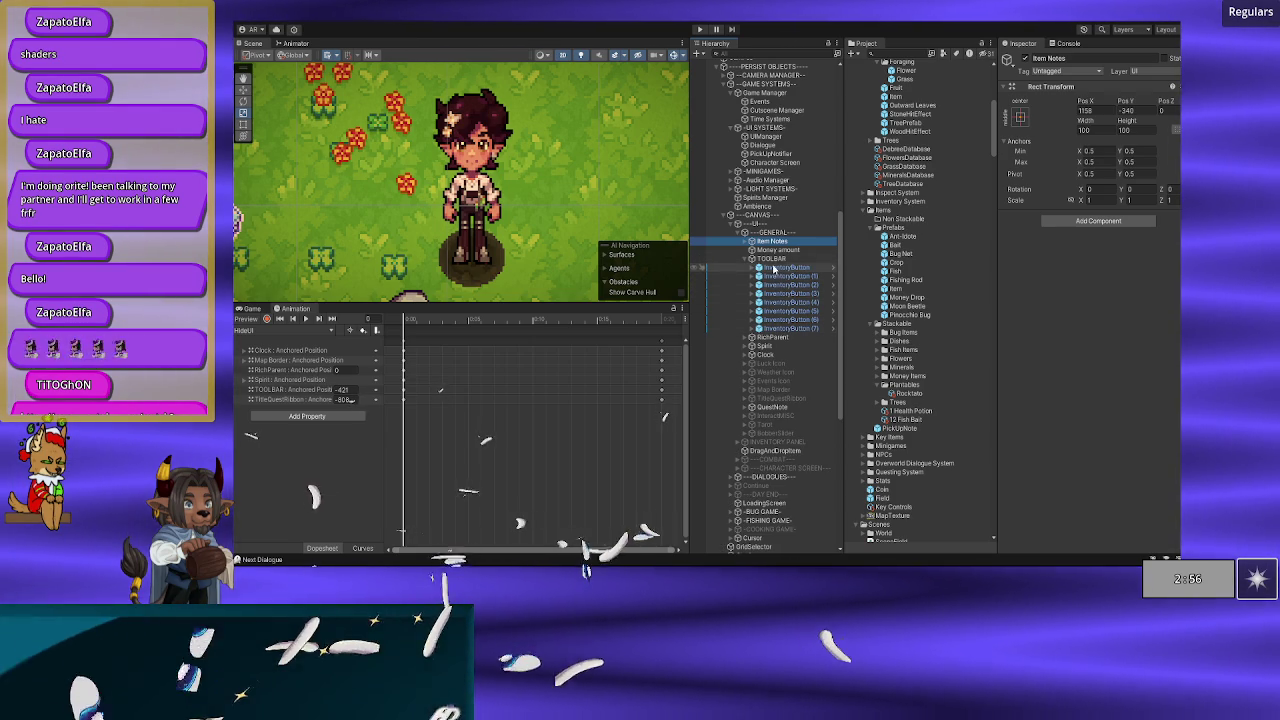
# Step: Frame TOOLBAR in the scene and inspect the Item Notes object and its children
pyautogui.doubleClick(773, 259)
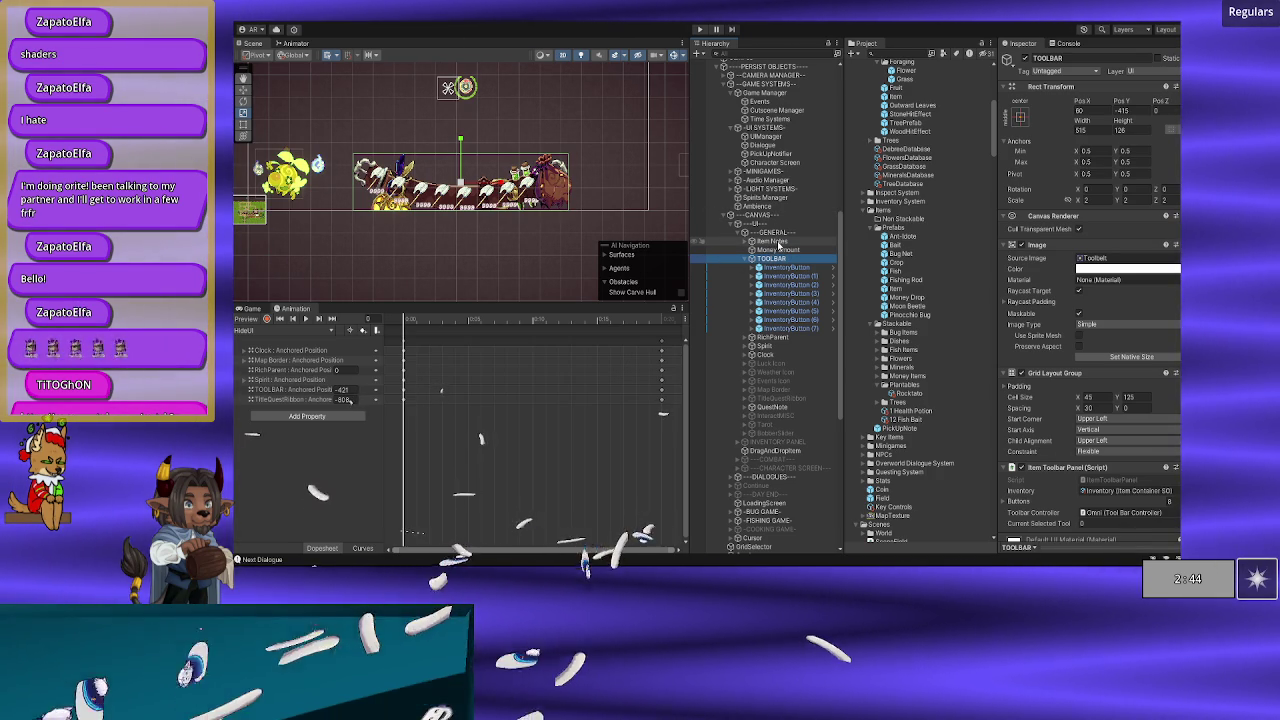
pyautogui.click(750, 245)
pyautogui.click(745, 242)
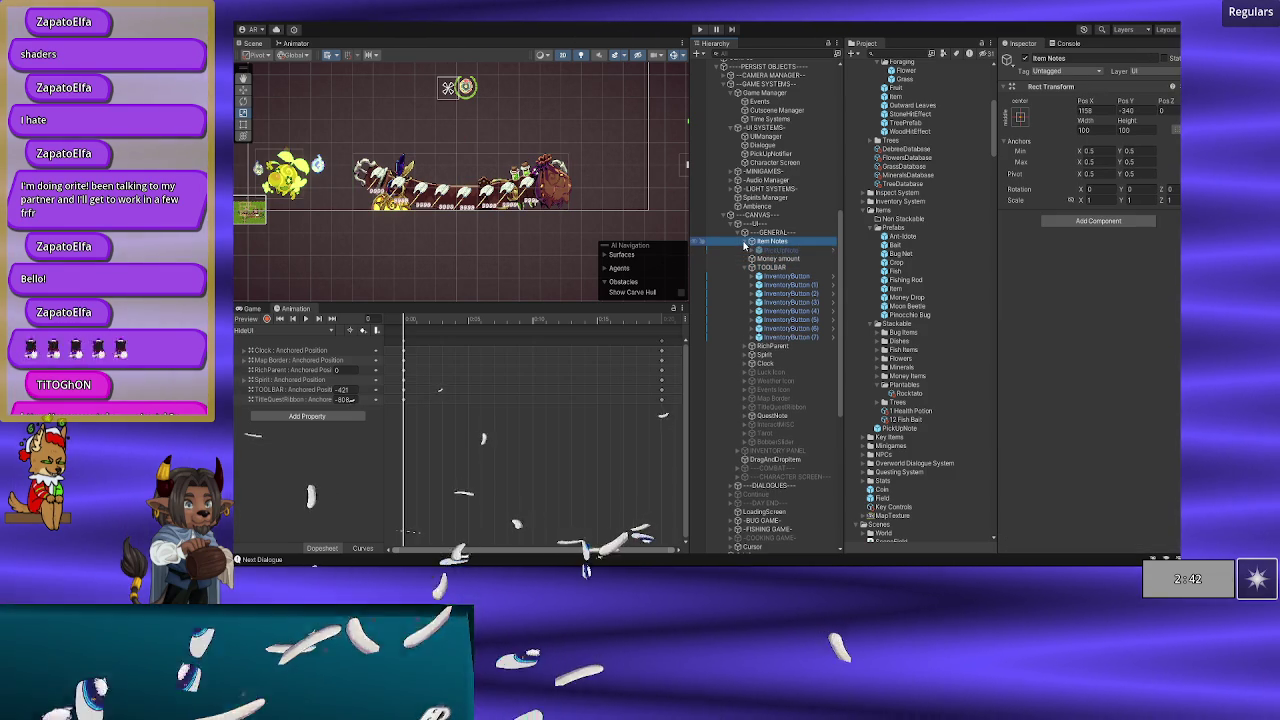
pyautogui.click(745, 242)
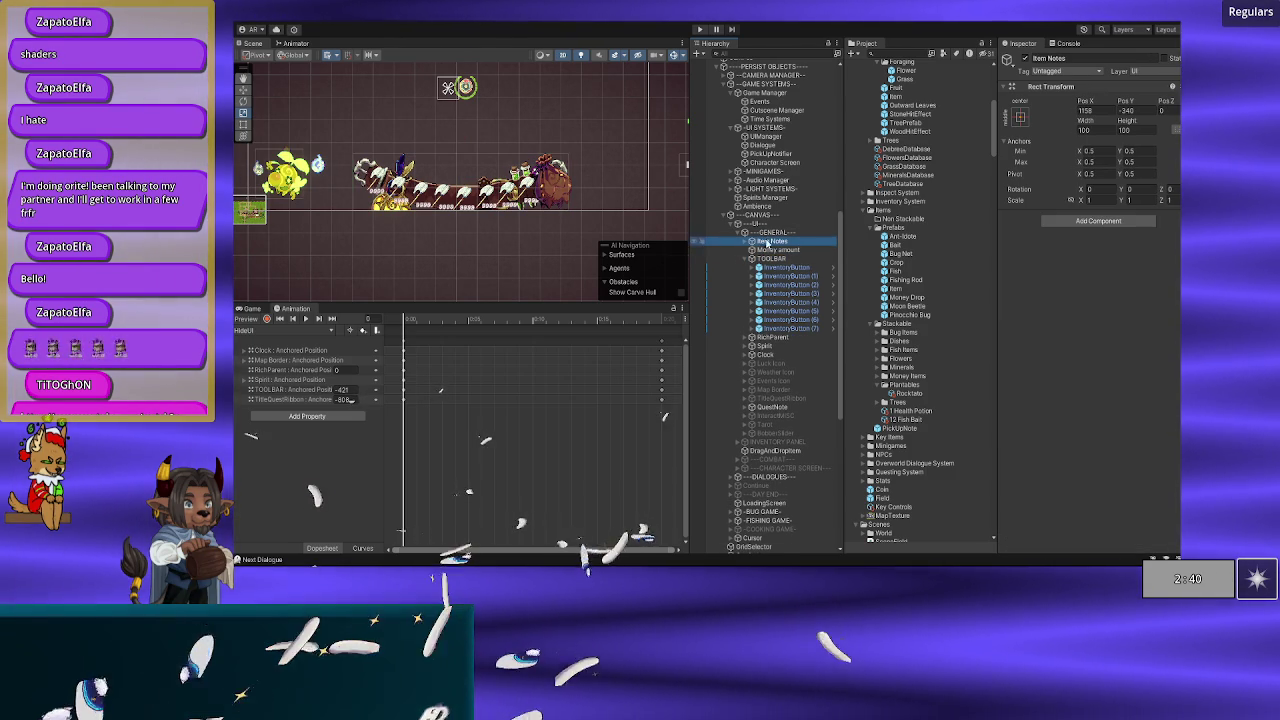
# Step: Inspect InventoryButton (7)'s Image, Button and Inventory Button script components
pyautogui.click(772, 330)
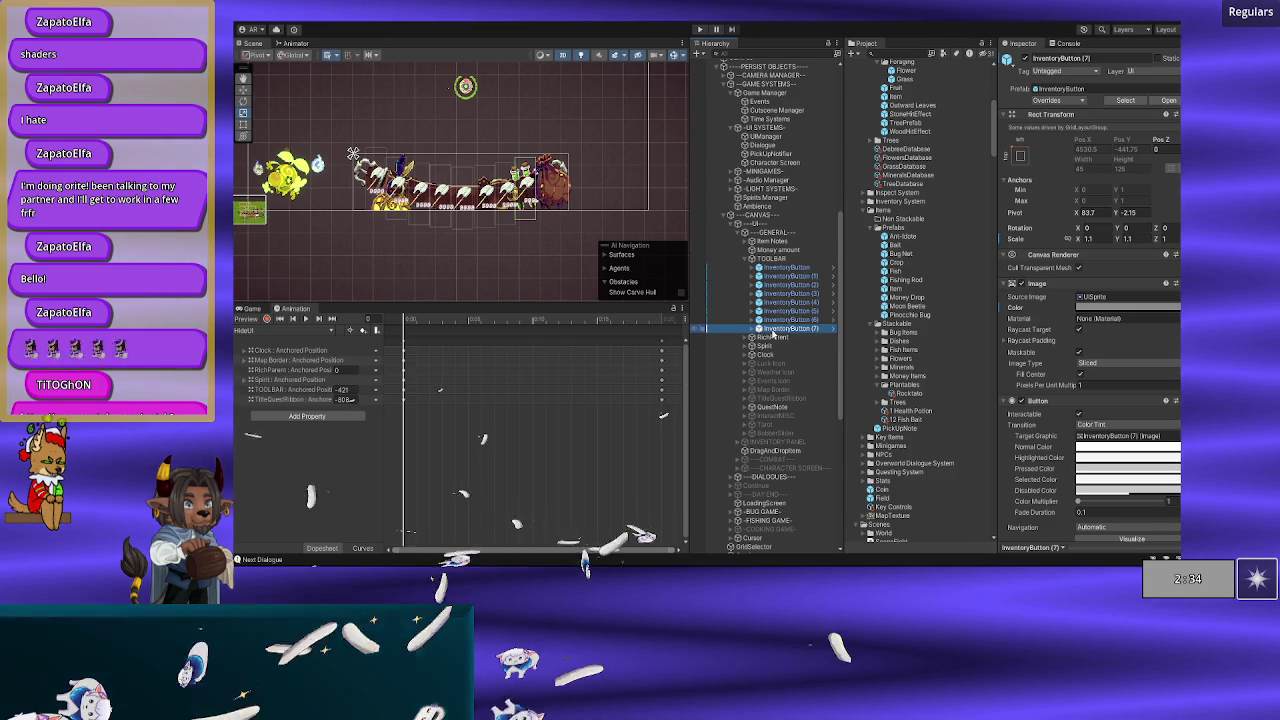
pyautogui.scroll(-5, 1065, 271)
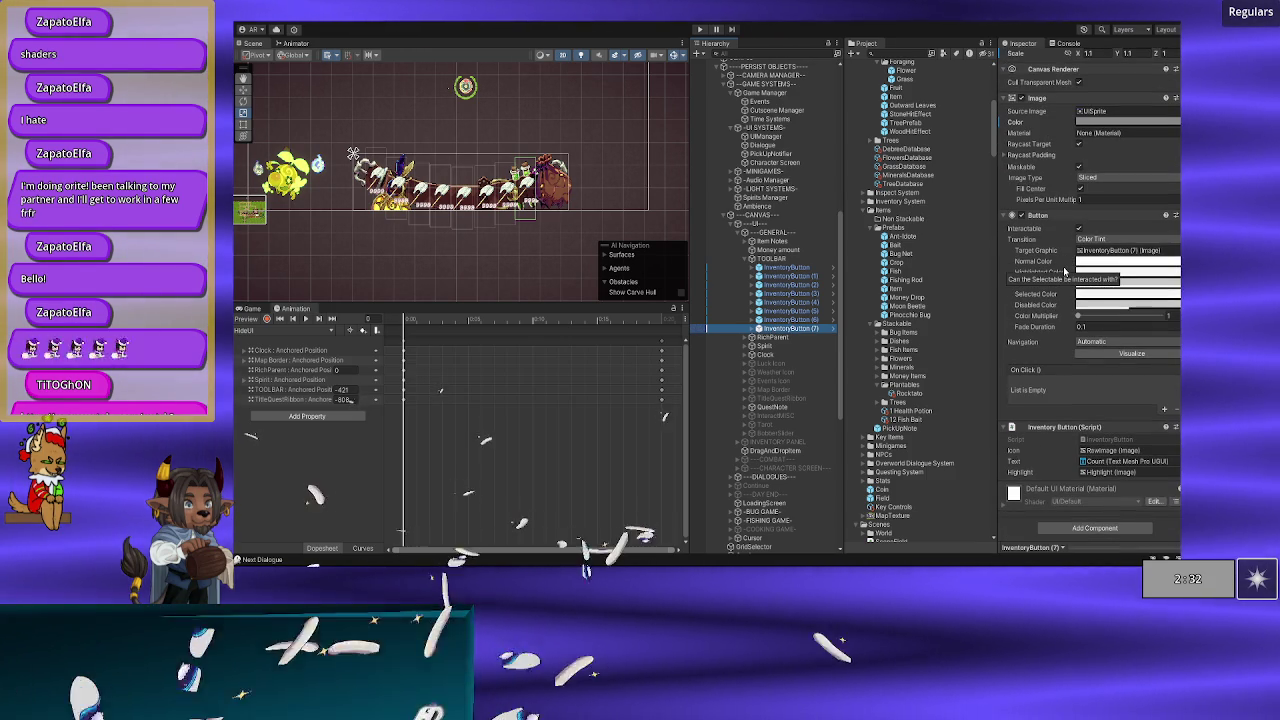
pyautogui.scroll(6, 1065, 271)
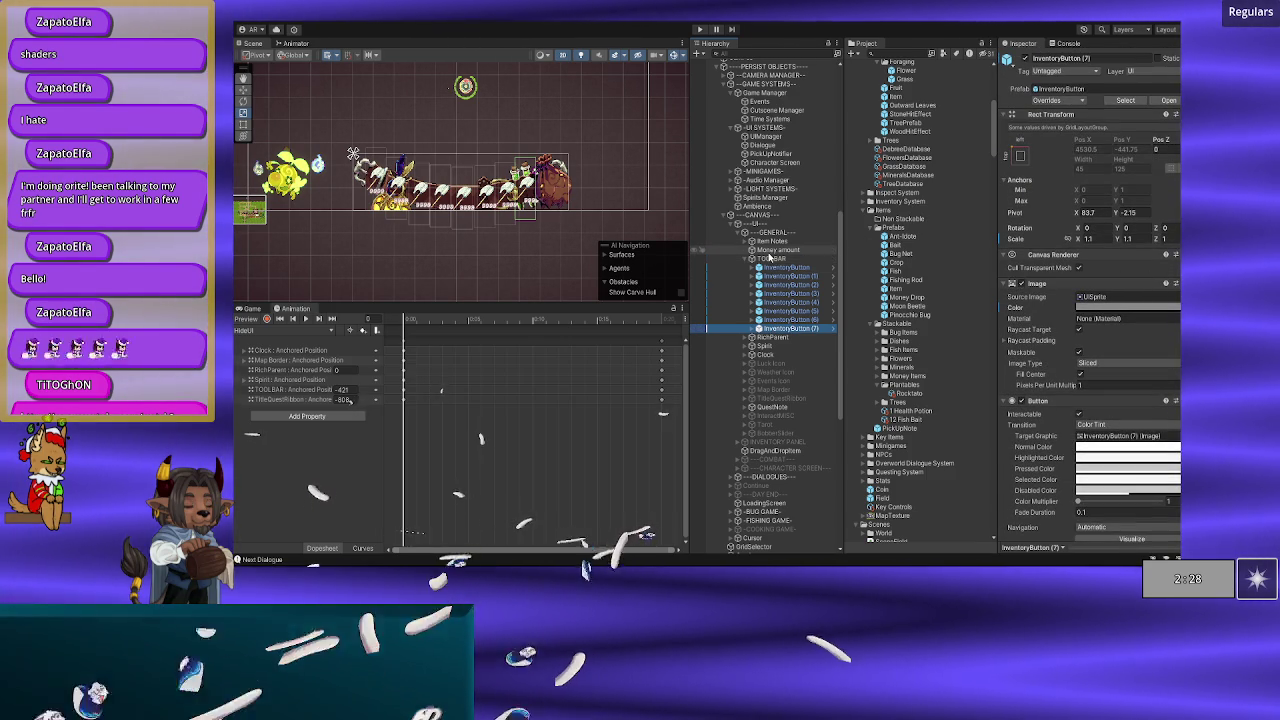
pyautogui.scroll(3, 769, 258)
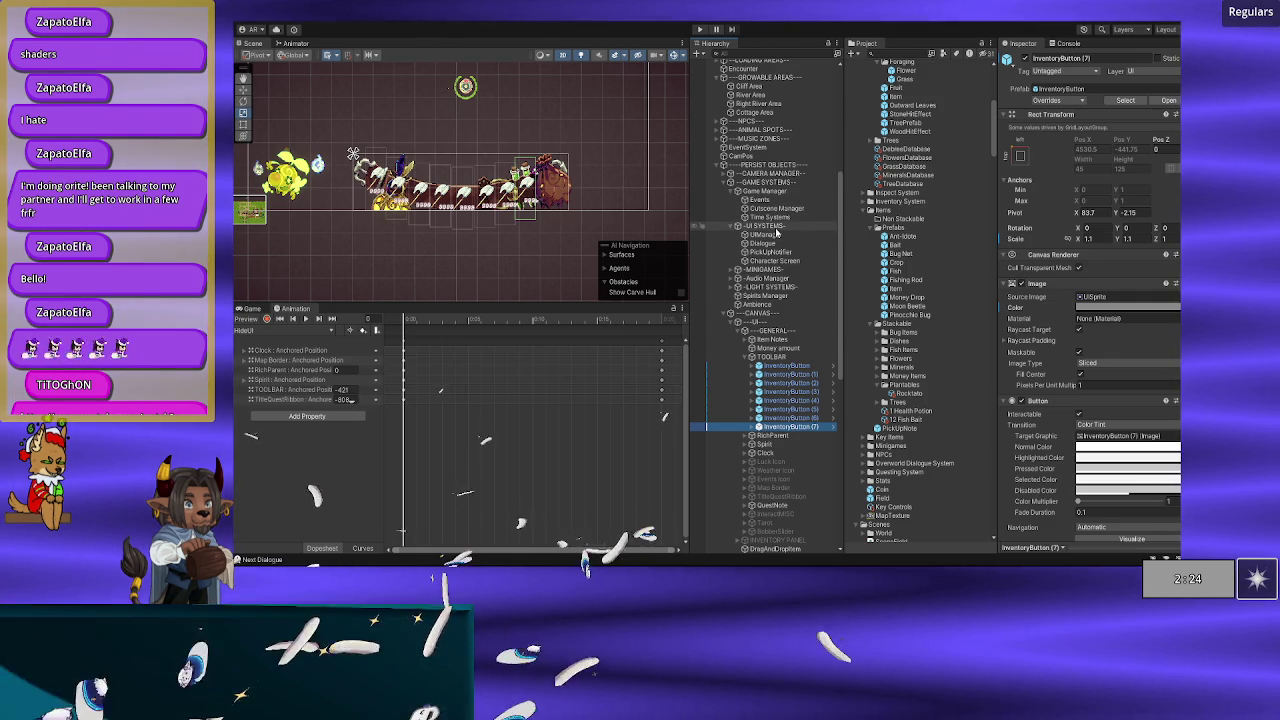
# Step: Select UIManager and expand its UI Manager script to see the Canvas and panel references
pyautogui.click(783, 236)
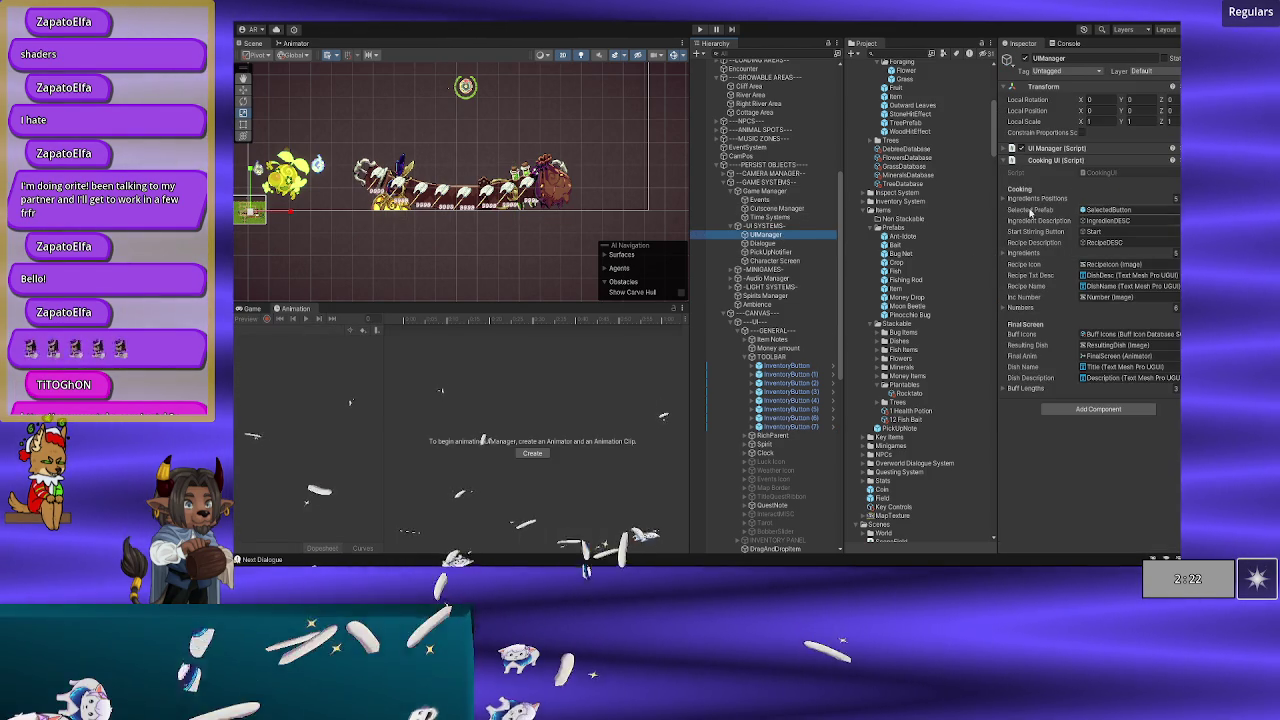
pyautogui.click(1008, 151)
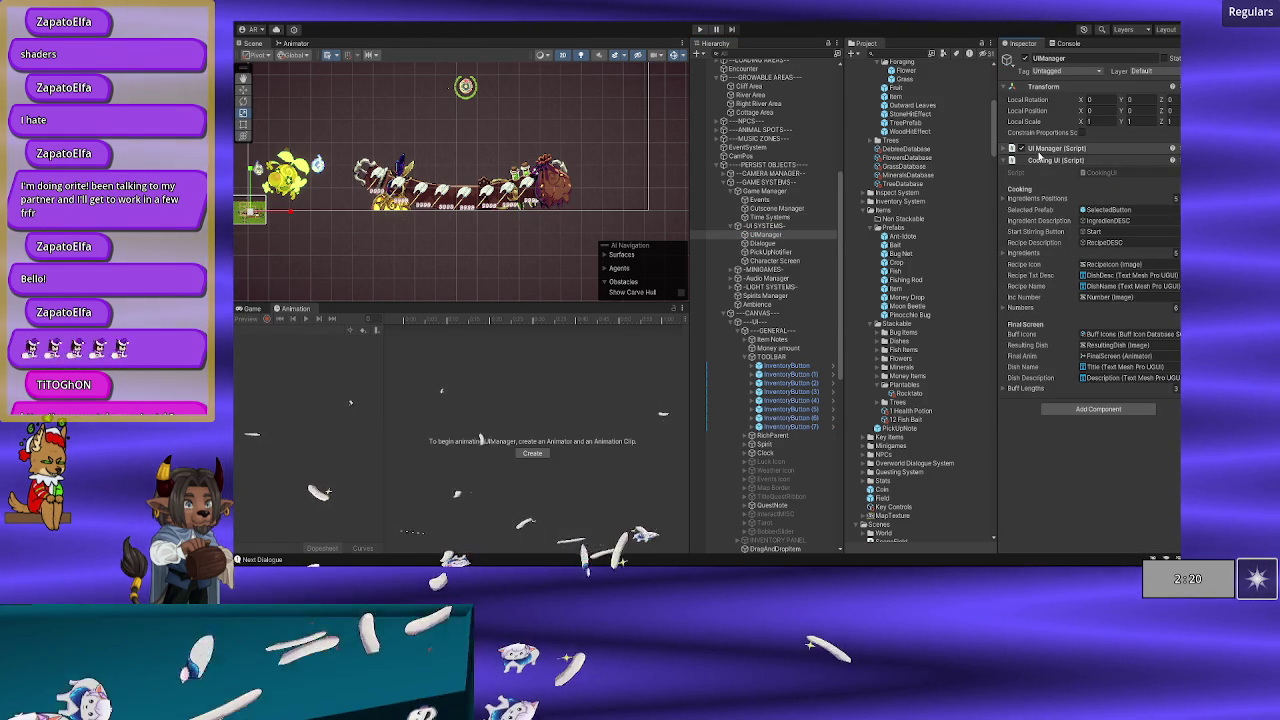
pyautogui.click(1008, 150)
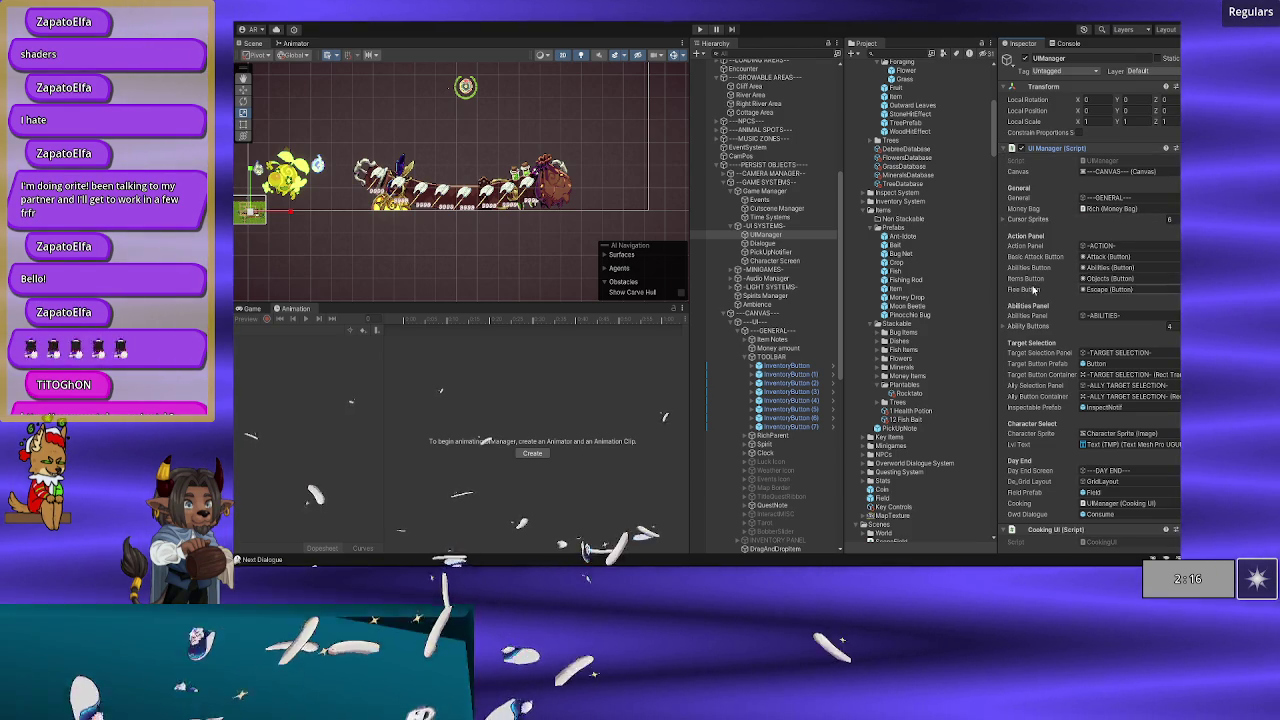
pyautogui.scroll(-2, 1022, 489)
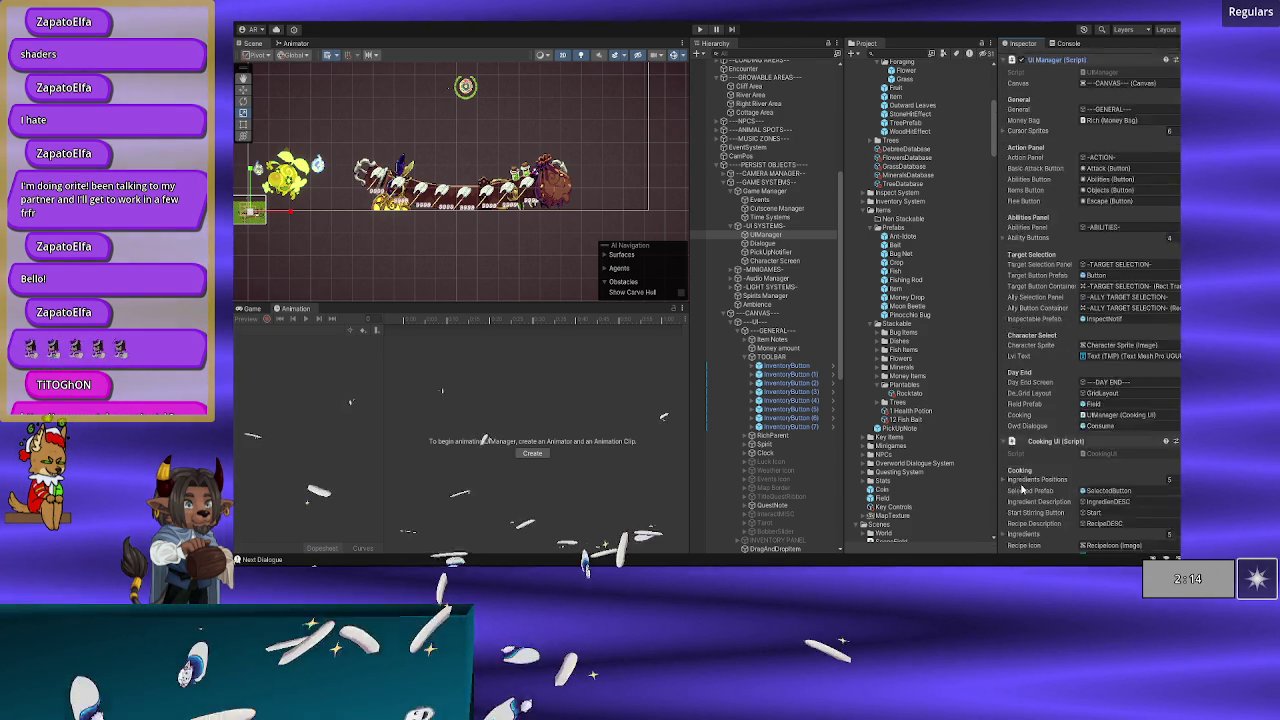
pyautogui.scroll(2, 1022, 489)
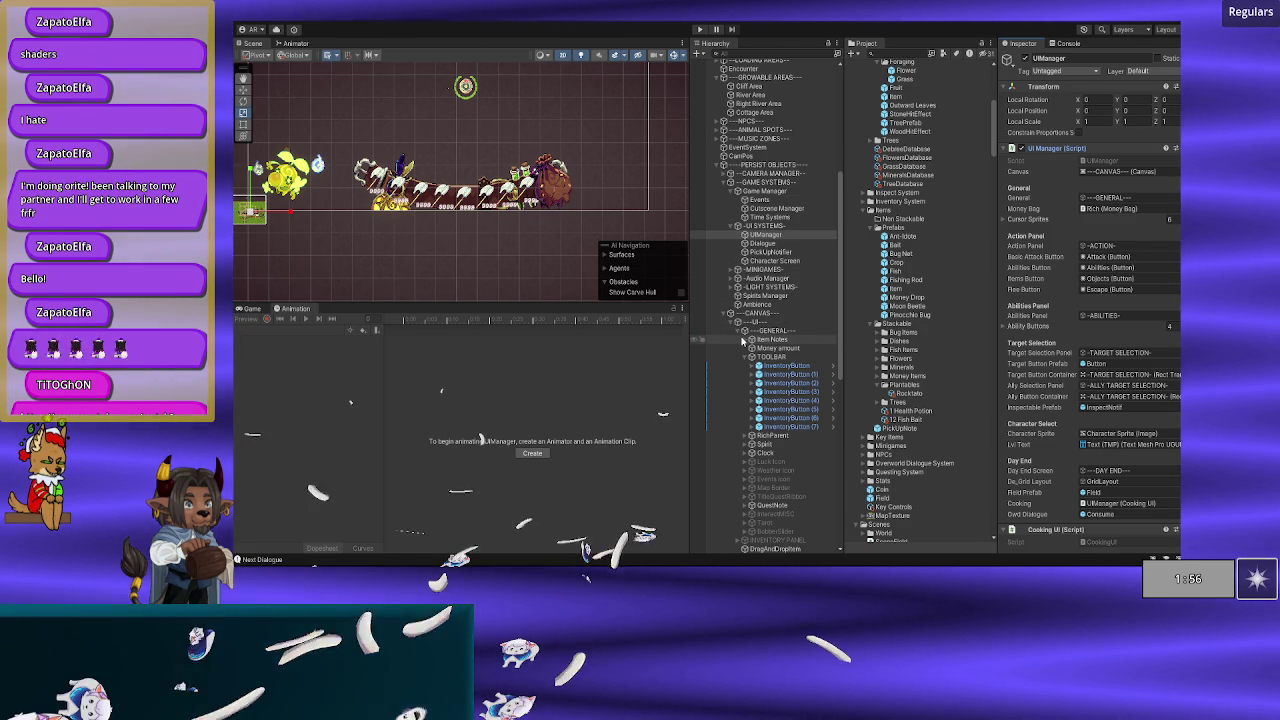
# Step: Browse the Hierarchy, then start the game with the Play button
pyautogui.scroll(-3, 760, 380)
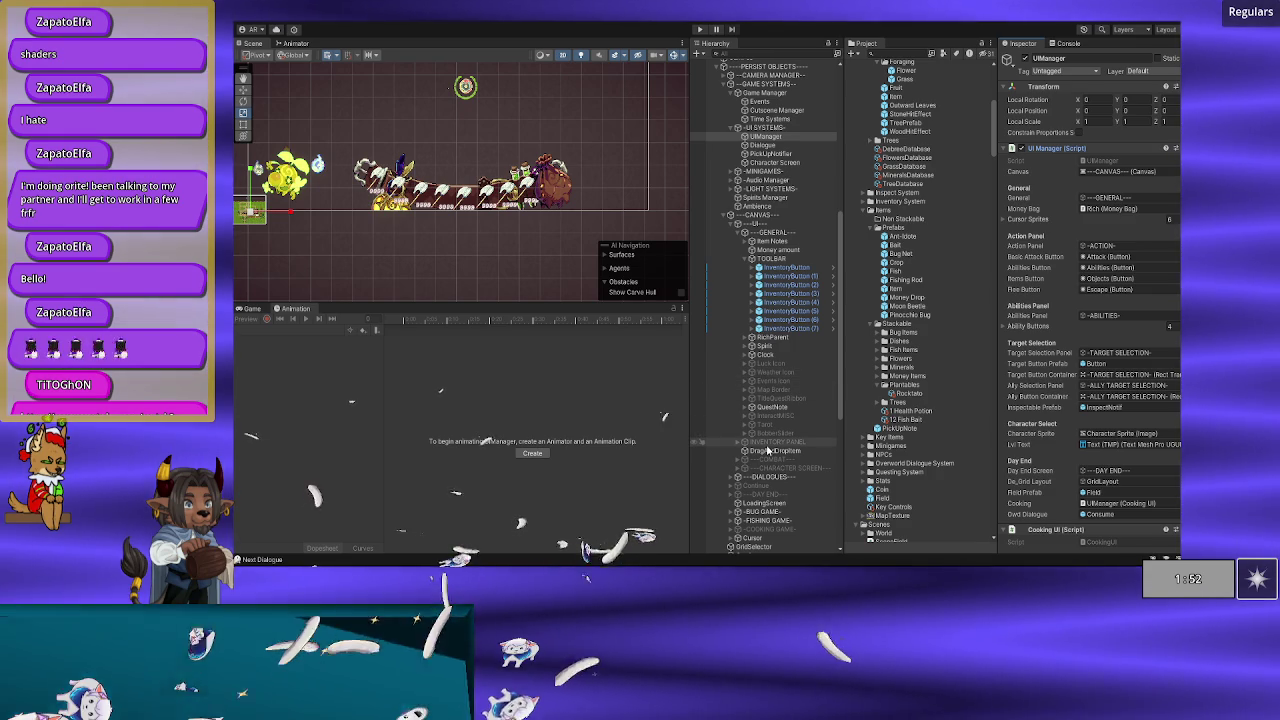
pyautogui.scroll(-2, 760, 450)
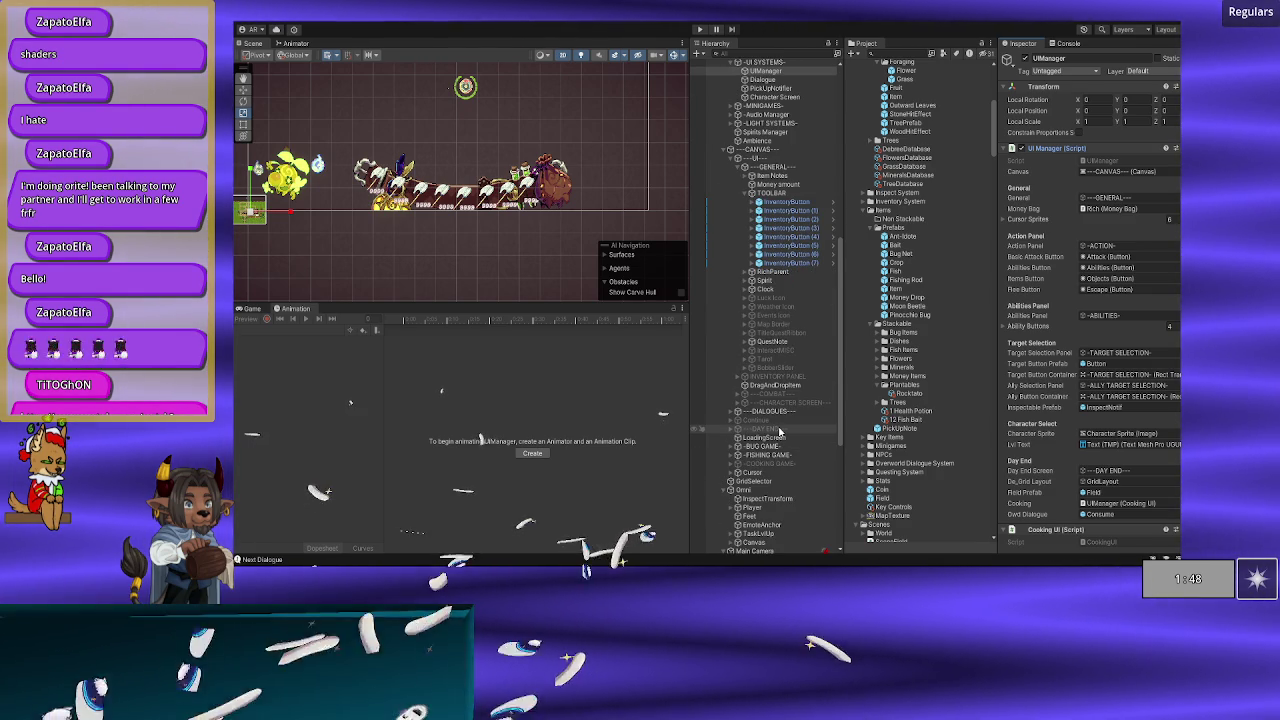
pyautogui.scroll(9, 779, 420)
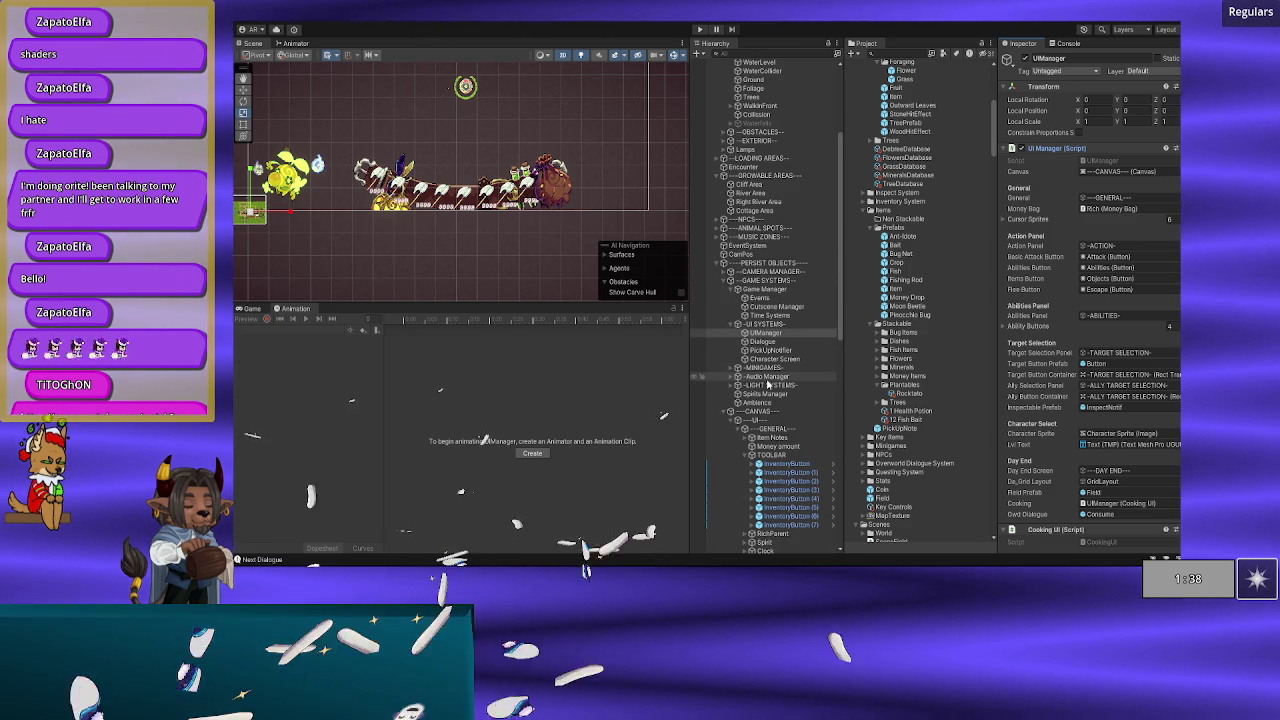
pyautogui.scroll(1, 776, 379)
pyautogui.scroll(1, 756, 385)
pyautogui.scroll(3, 756, 385)
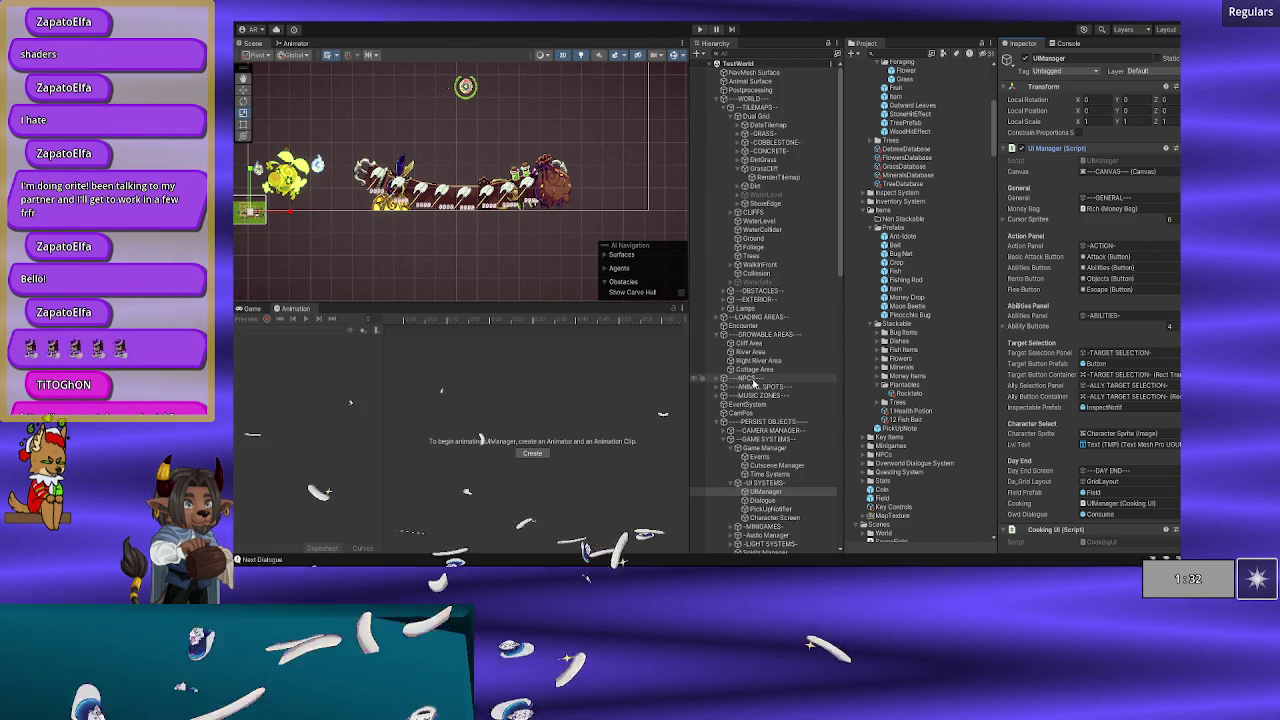
pyautogui.scroll(-2, 758, 384)
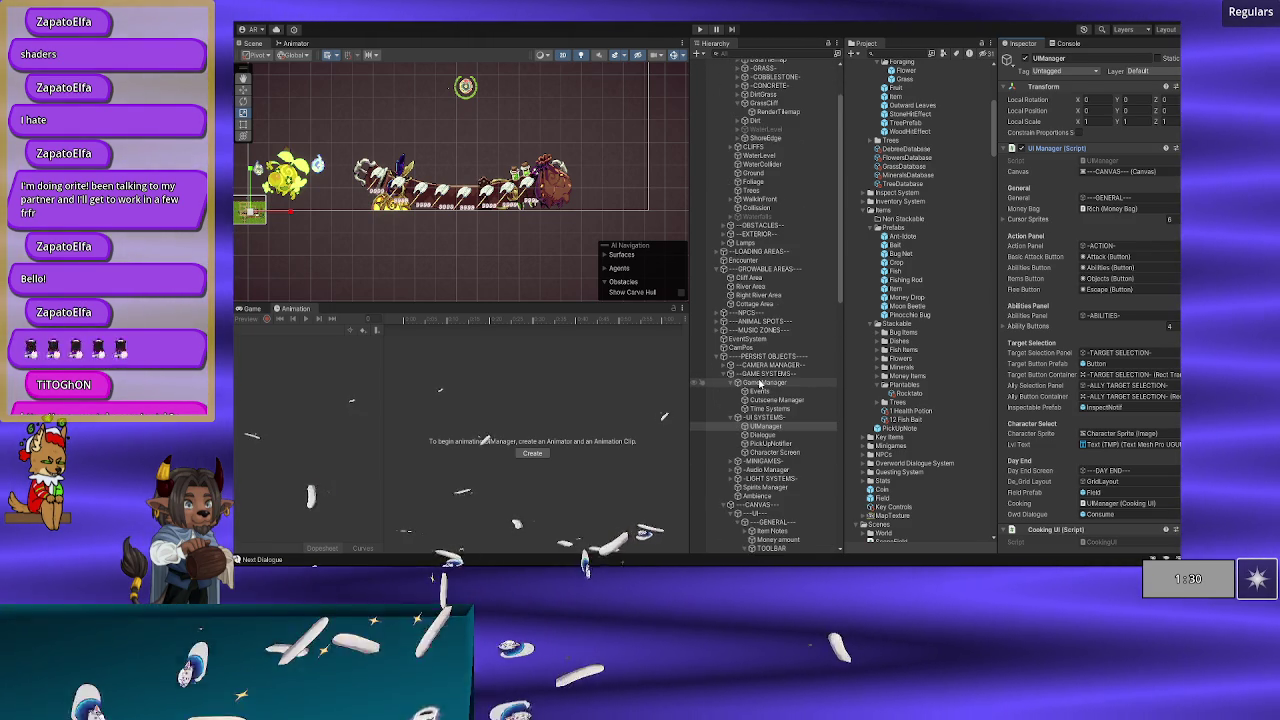
pyautogui.scroll(-2, 760, 383)
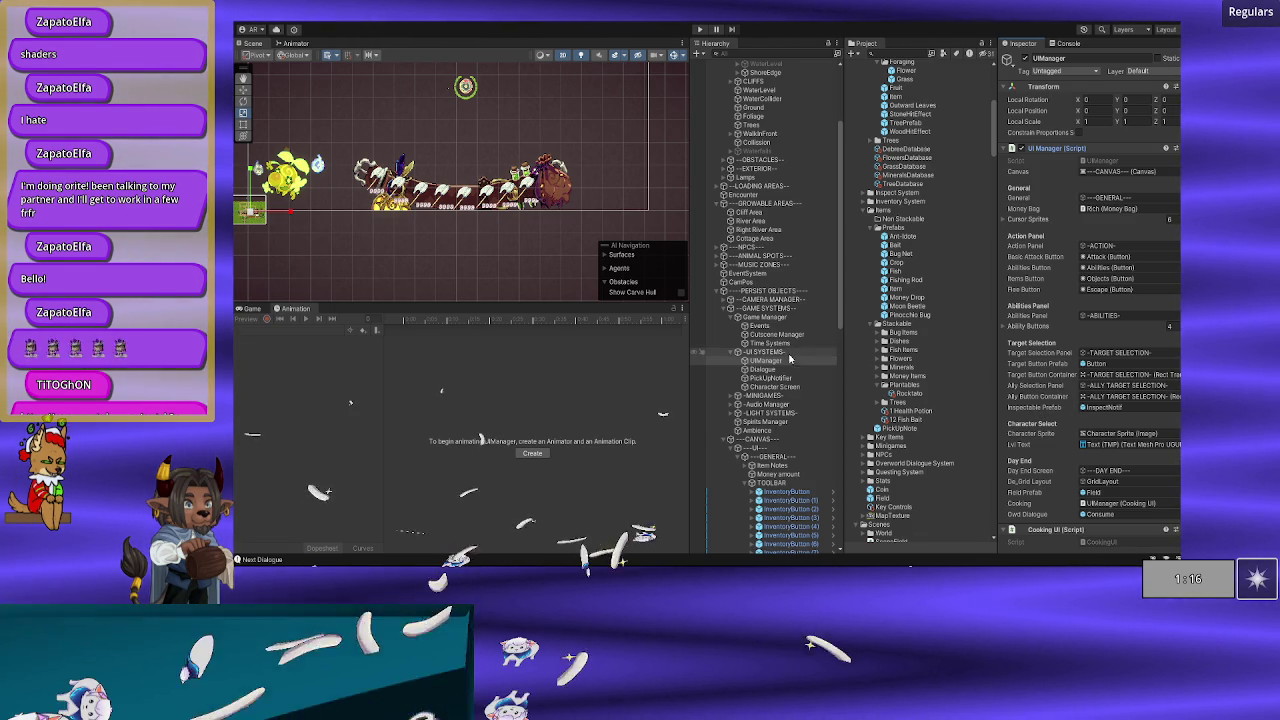
pyautogui.click(700, 29)
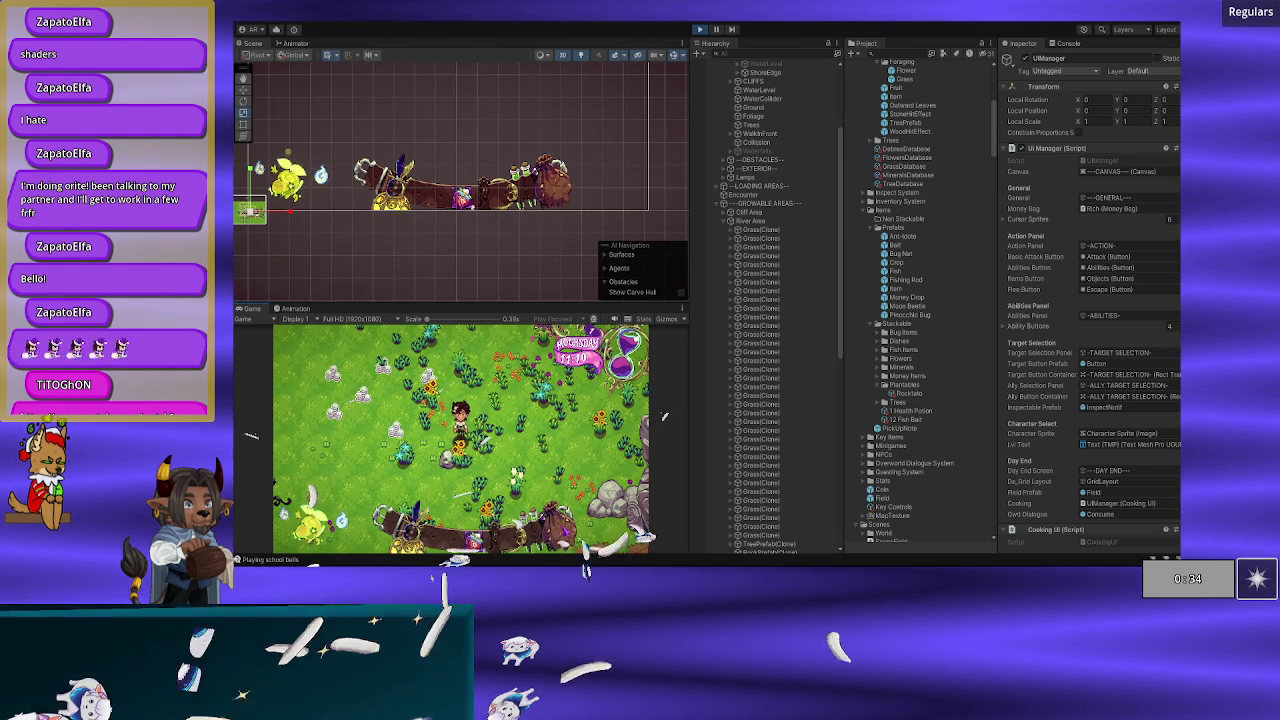
# Step: Exit play mode with Ctrl+P
pyautogui.hotkey('ctrl', 'p')
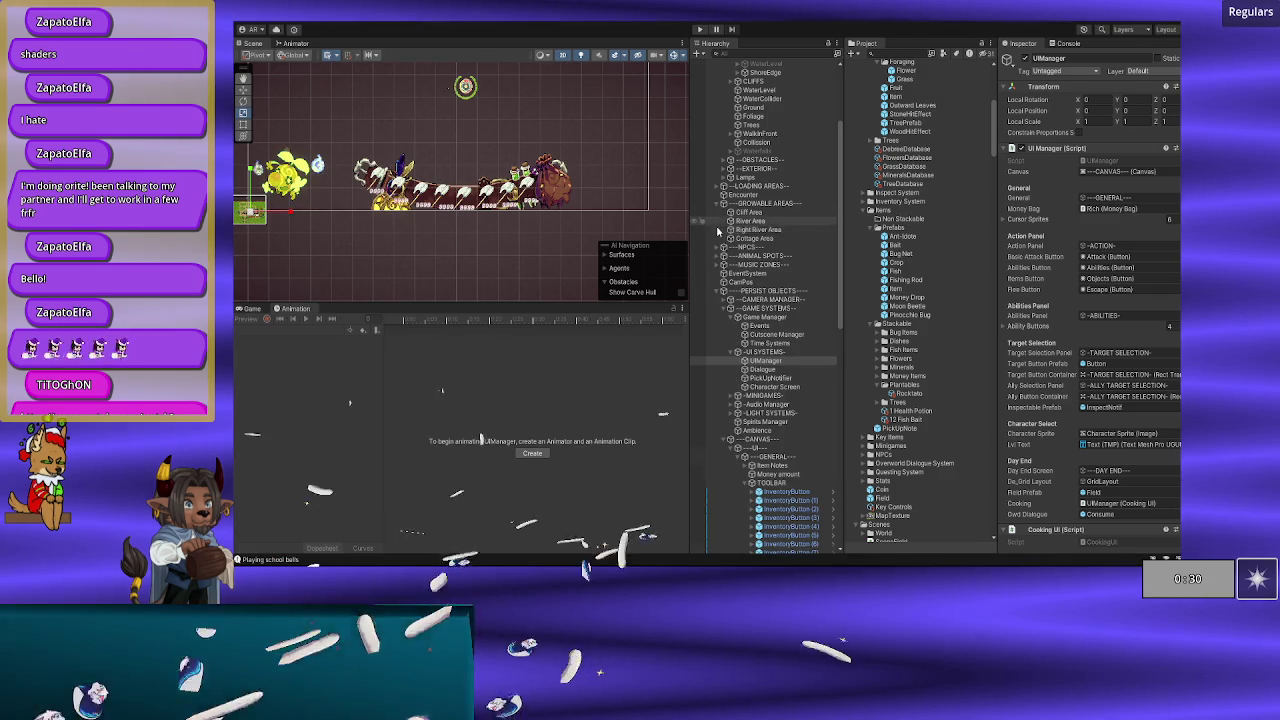
# Step: Re-enter play mode so the game runs again in the Game view
pyautogui.scroll(-5, 762, 416)
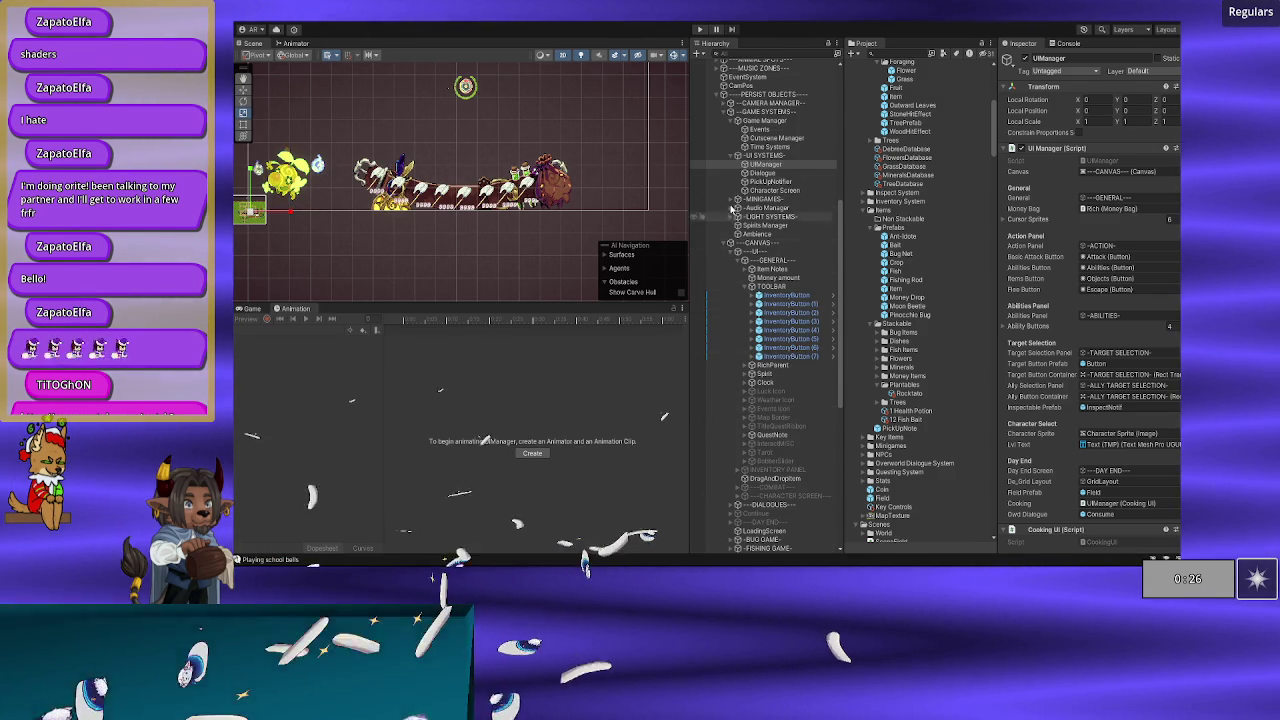
pyautogui.click(700, 29)
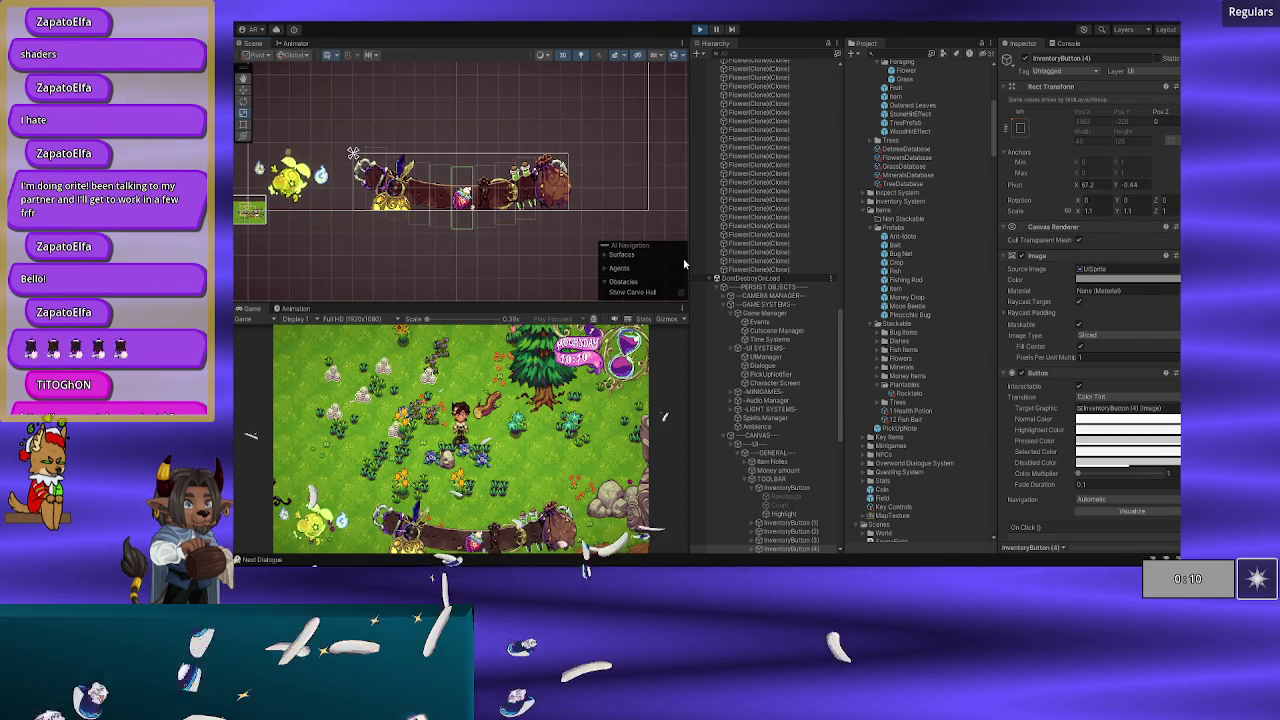
# Step: Inspect toolbar InventoryButton (4)'s RawImage icon, which shows the Strawberry sprite
pyautogui.scroll(-5, 762, 283)
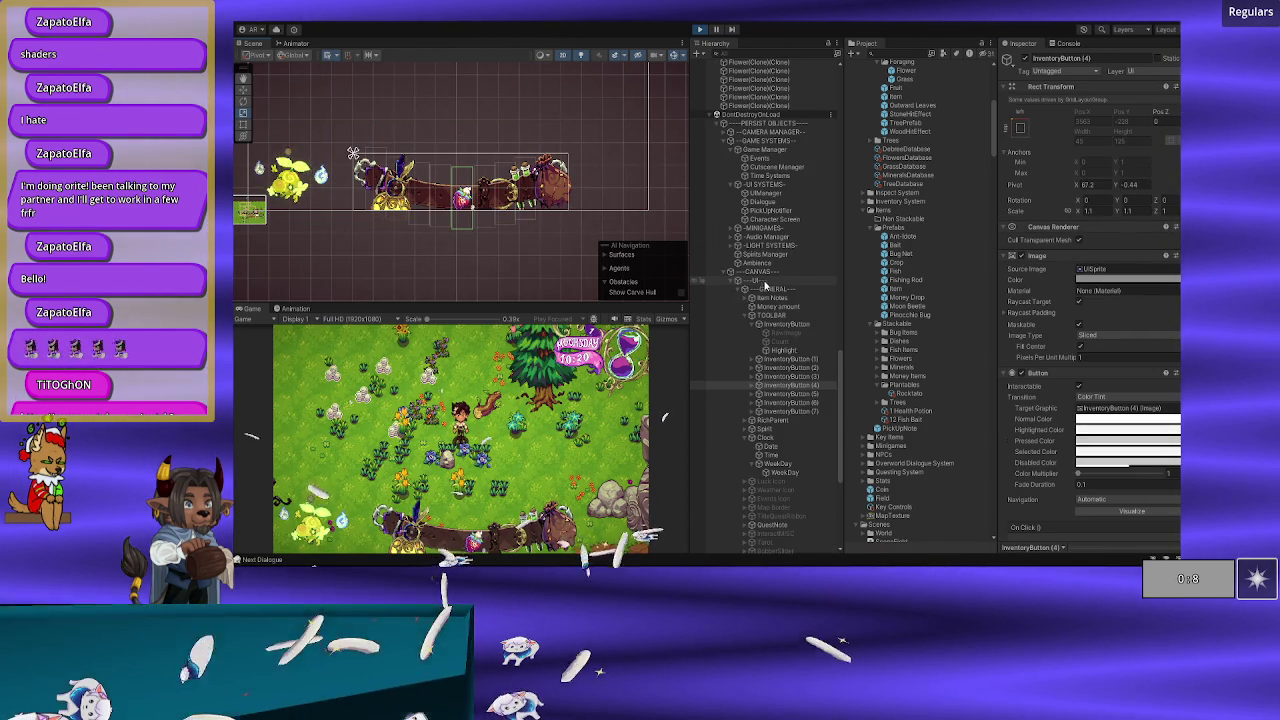
pyautogui.scroll(-5, 1050, 358)
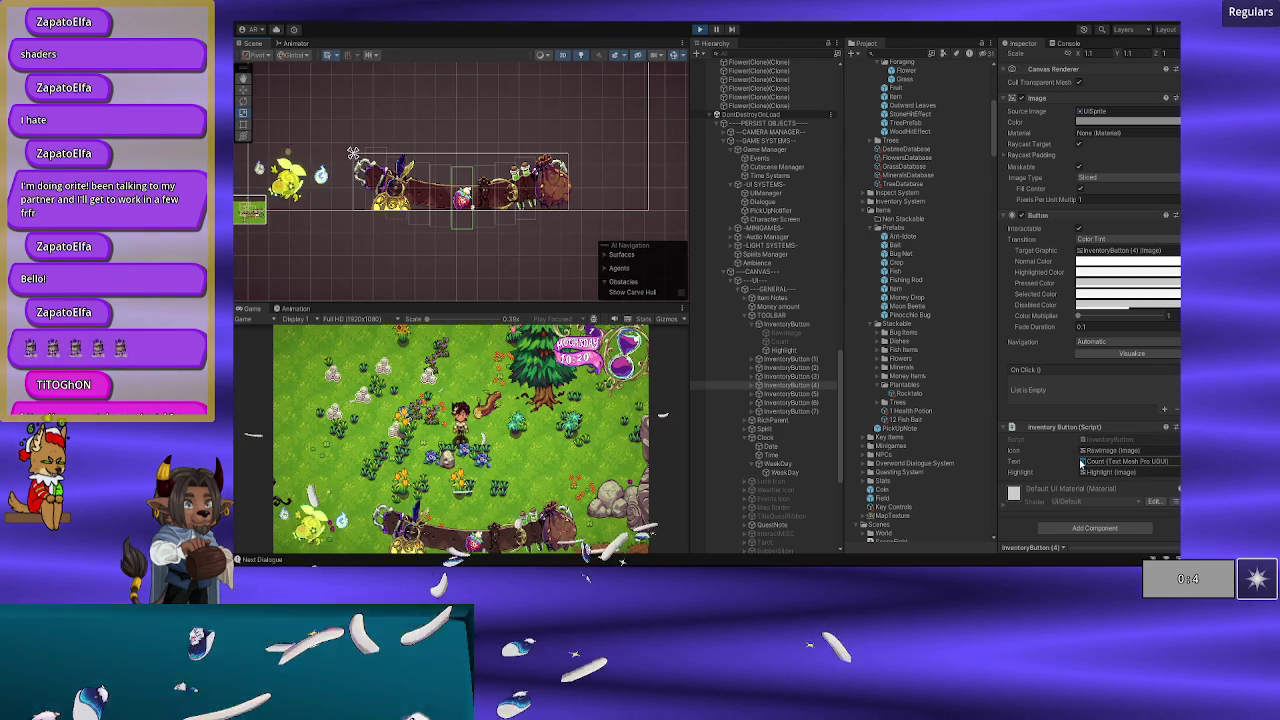
pyautogui.click(766, 386)
pyautogui.click(757, 385)
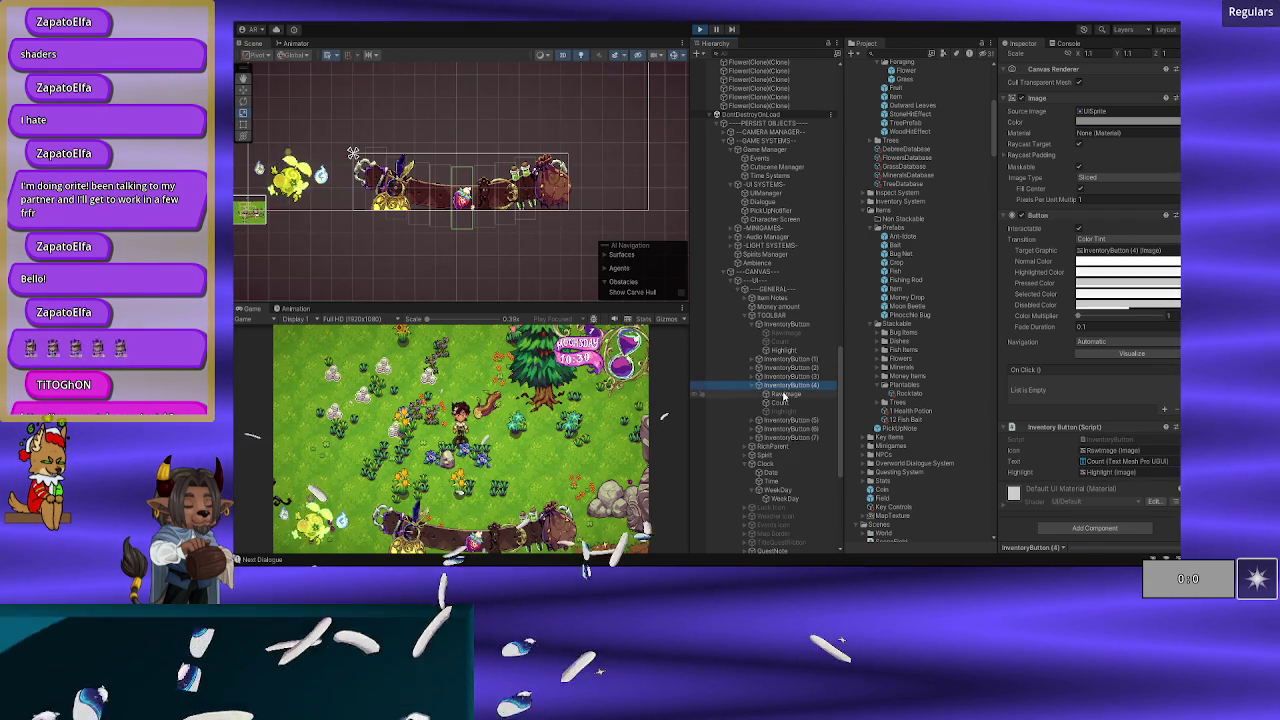
pyautogui.click(784, 394)
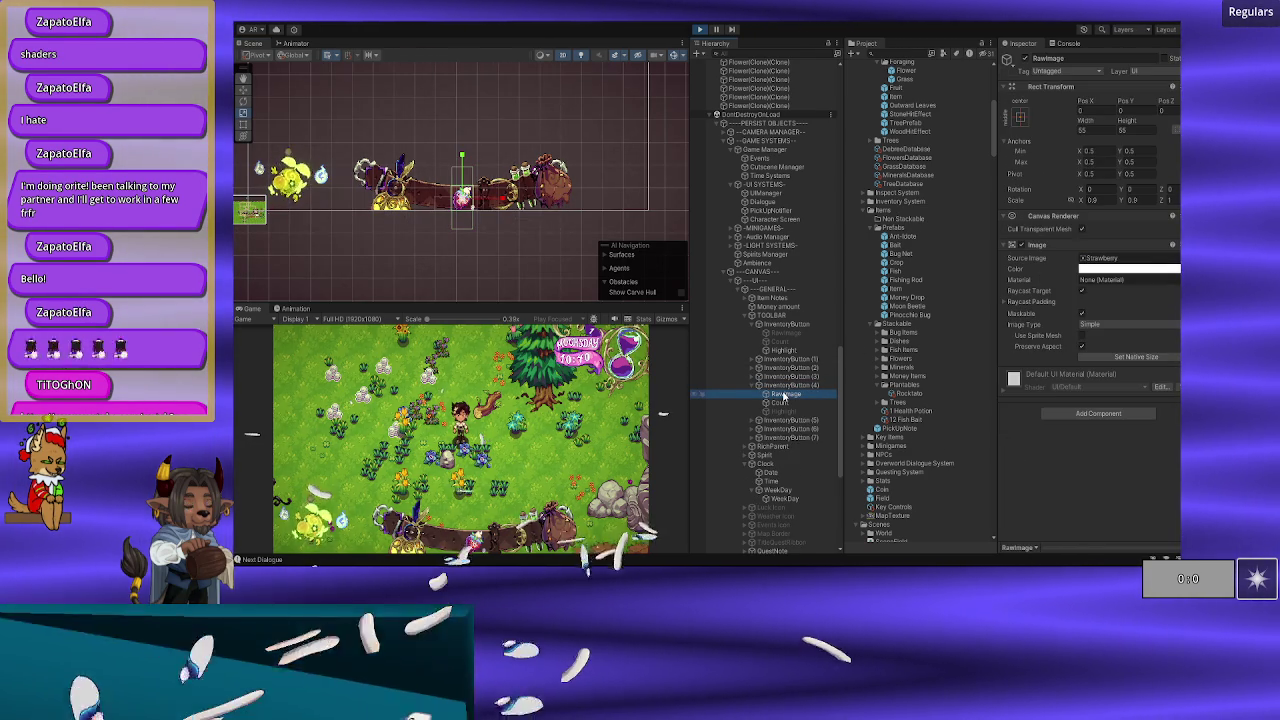
pyautogui.click(752, 388)
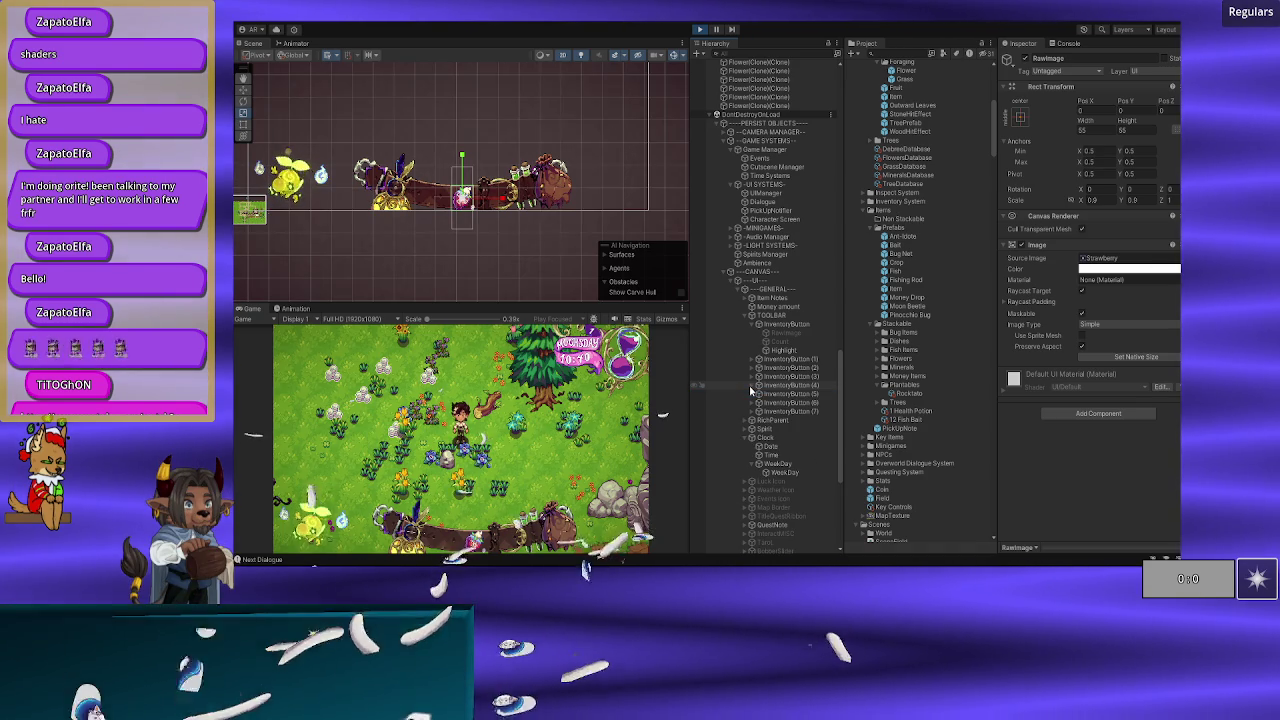
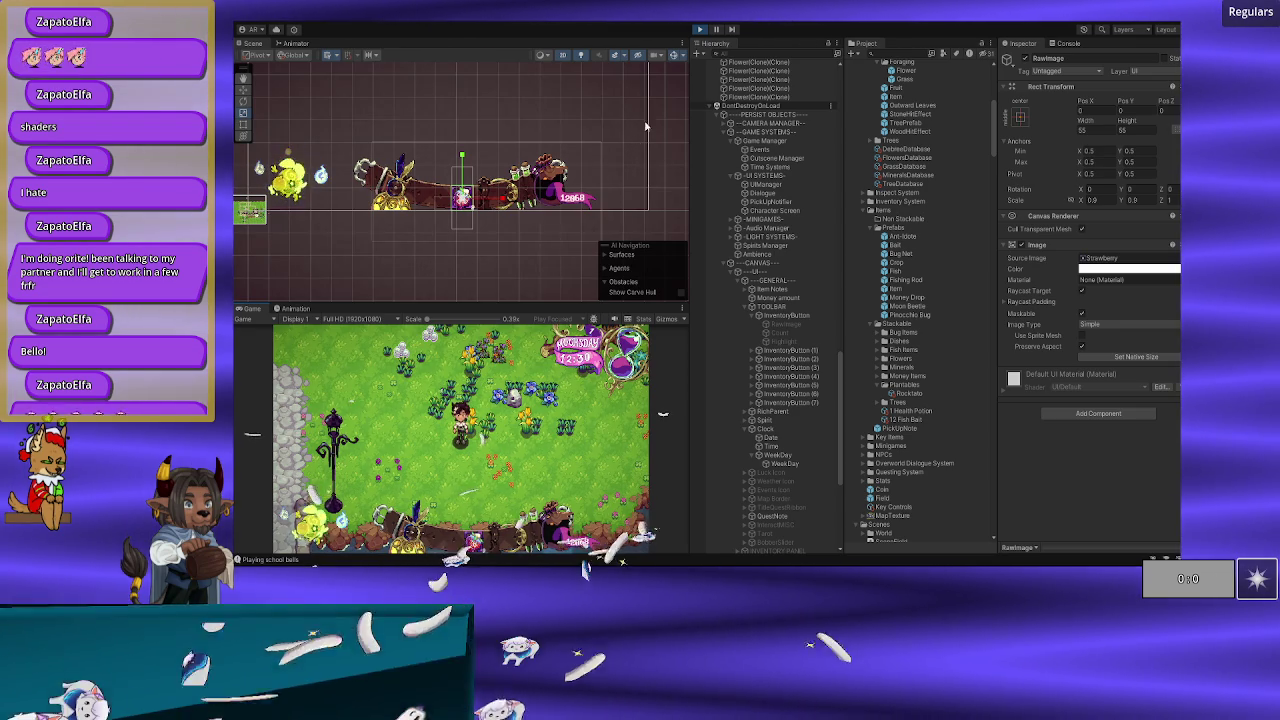
# Step: Stop play mode, return to the Game view, and select ---PERSIST OBJECTS--- in the Hierarchy
pyautogui.hotkey('ctrl', 'p')
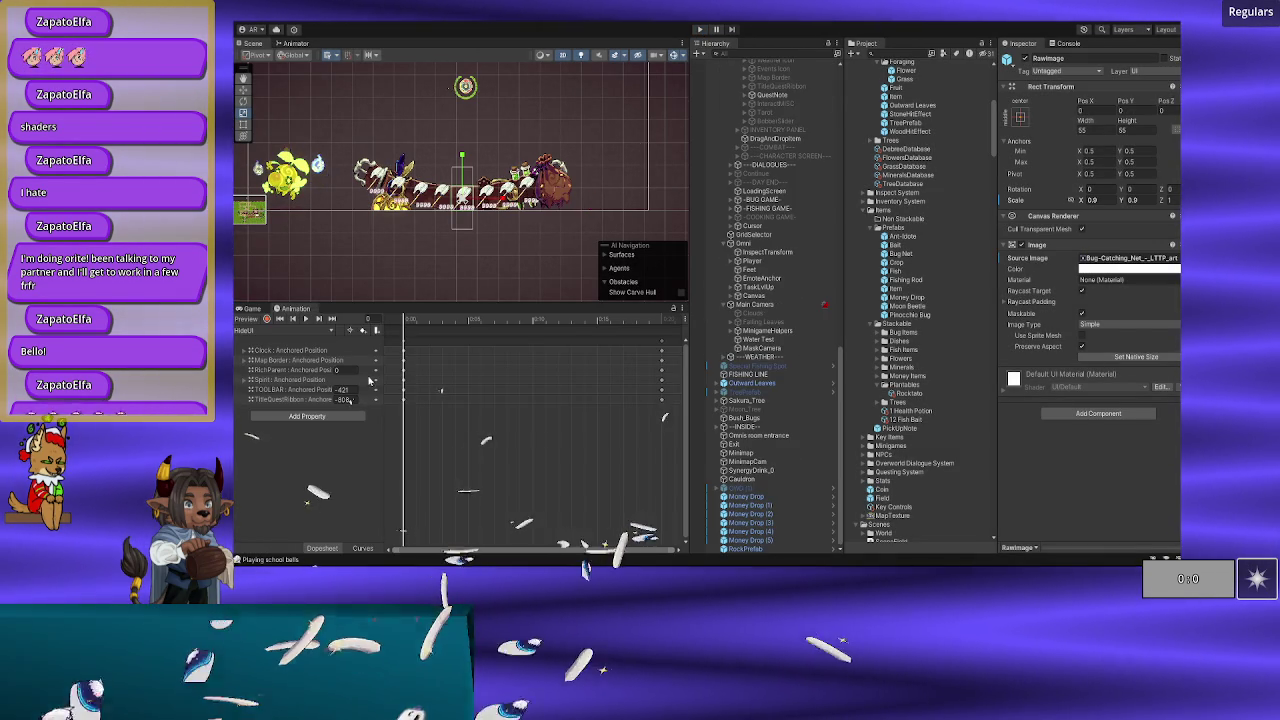
pyautogui.click(250, 309)
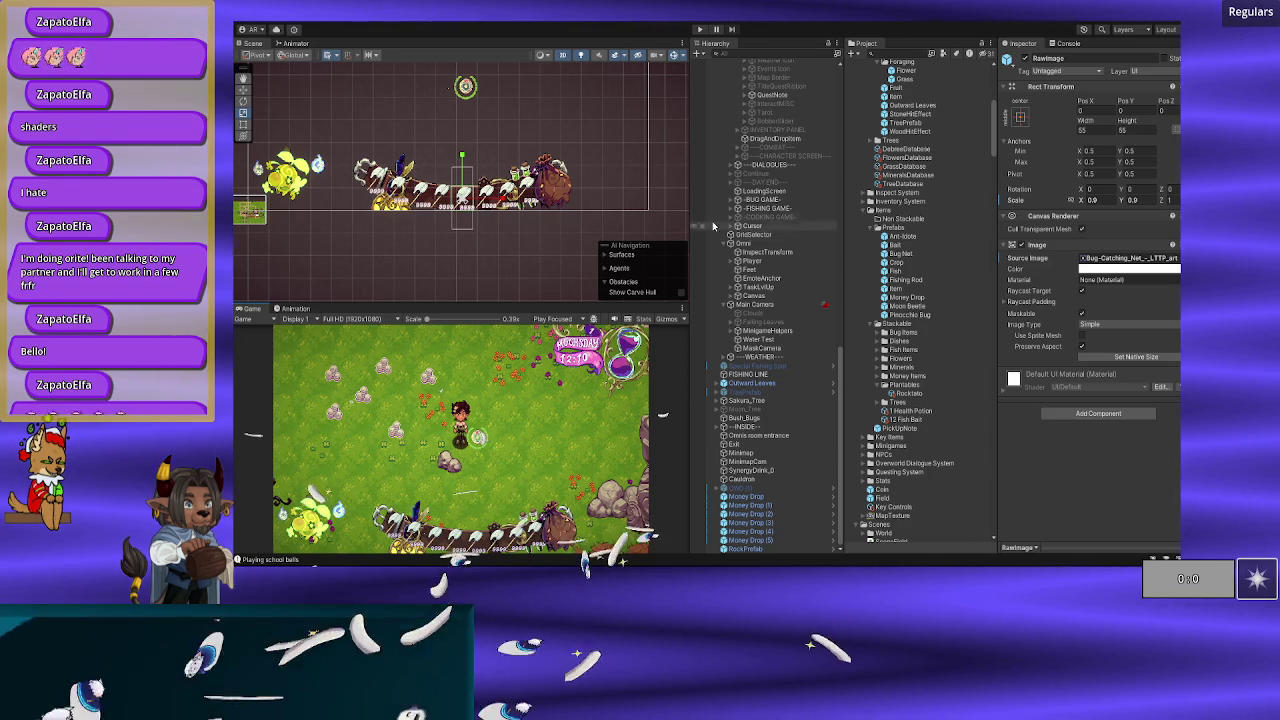
pyautogui.scroll(2, 767, 328)
pyautogui.scroll(6, 767, 328)
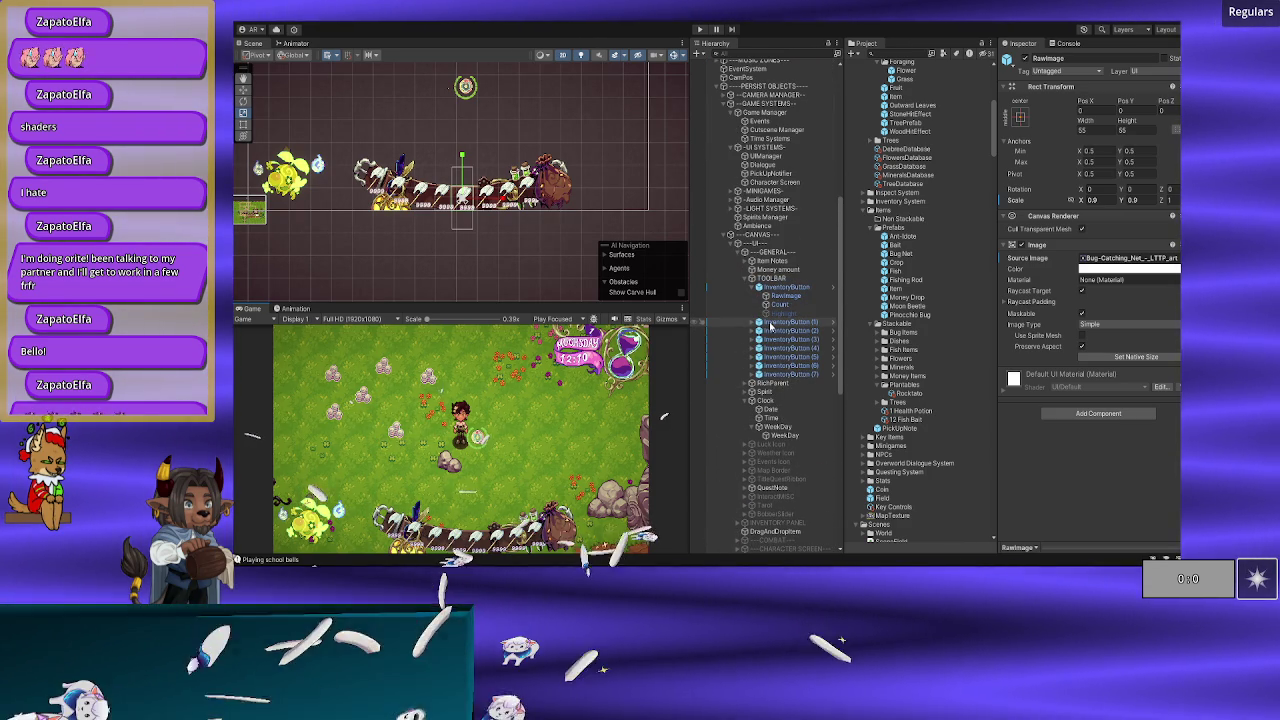
pyautogui.scroll(4, 770, 326)
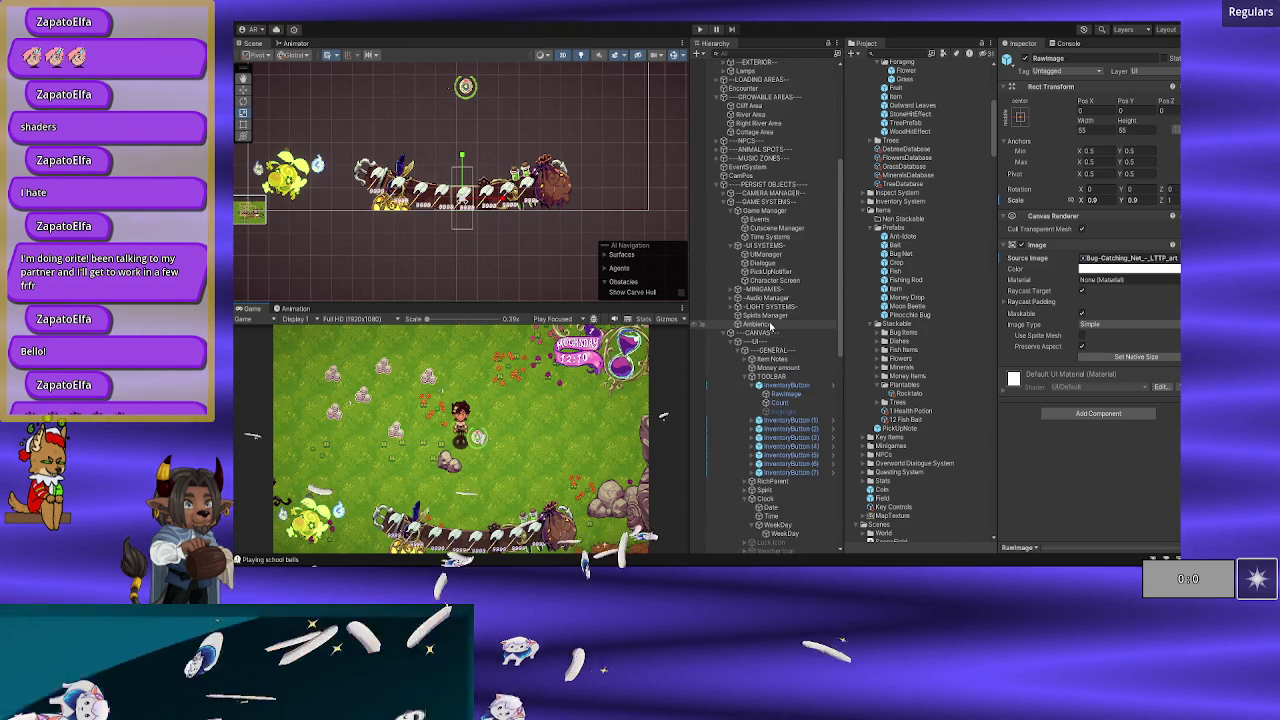
pyautogui.scroll(3, 770, 326)
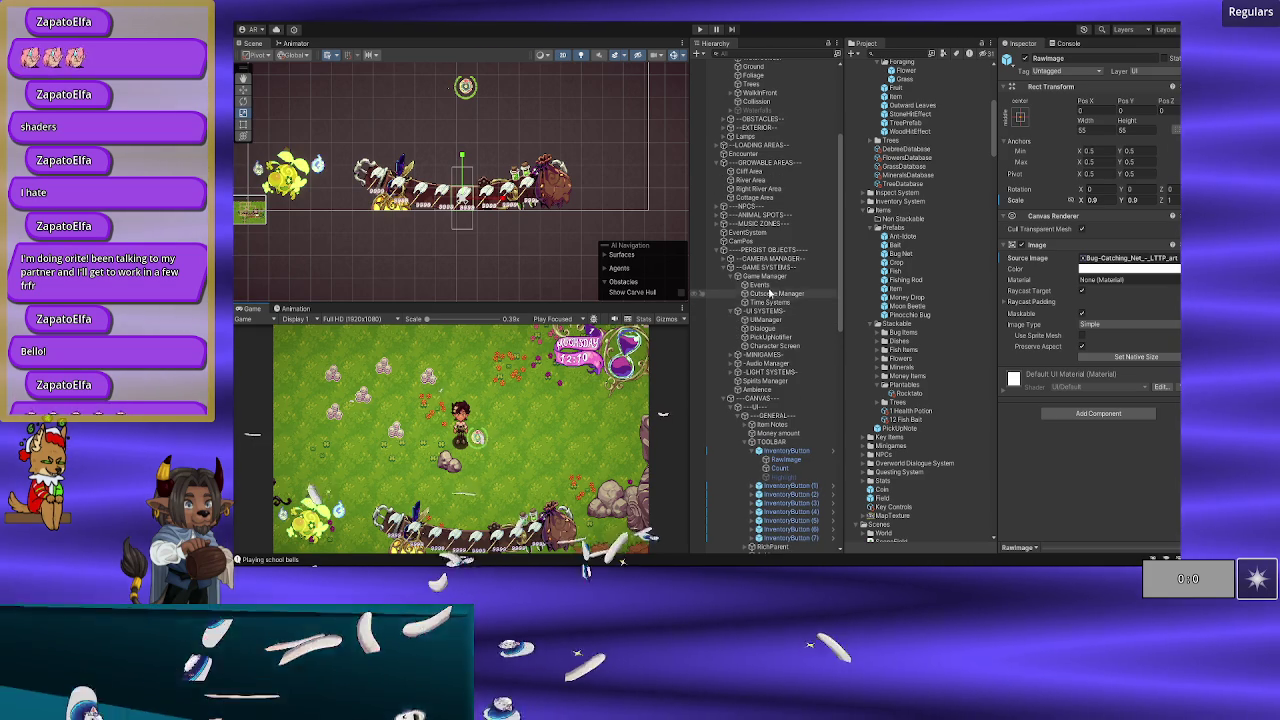
pyautogui.click(770, 251)
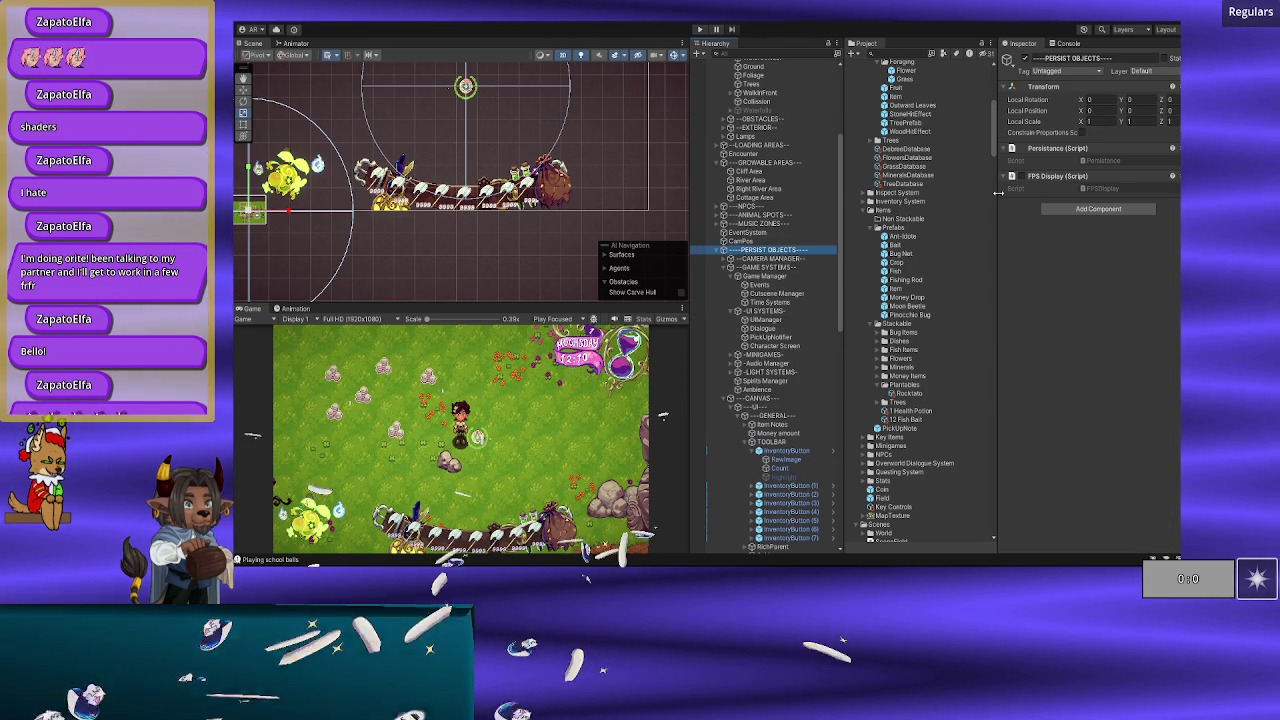
# Step: Enable the FPS Display script, then inspect Game Manager and the --GAME SYSTEMS-- group
pyautogui.click(1021, 176)
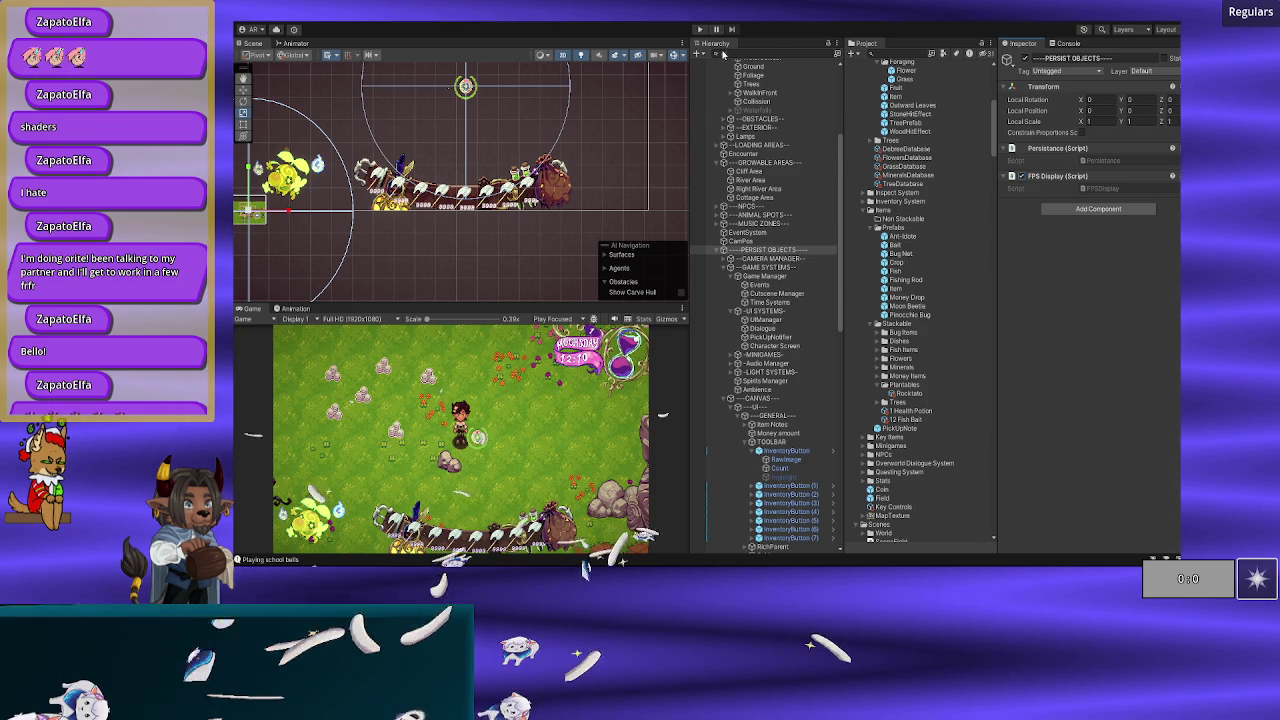
pyautogui.click(776, 280)
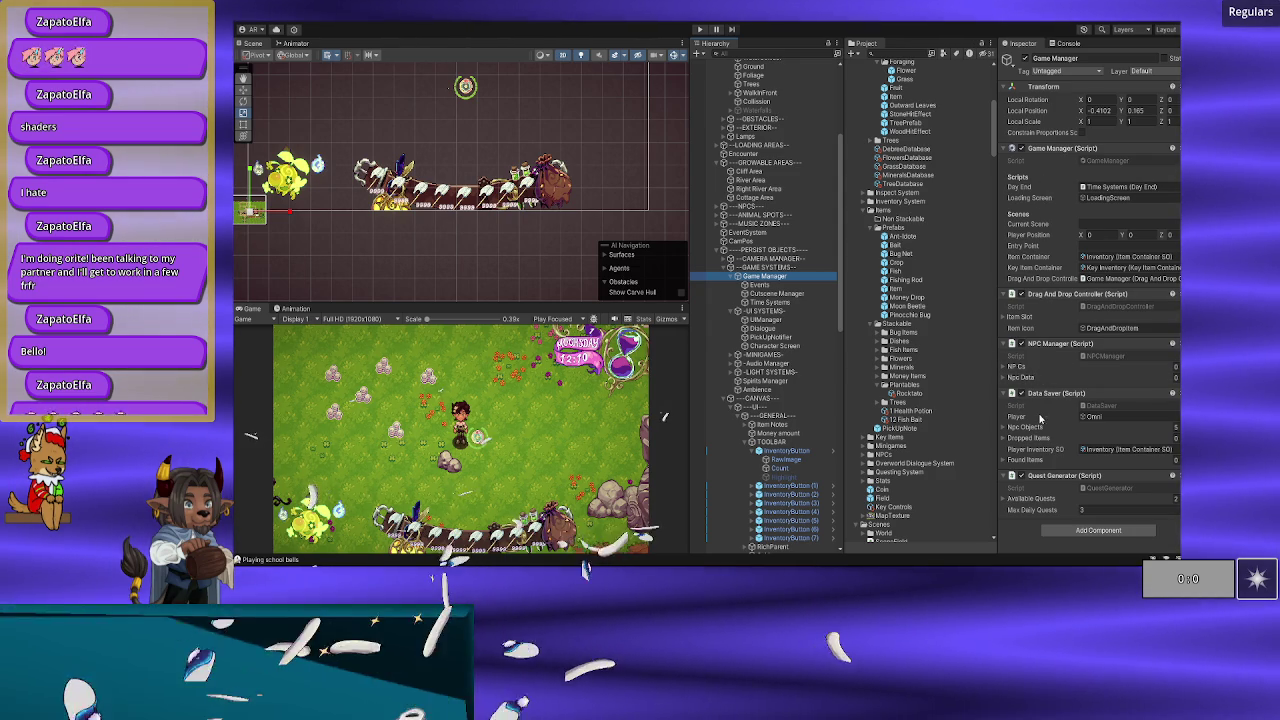
pyautogui.click(758, 268)
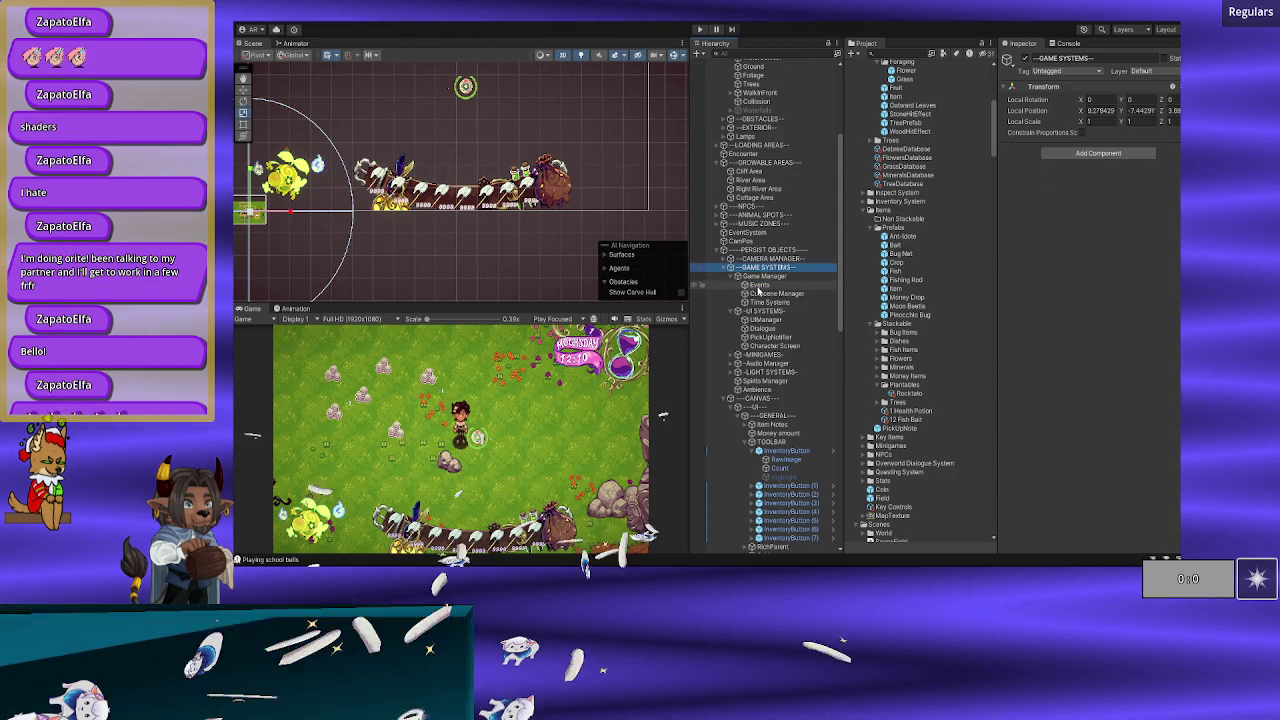
# Step: Review Events, Cutscene Manager and Time Systems, down to its Growth Manager and Day End settings
pyautogui.click(758, 286)
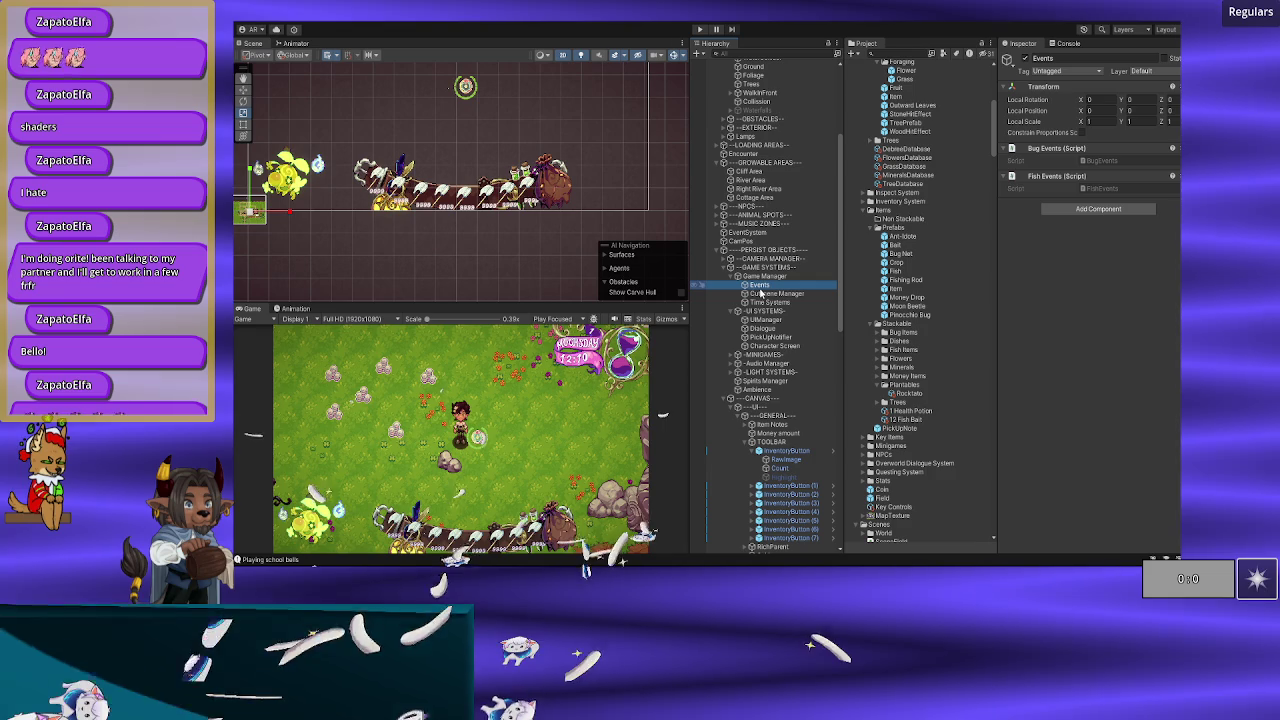
pyautogui.click(761, 293)
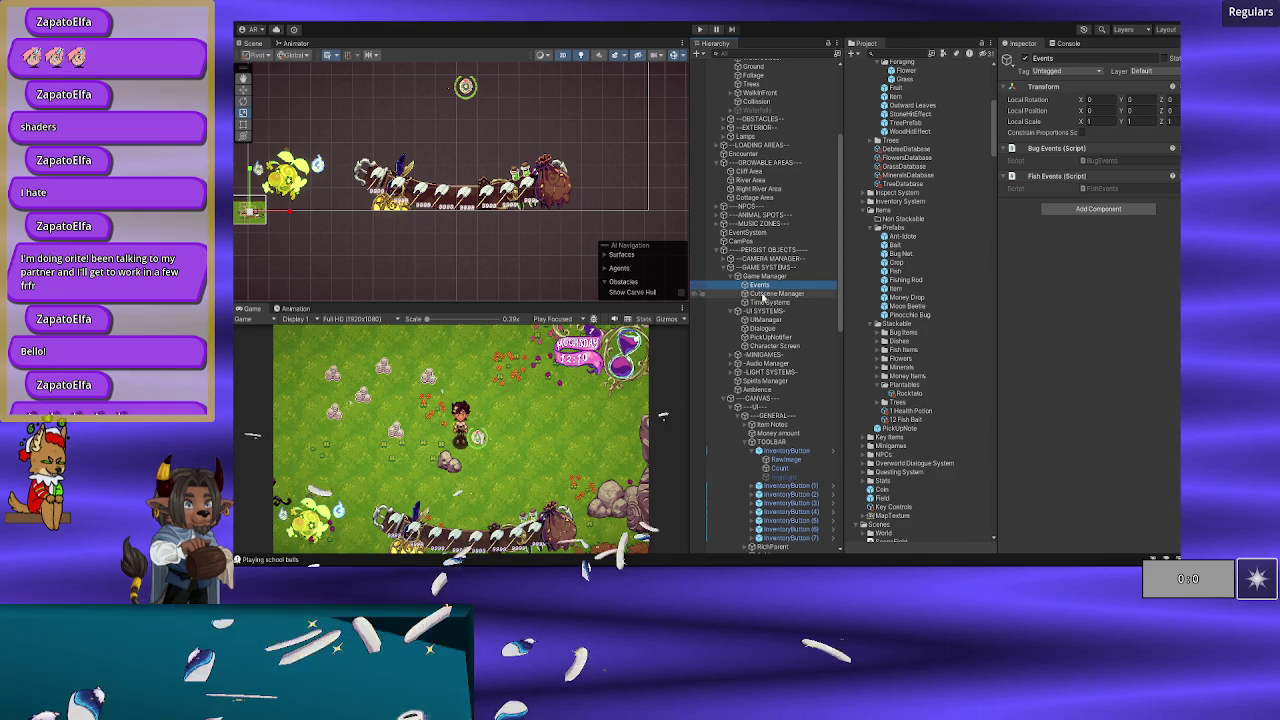
pyautogui.click(763, 302)
pyautogui.scroll(-5, 1073, 372)
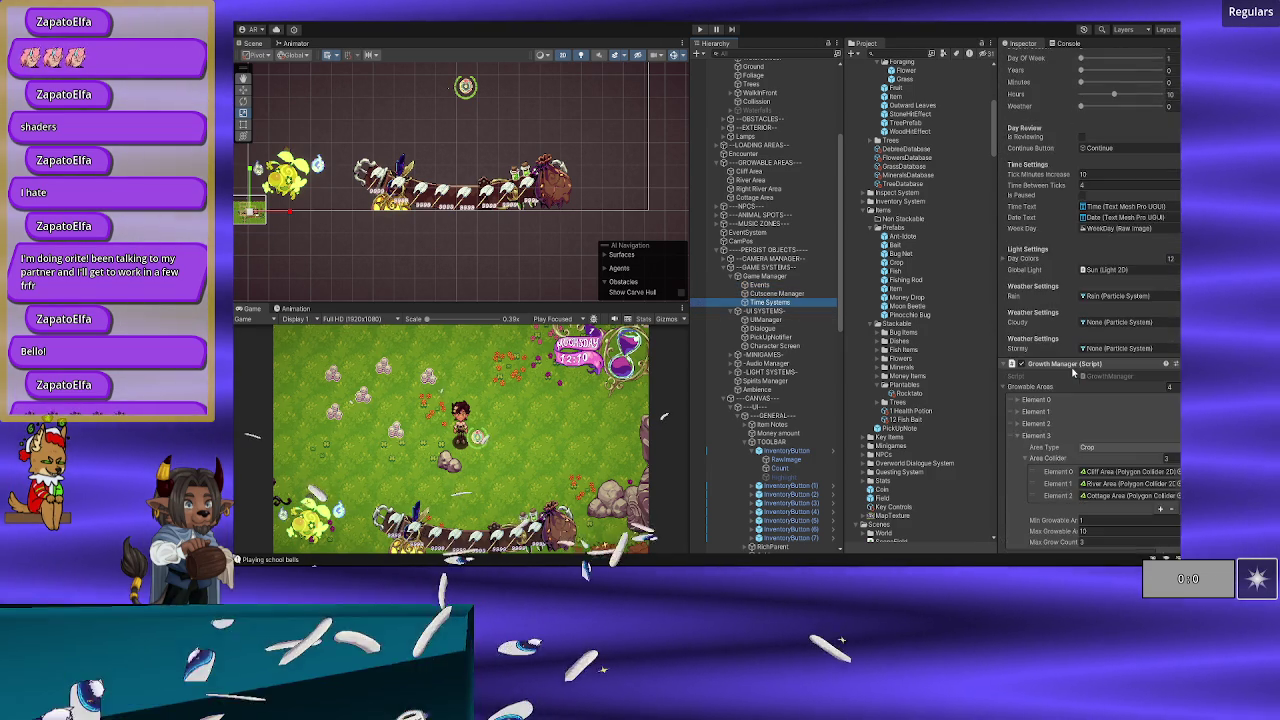
pyautogui.scroll(-8, 1073, 372)
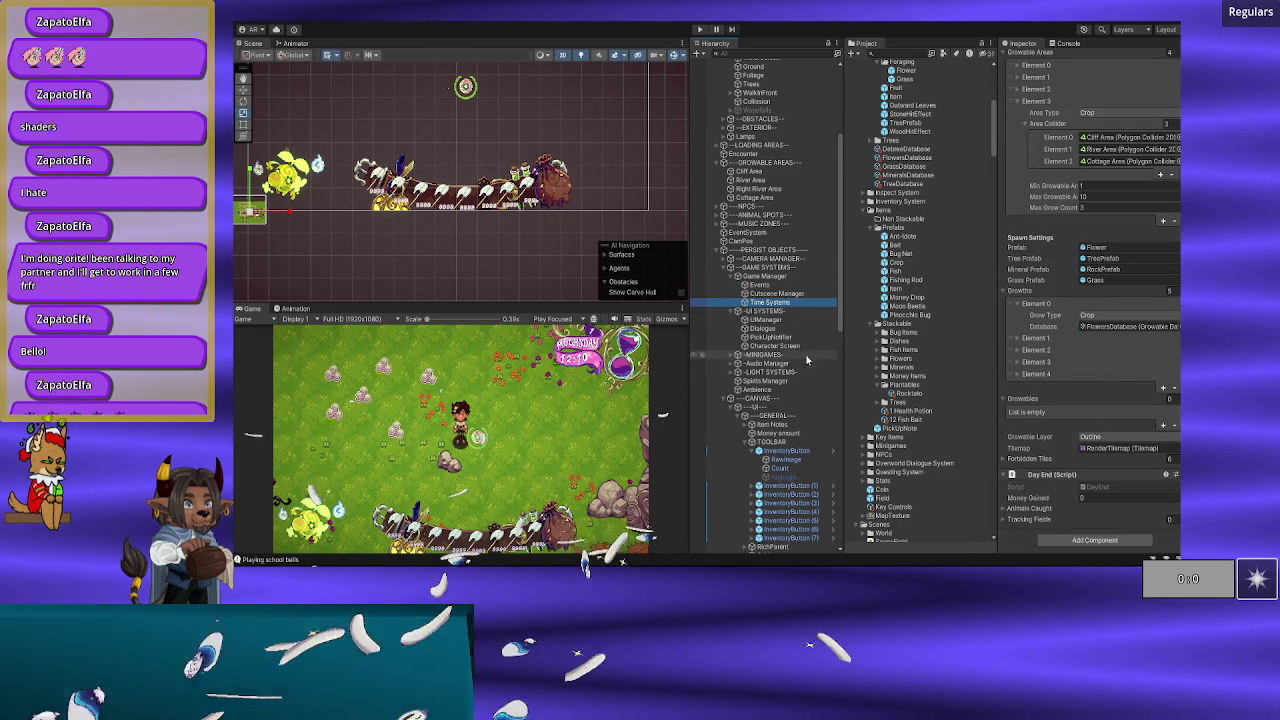
# Step: Select UIManager under UI SYSTEMS and collapse its Cursor Sprites array
pyautogui.click(764, 311)
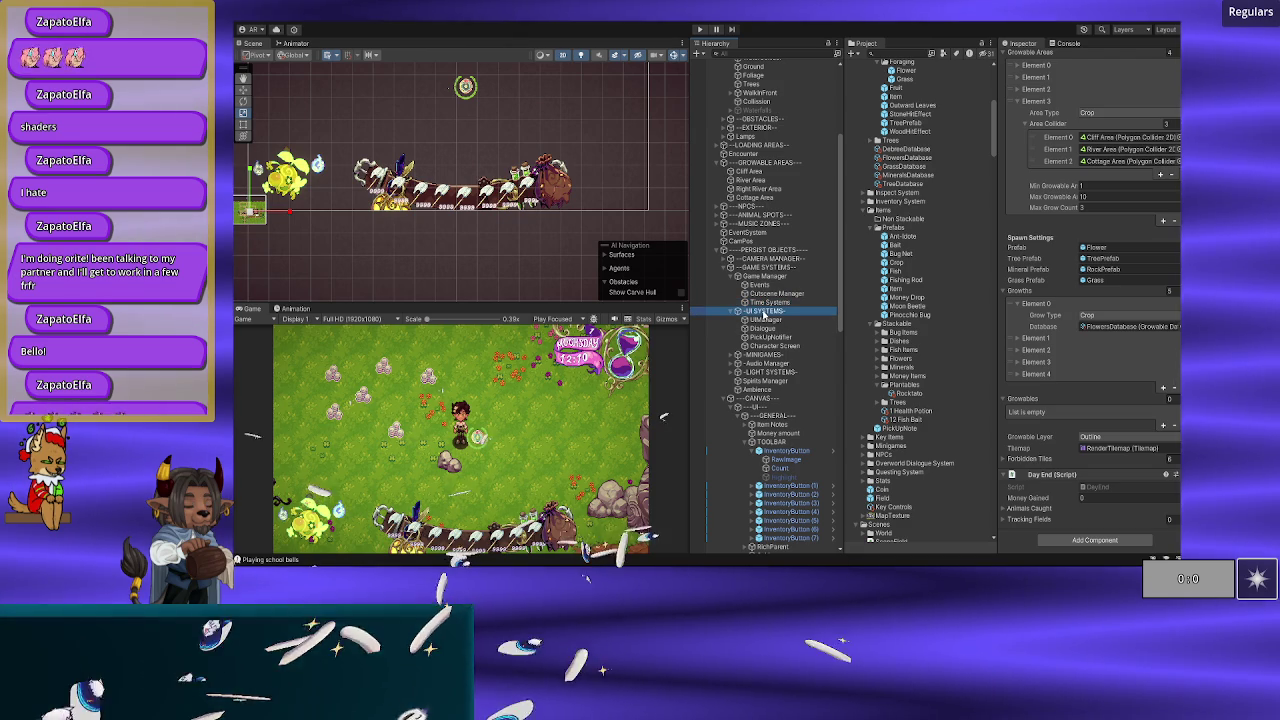
pyautogui.click(766, 320)
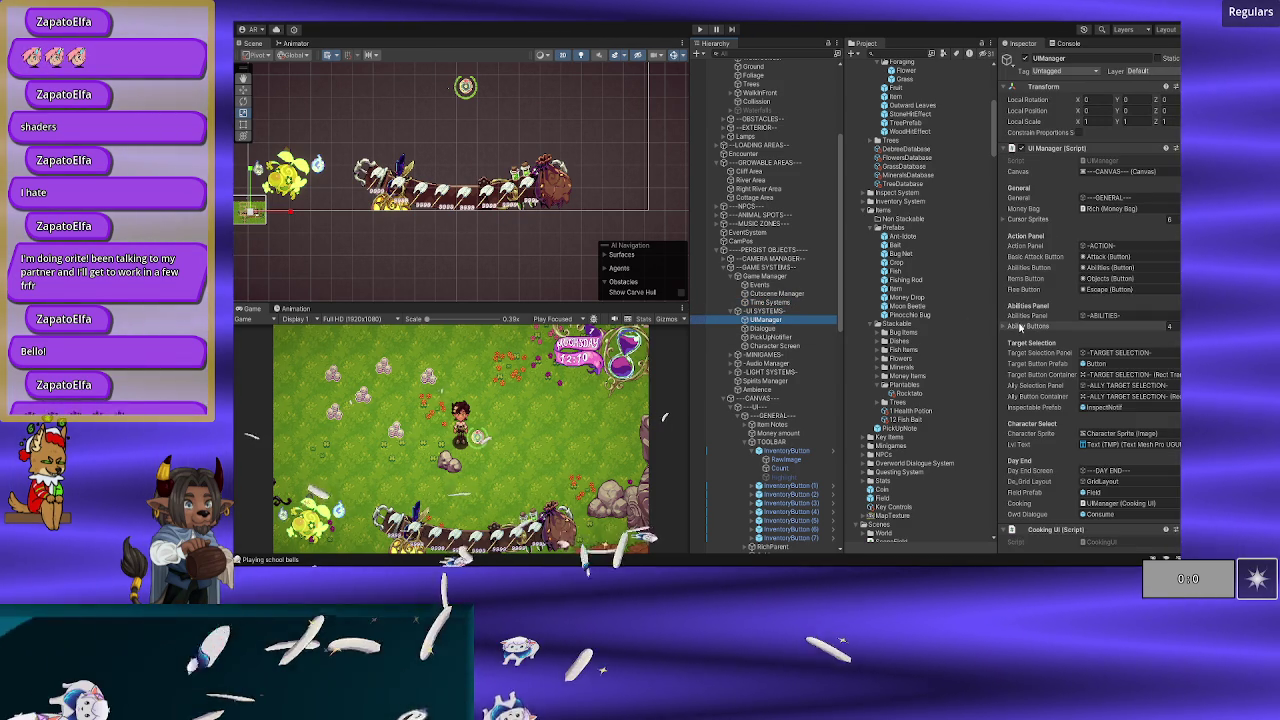
pyautogui.click(1025, 222)
pyautogui.click(1024, 220)
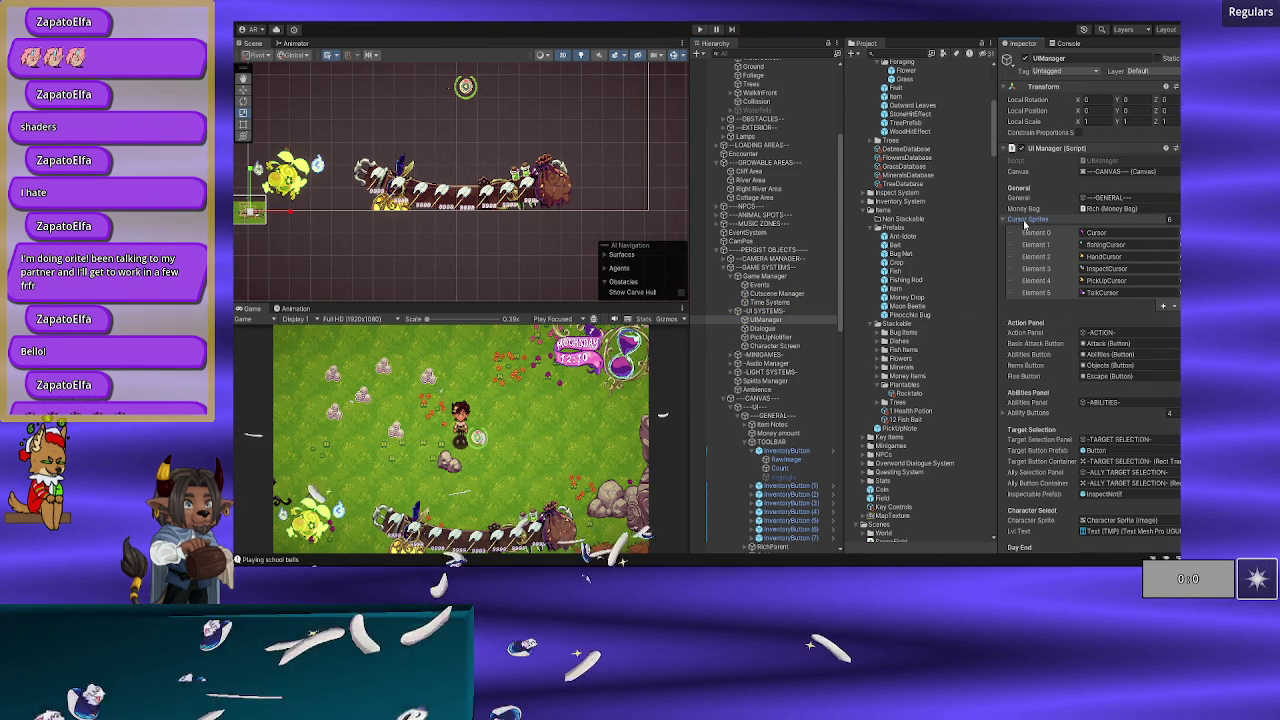
pyautogui.click(1024, 222)
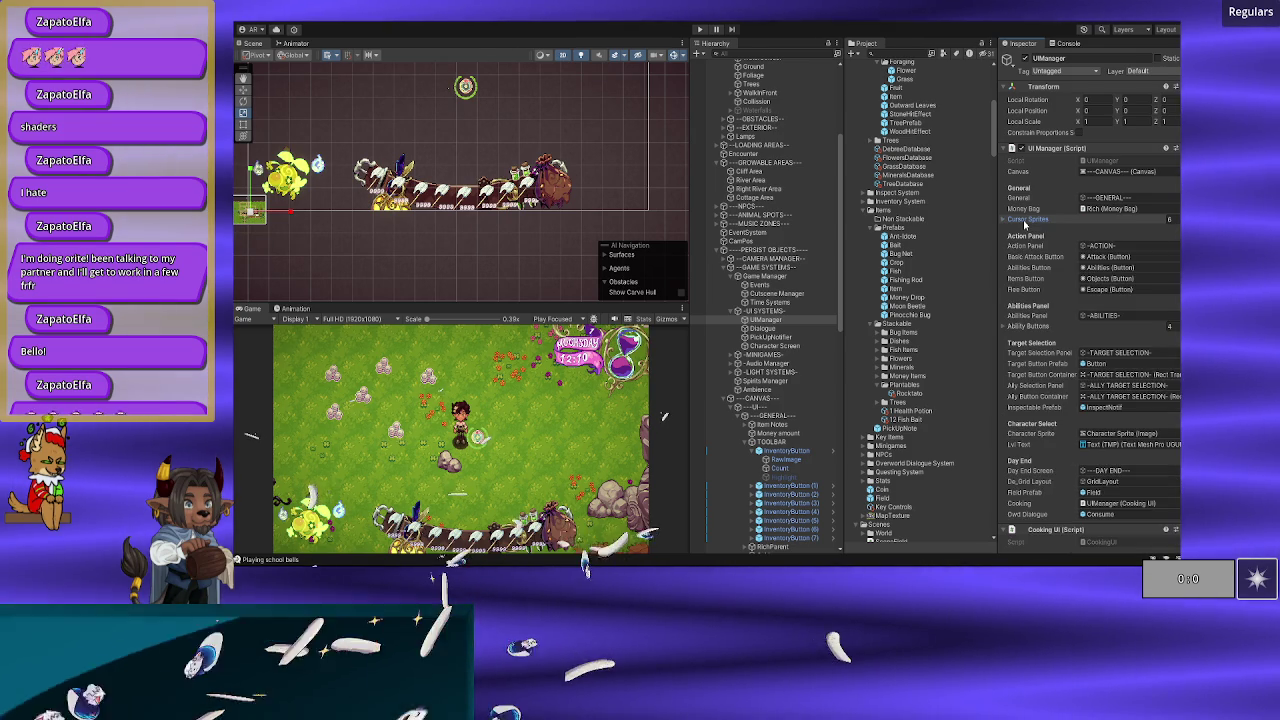
pyautogui.click(1024, 222)
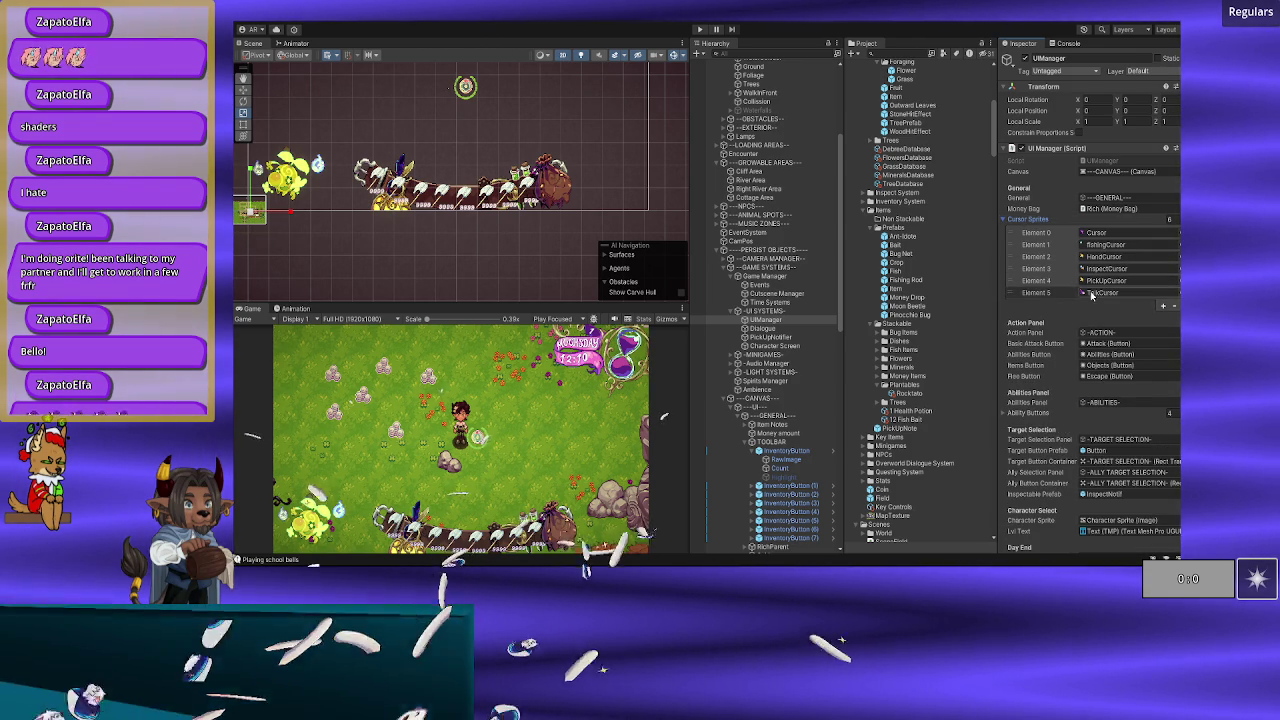
pyautogui.click(1034, 224)
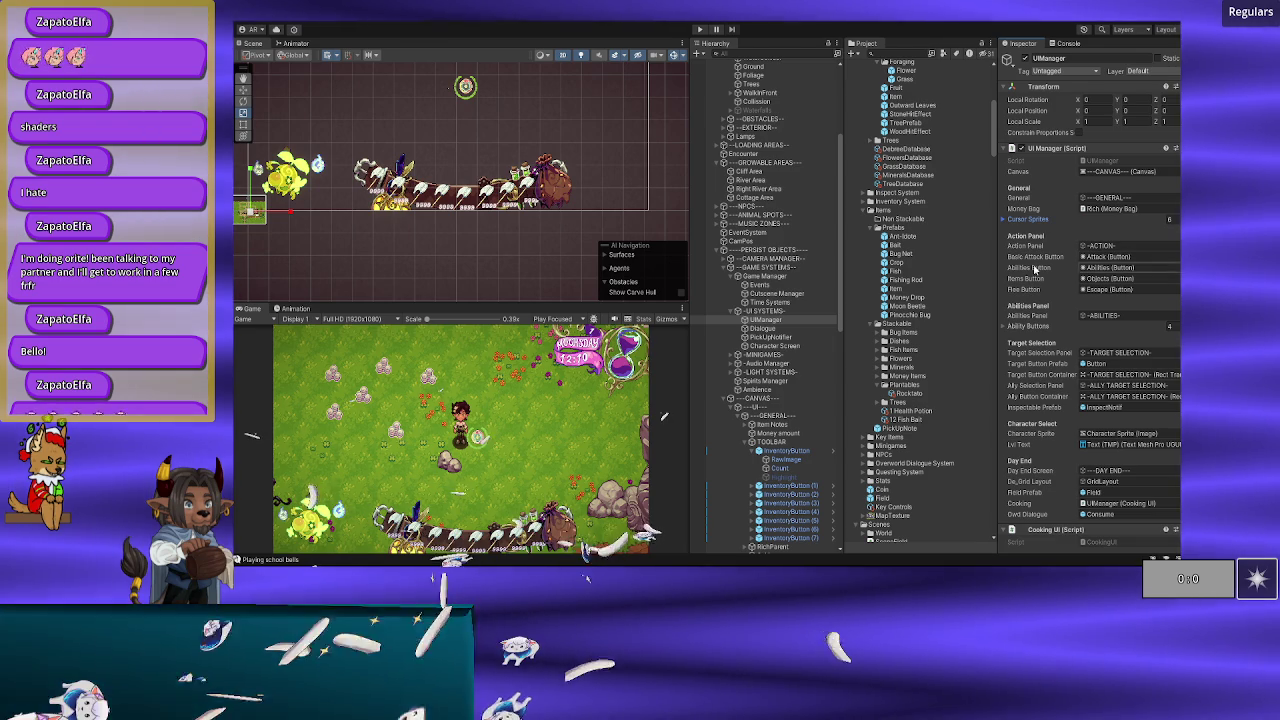
# Step: Scroll through the UI Manager's remaining panel fields and the Cooking UI script
pyautogui.scroll(-1, 1036, 295)
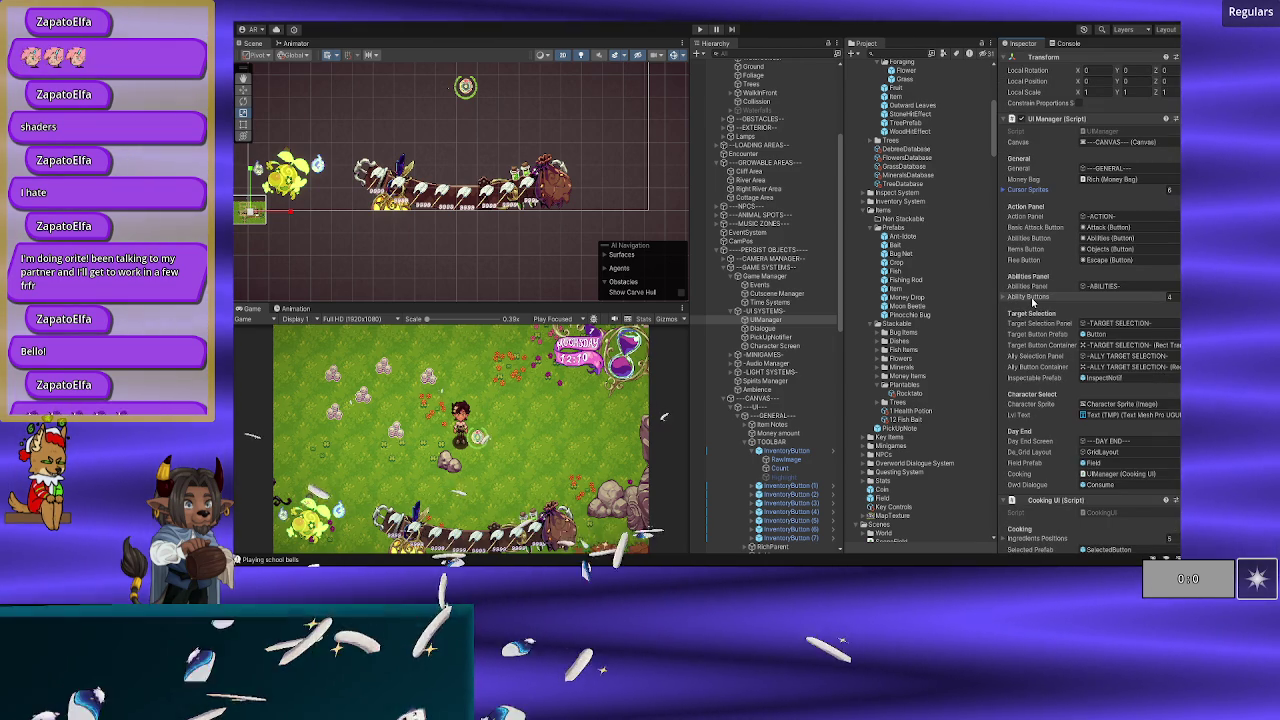
pyautogui.scroll(-1, 1030, 315)
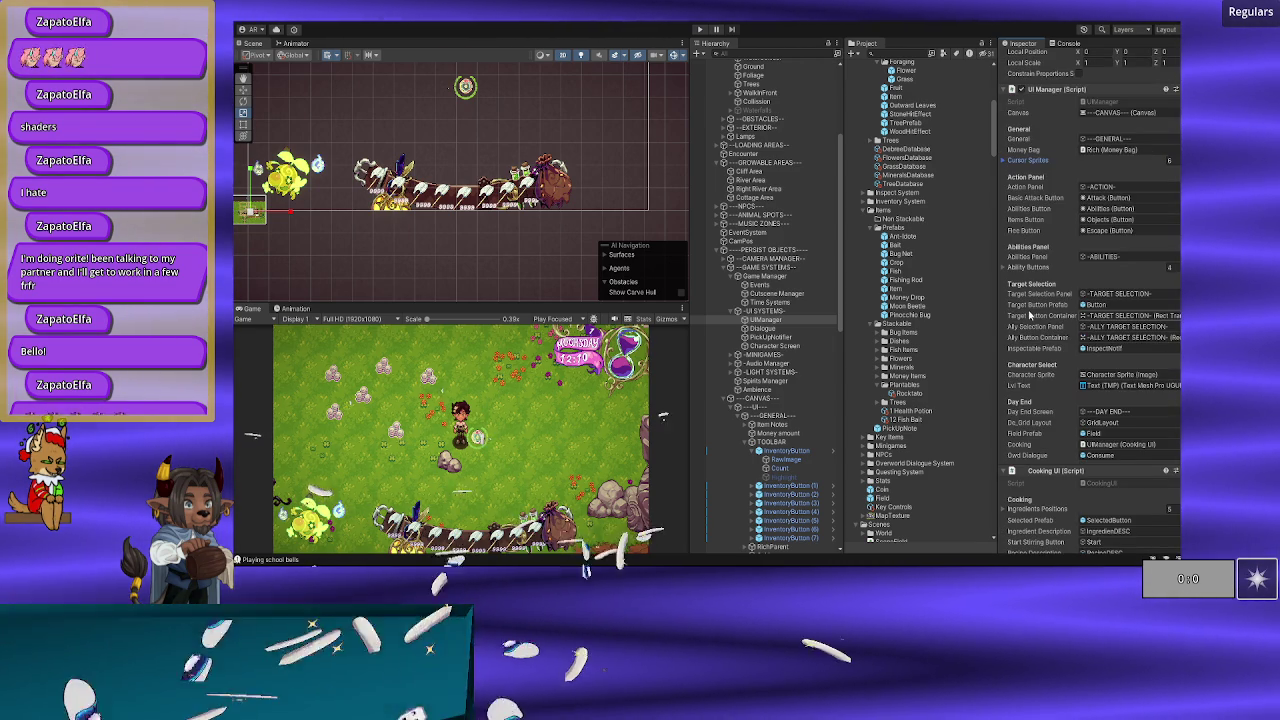
pyautogui.scroll(-3, 1030, 315)
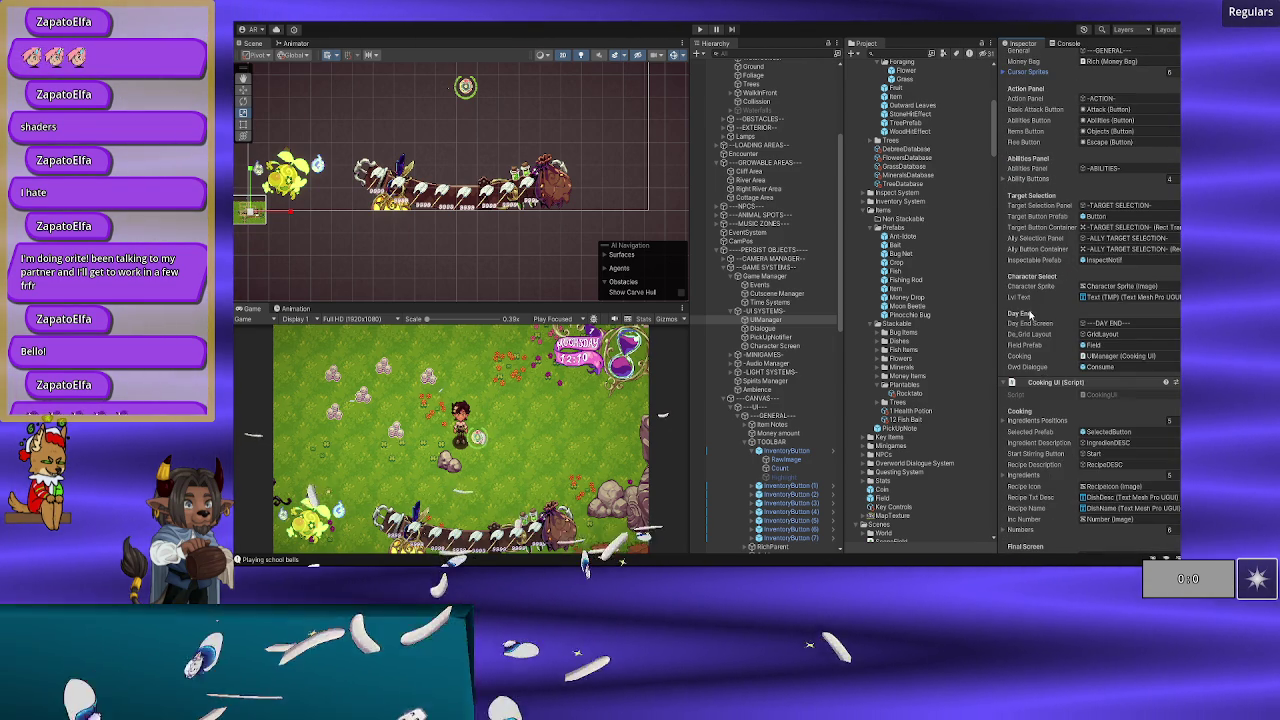
pyautogui.scroll(1, 1030, 315)
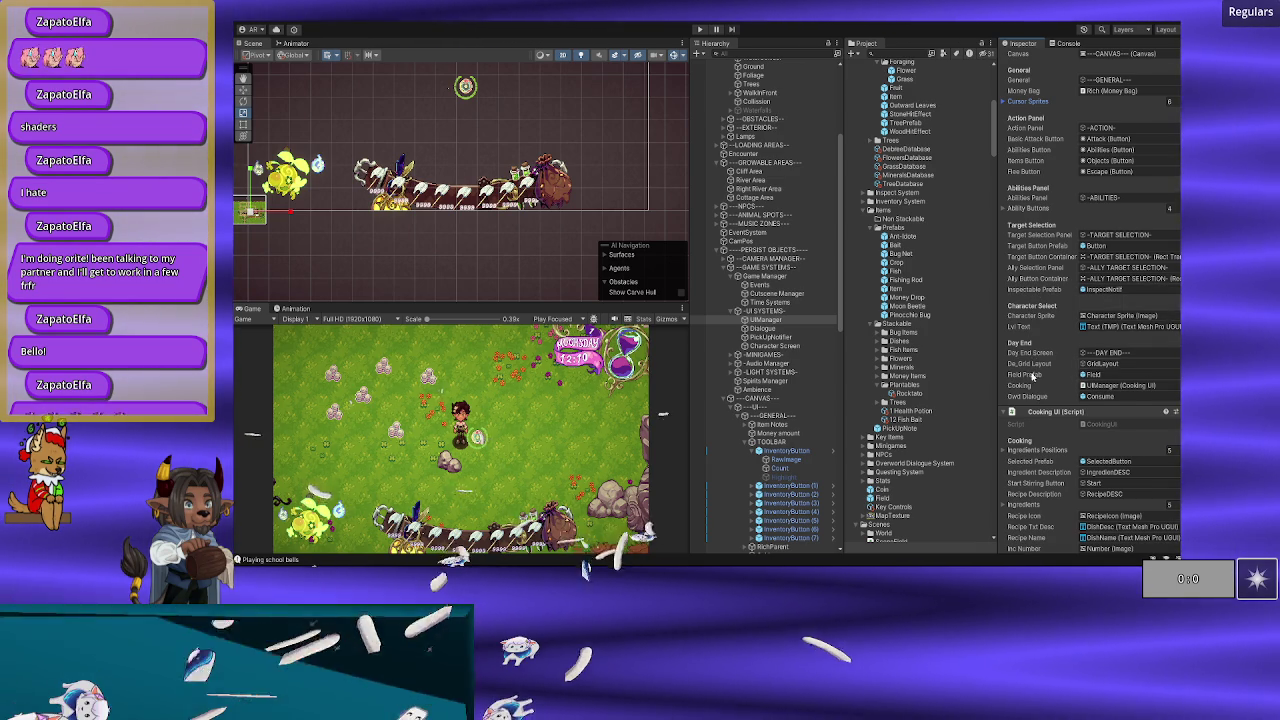
pyautogui.scroll(4, 1033, 375)
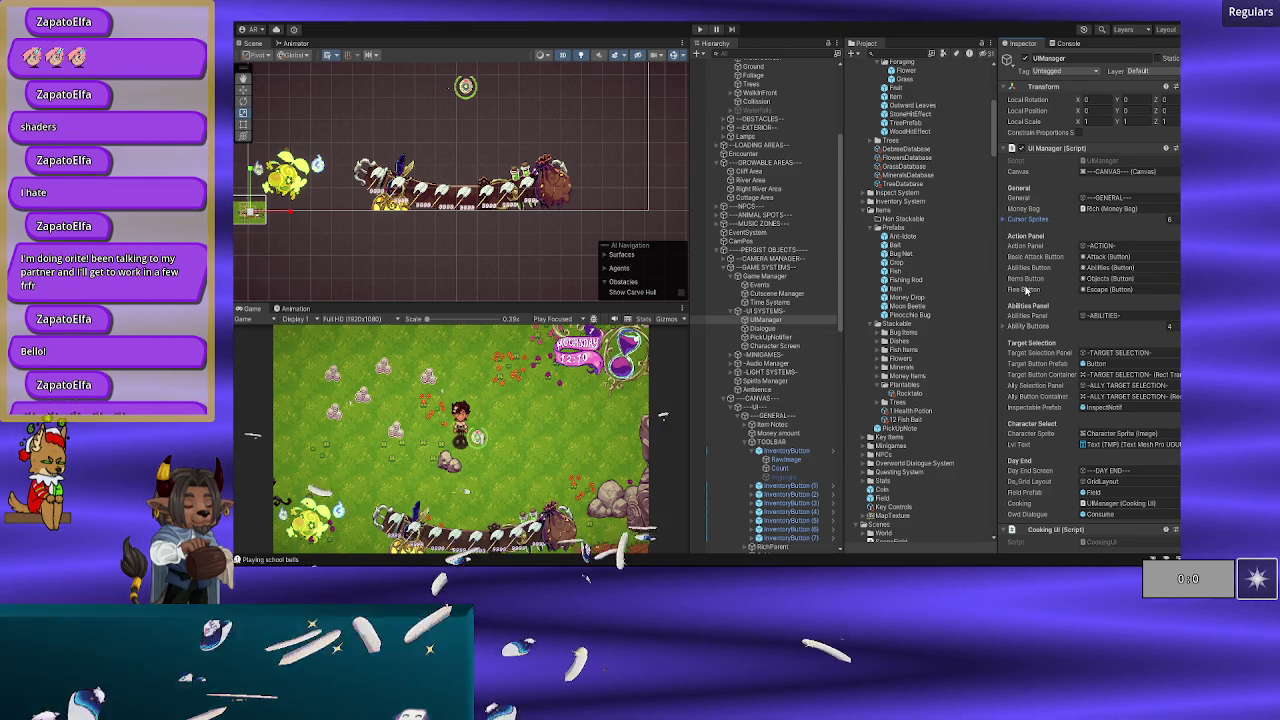
# Step: Inspect Dialogue, PickUpNotifier, Character Screen, Item Notes and Money amount in turn
pyautogui.click(780, 331)
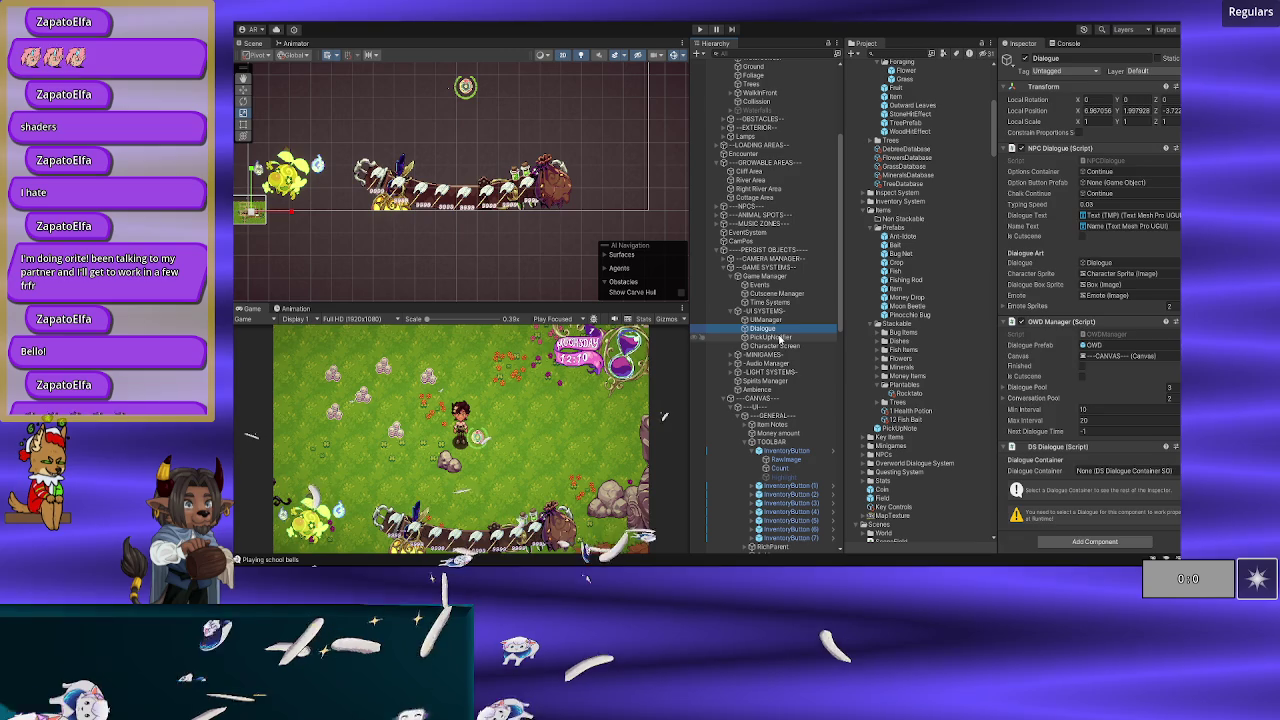
pyautogui.click(780, 337)
pyautogui.click(784, 346)
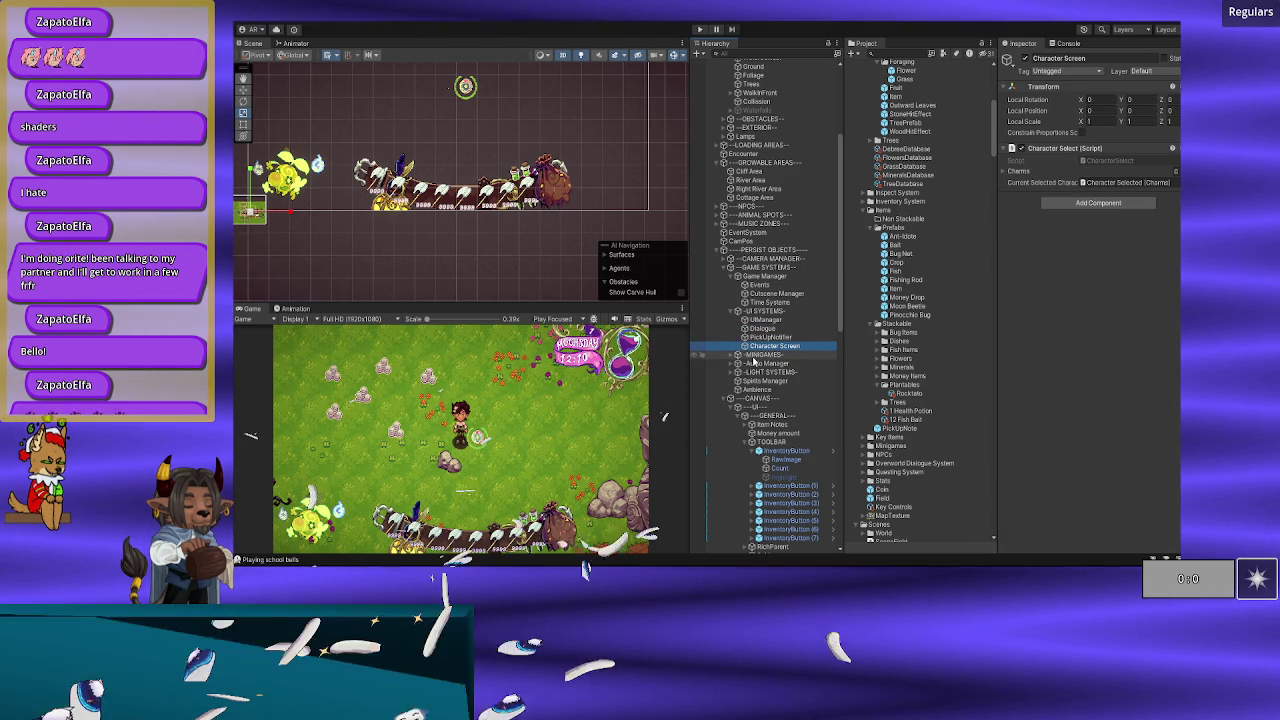
pyautogui.scroll(-1, 755, 362)
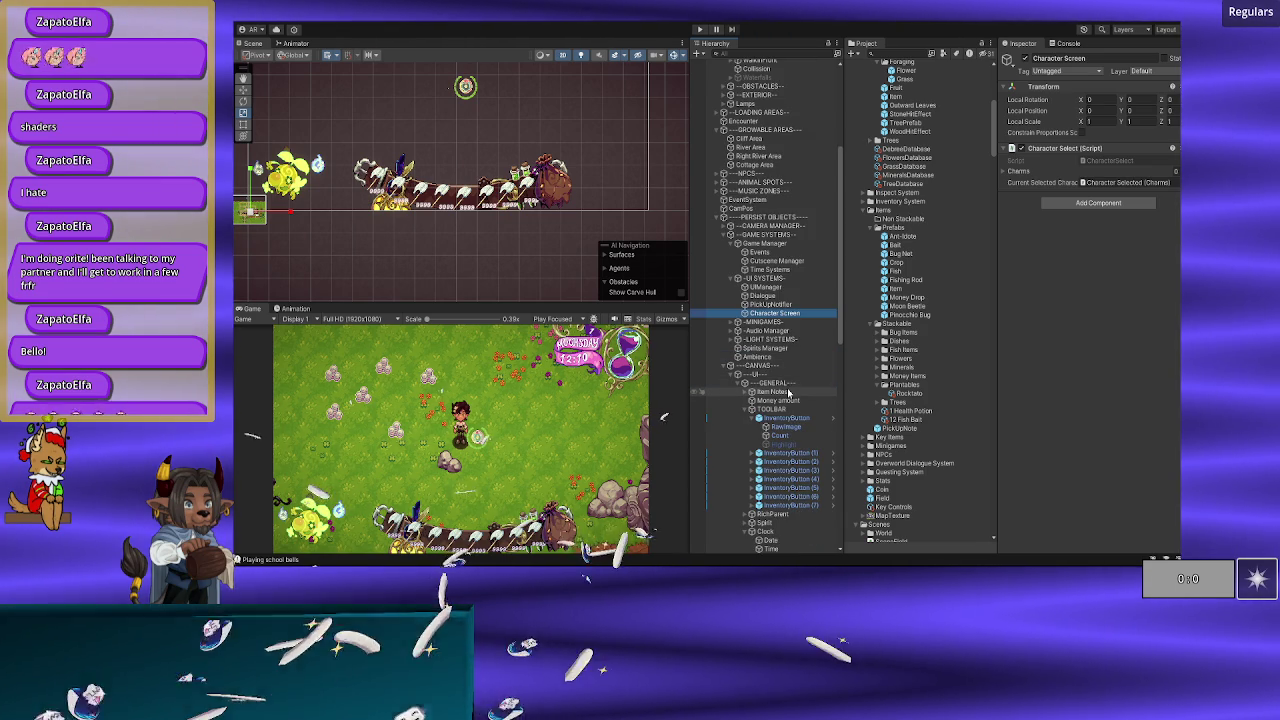
pyautogui.click(790, 392)
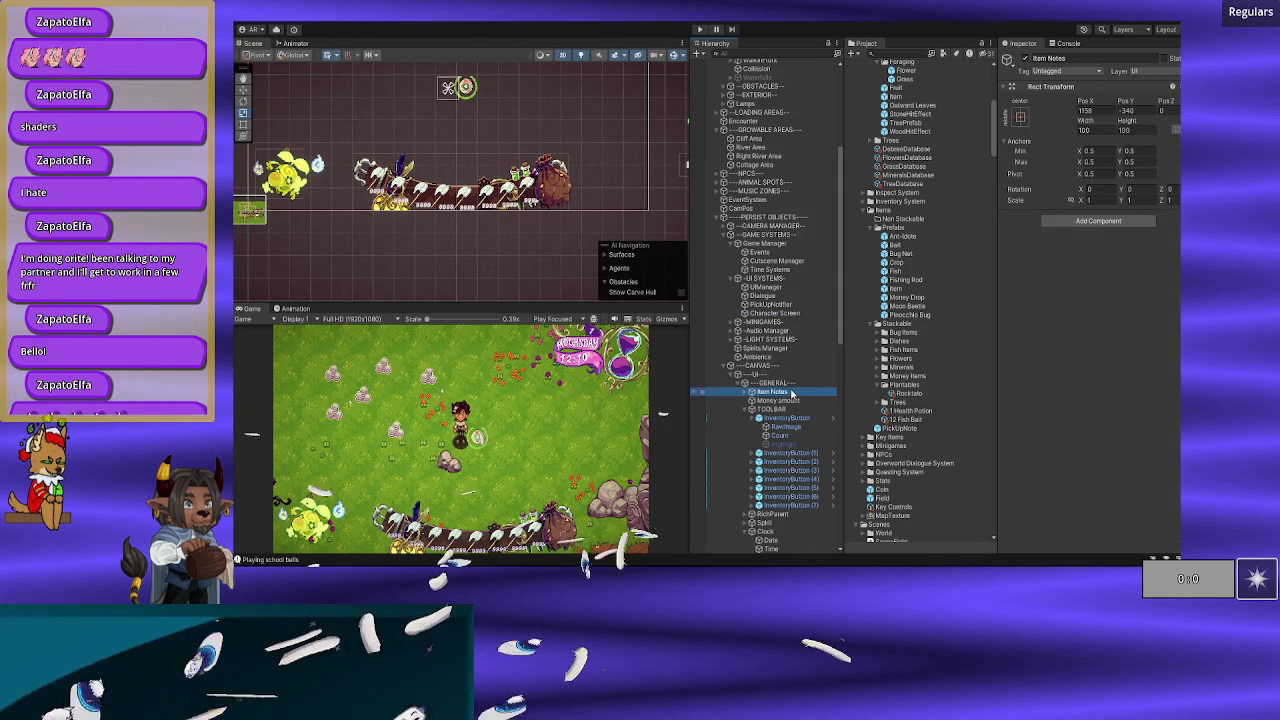
pyautogui.click(790, 401)
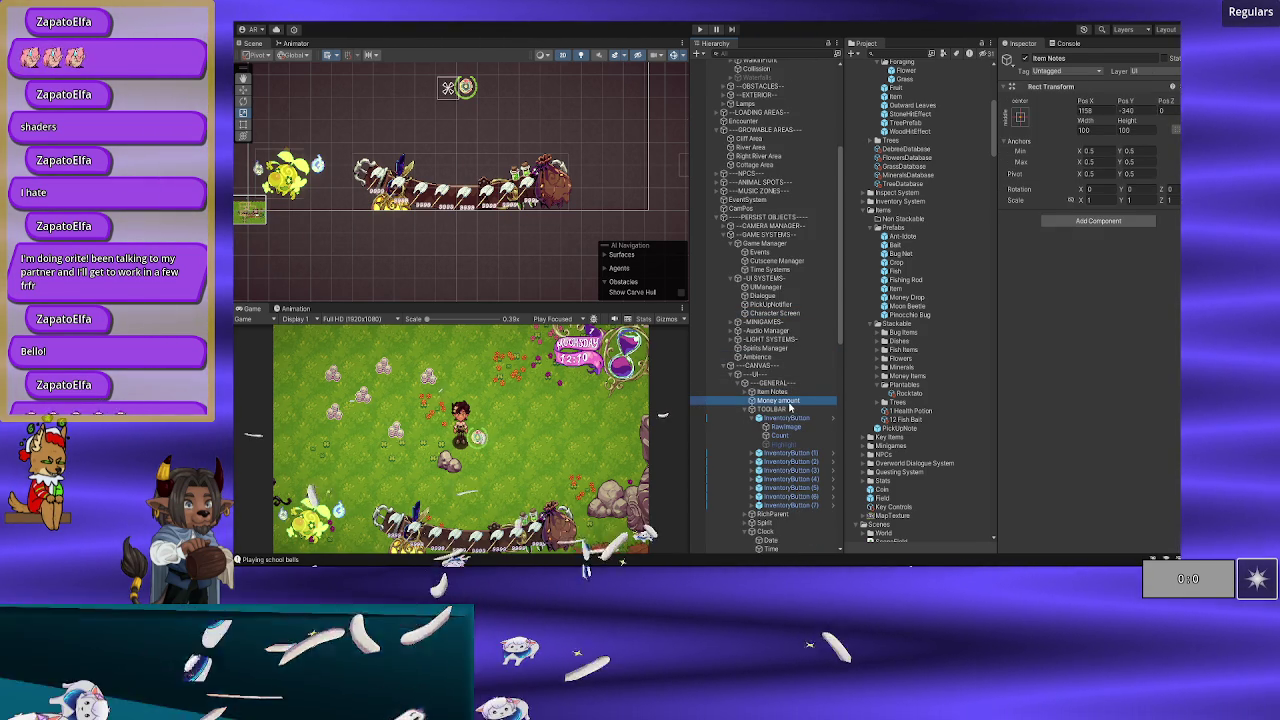
# Step: Collapse InventoryButton's children and review TOOLBAR's Grid Layout Group and Item Toolbar Panel
pyautogui.click(765, 419)
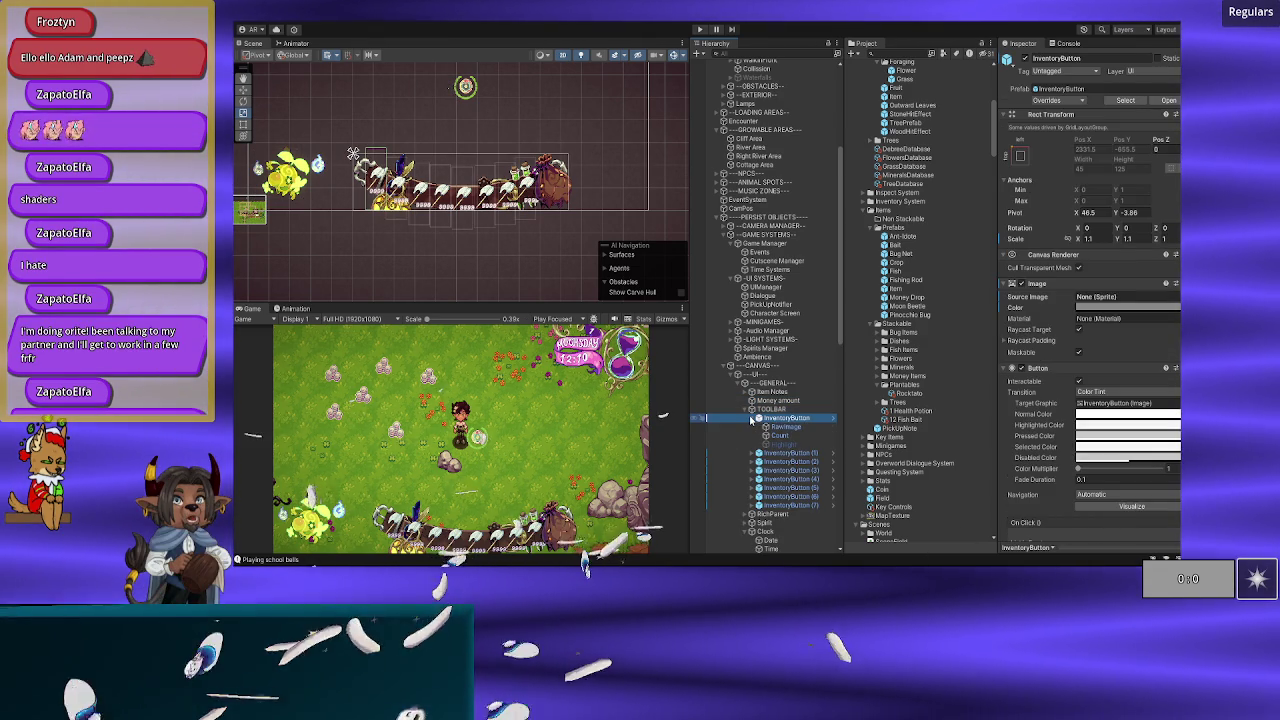
pyautogui.click(752, 419)
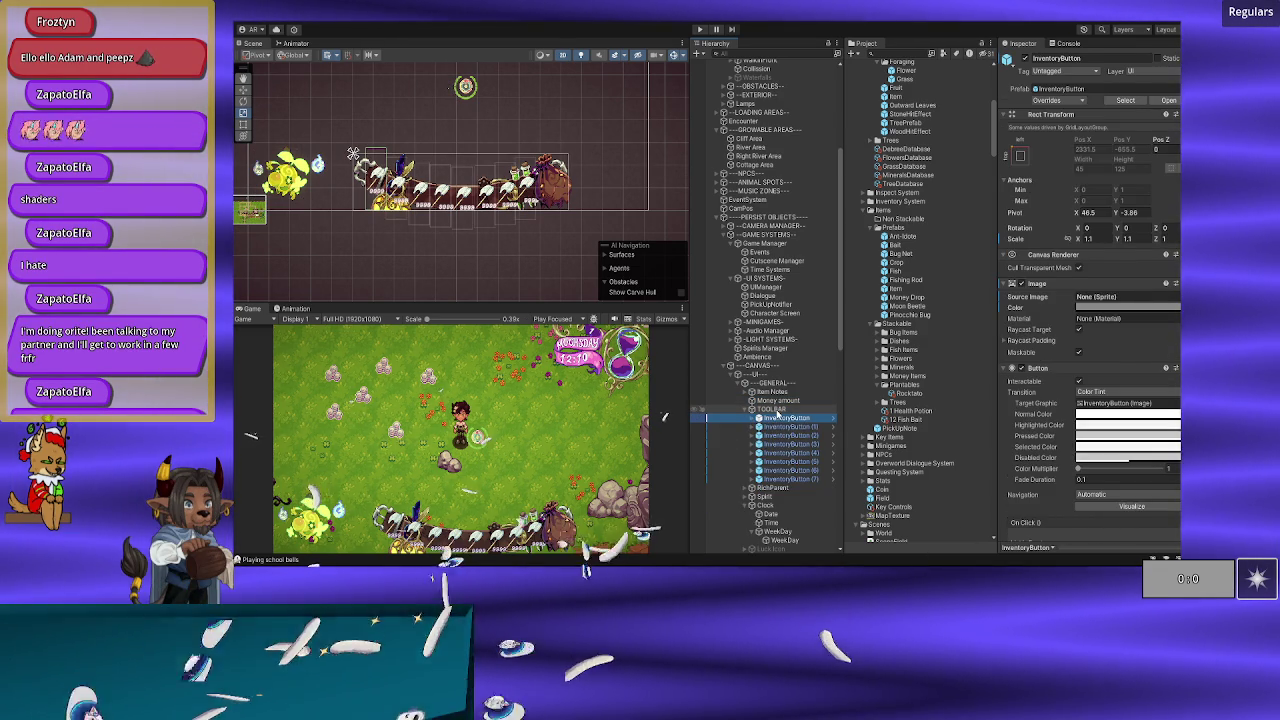
pyautogui.click(790, 410)
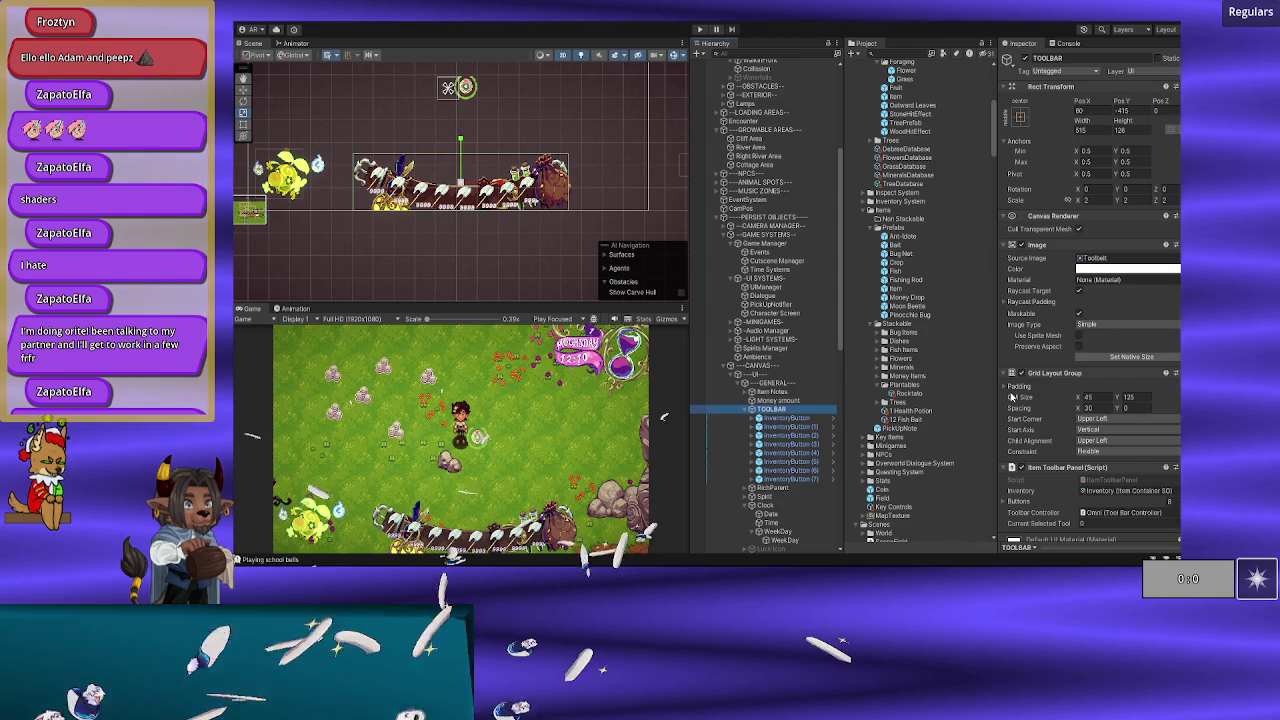
pyautogui.scroll(-1, 1012, 396)
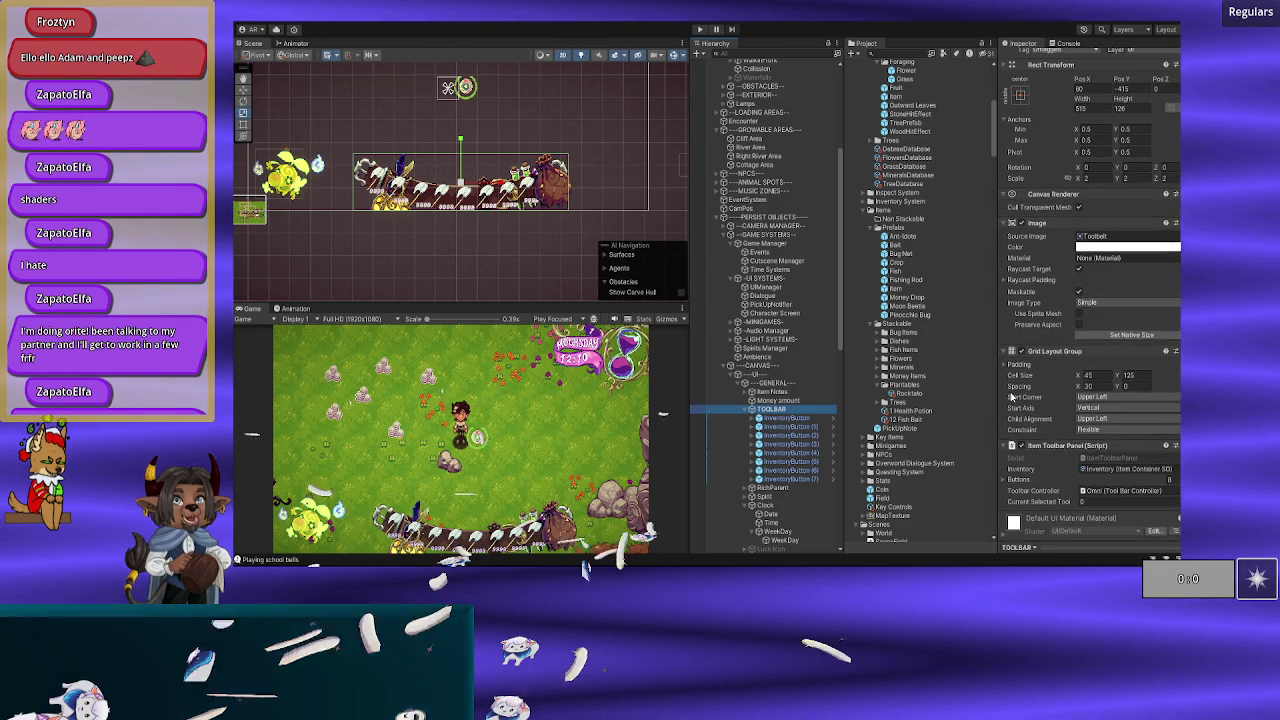
pyautogui.scroll(1, 1012, 396)
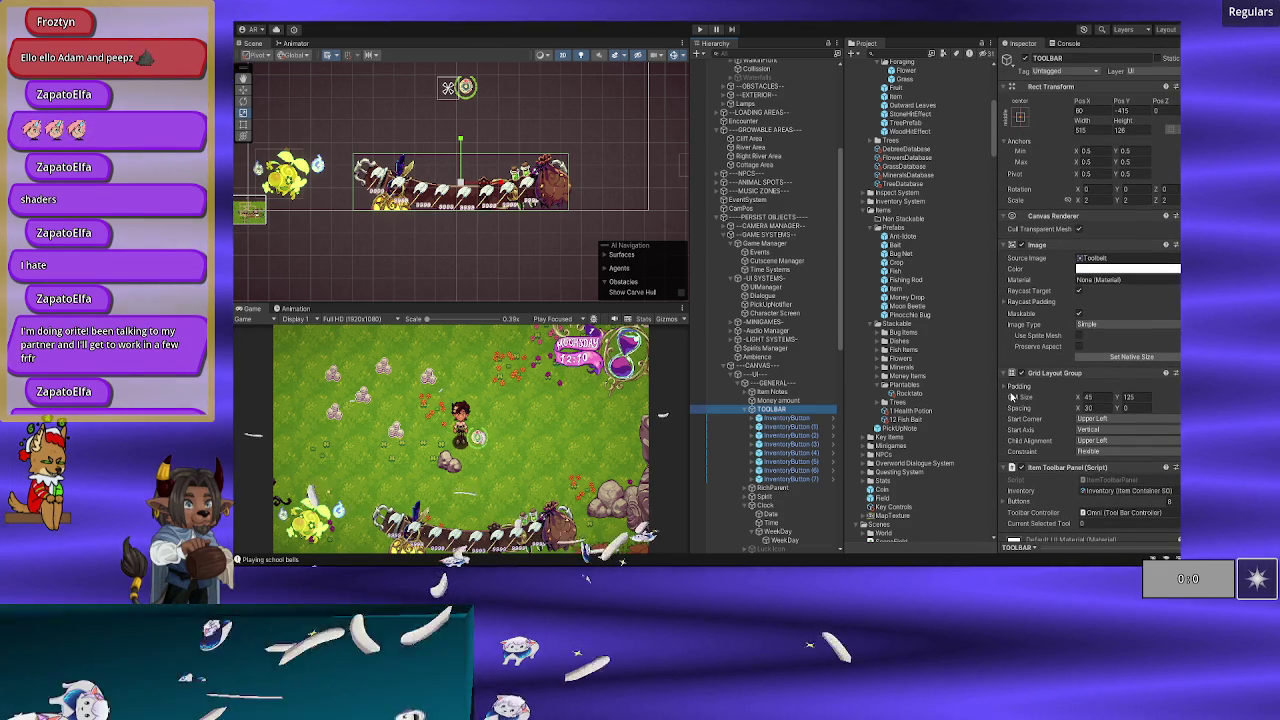